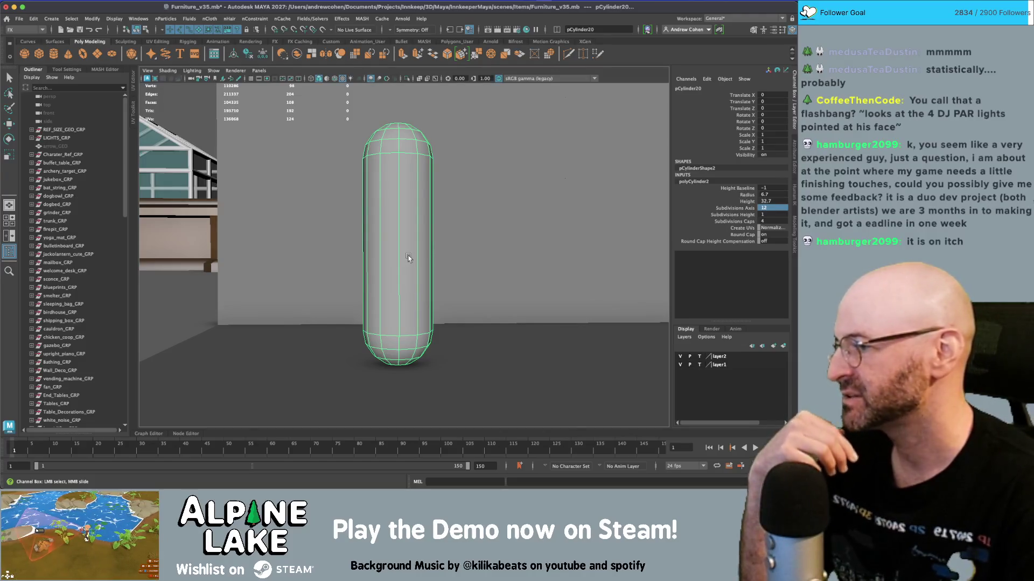
- Select the cylinder's bottom cap faces, then scale and move them to flatten the base
right_drag(405, 221, 404, 239)
drag(334, 300, 472, 256)
click(307, 276)
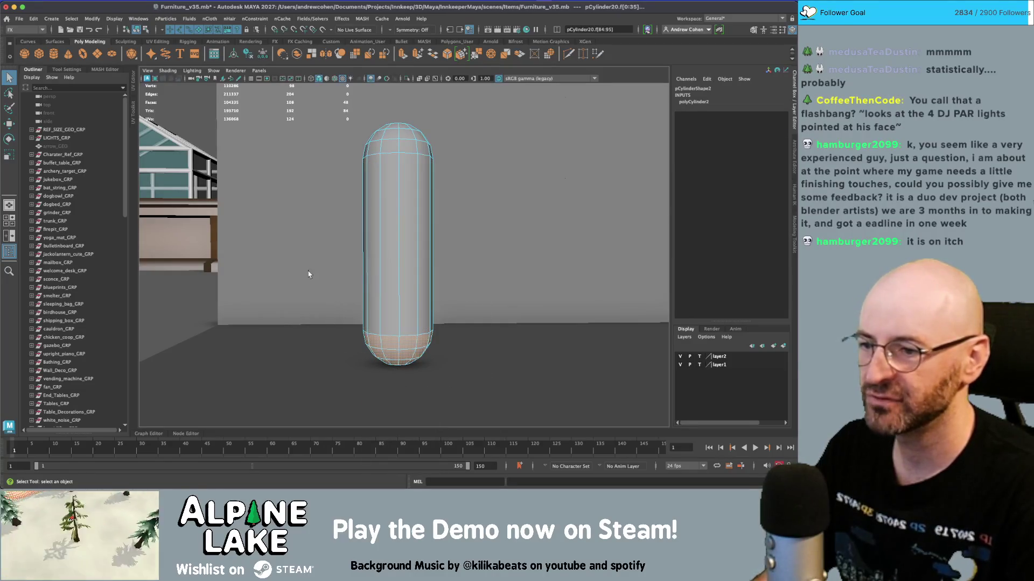
drag(339, 328, 397, 346)
key(r)
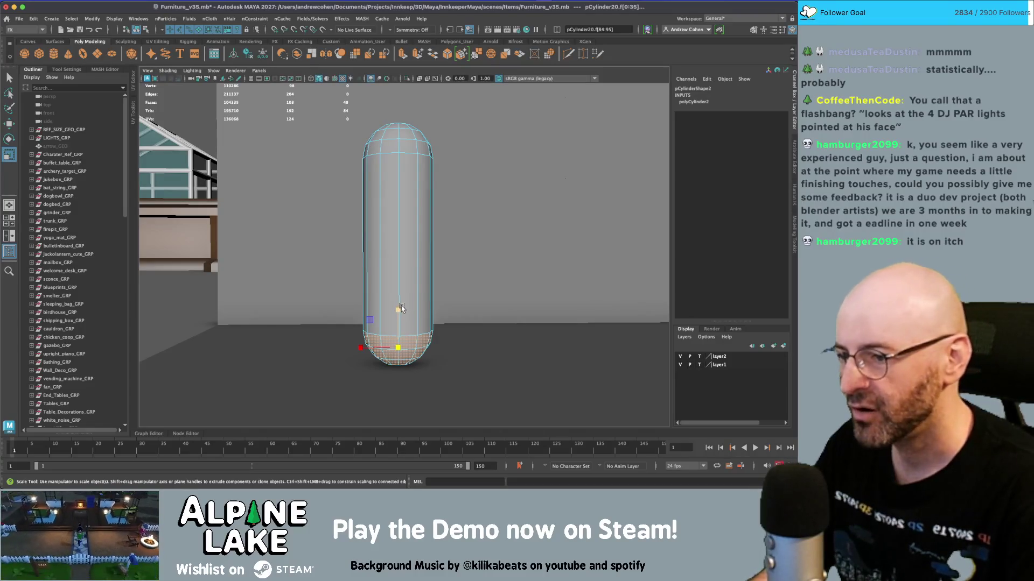
scroll(399, 307, down, 3)
key(q)
scroll(385, 302, down, 2)
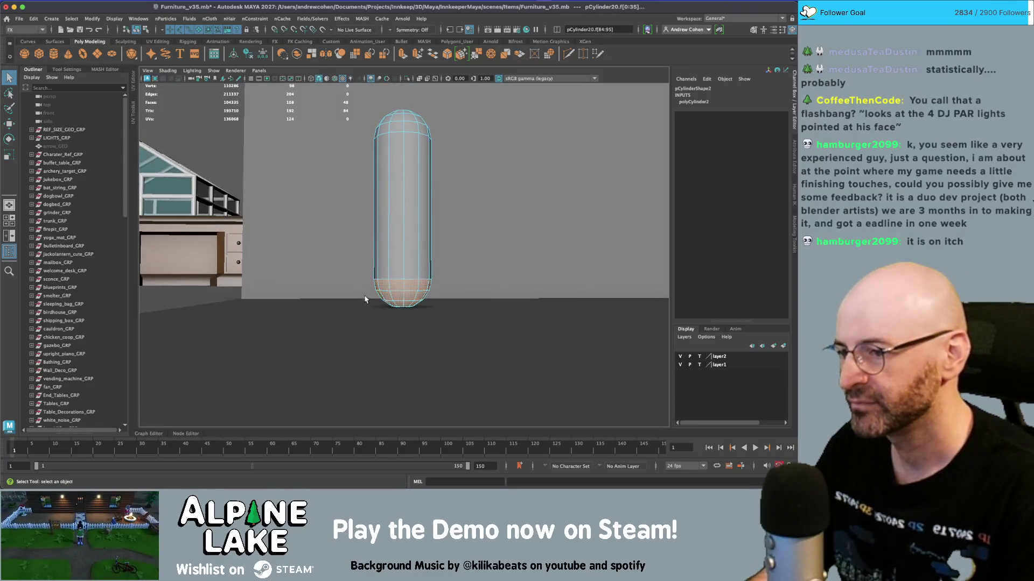
key(w)
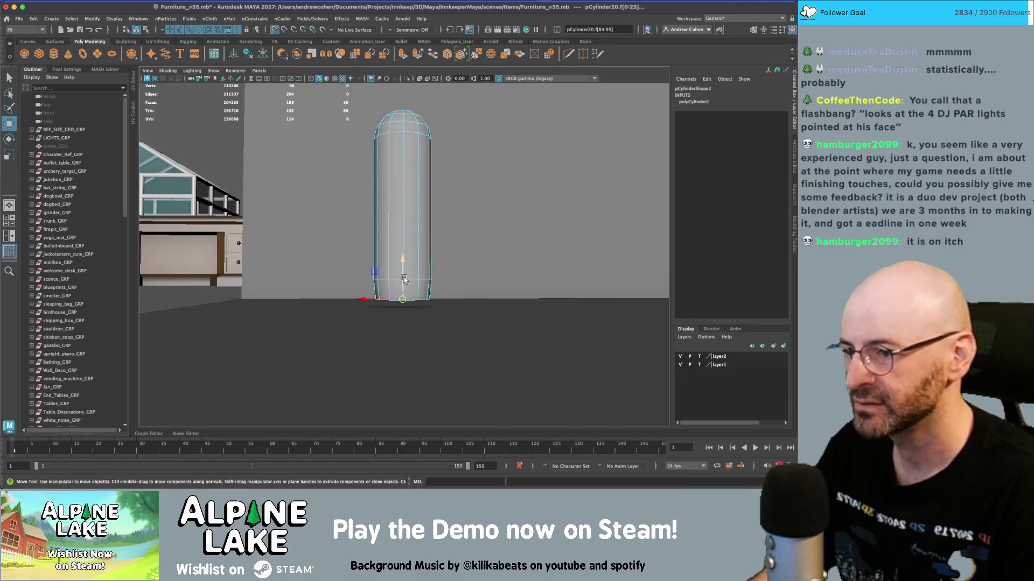
key(q)
- Move the edge loop near the cylinder's base, checking it in wireframe from below
mouse_move(391, 194)
right_down()
mouse_move(393, 213)
mouse_move(391, 173)
right_up()
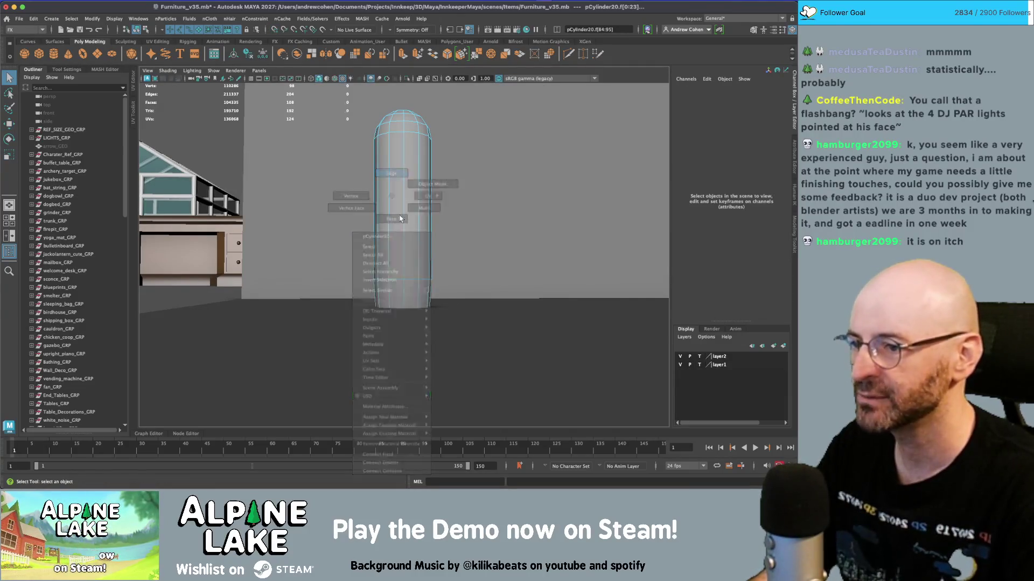
double_click(395, 278)
key(w)
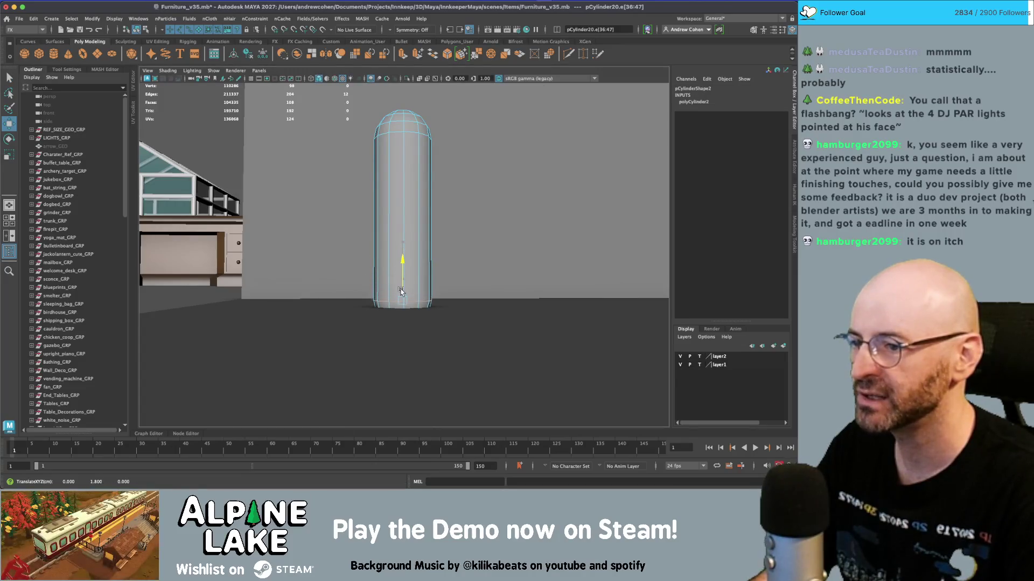
key(f)
key(4)
alt+drag(398, 269, 391, 255)
key(q)
right_drag(391, 258, 391, 265)
- Delete two base edge loops and shrink the remaining base loop inward
double_click(390, 265)
shift+double_click(378, 240)
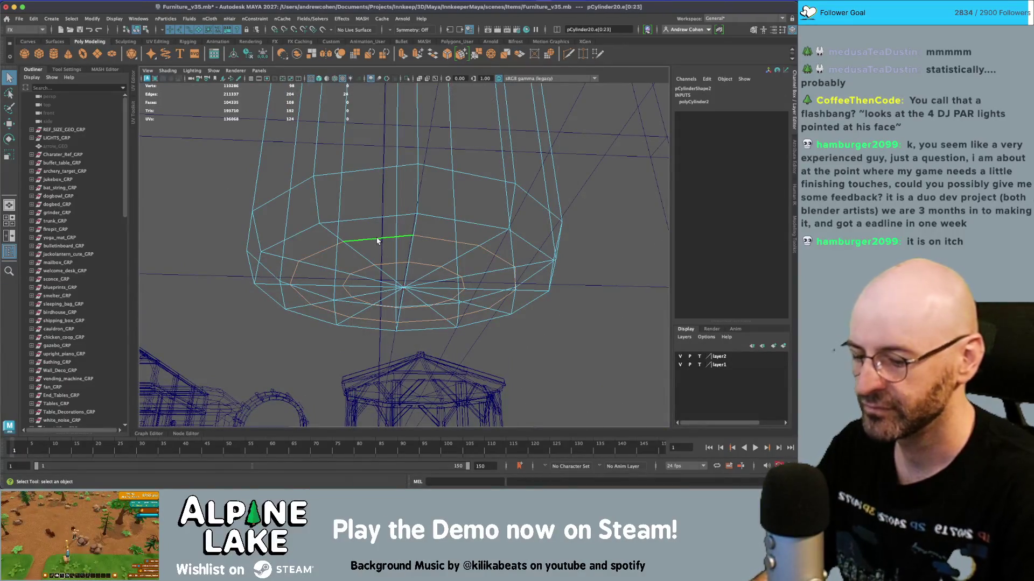
key(Delete)
double_click(367, 224)
key(r)
mouse_move(403, 286)
mouse_down()
mouse_move(385, 300)
mouse_move(405, 282)
mouse_up()
key(q)
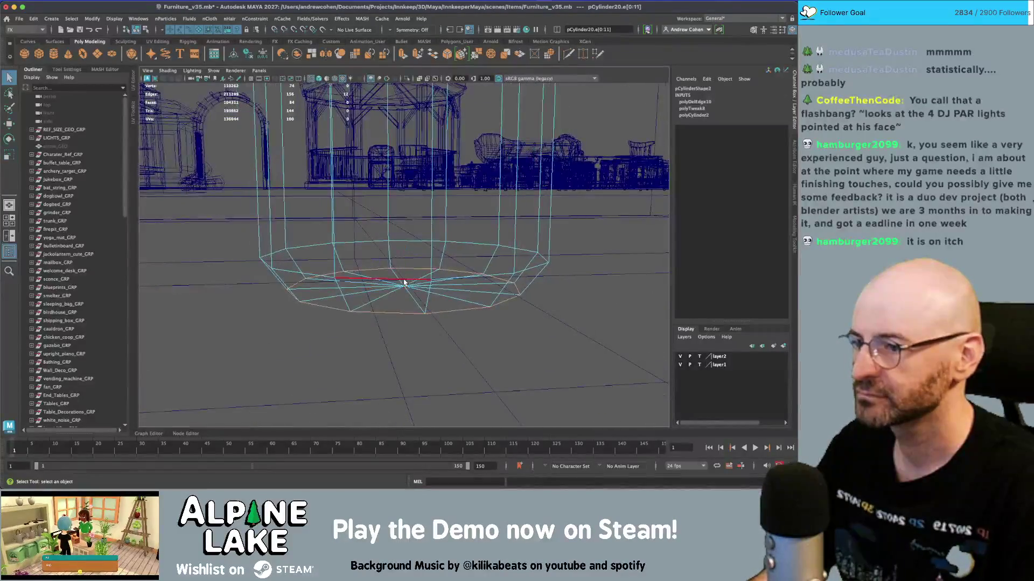
- Move another edge loop near the base and return to shaded view
double_click(385, 248)
key(w)
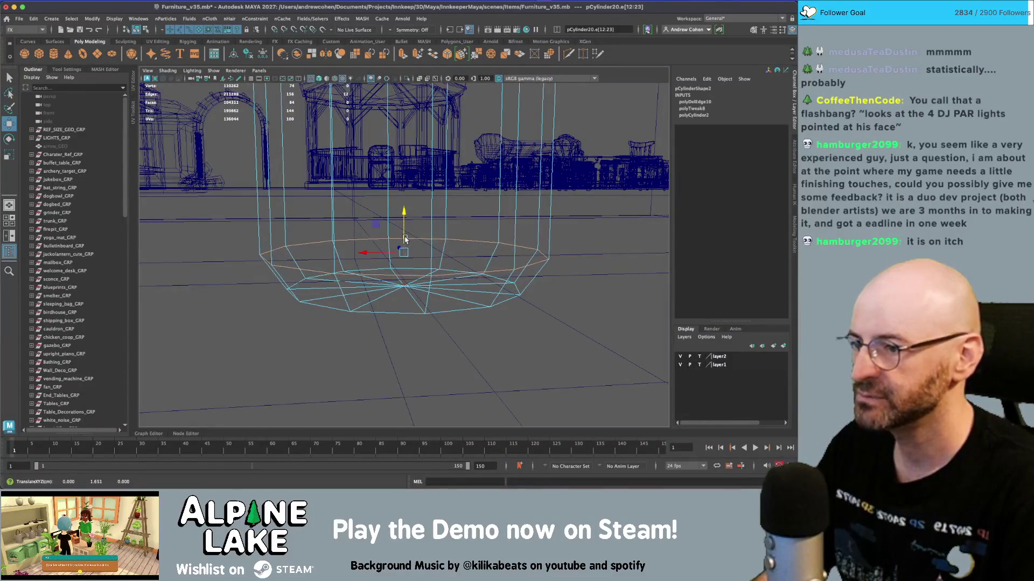
key(5)
scroll(479, 204, down, 5)
alt+drag(479, 203, 477, 242)
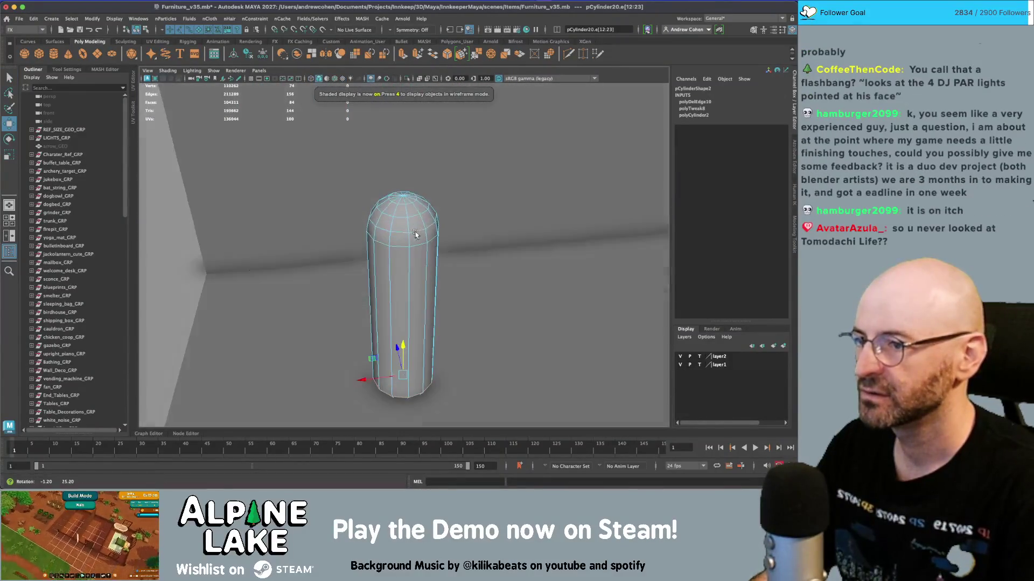
- Select the whole cylinder and narrow Maya to show the fire extinguisher references beside it
click(139, 30)
click(377, 162)
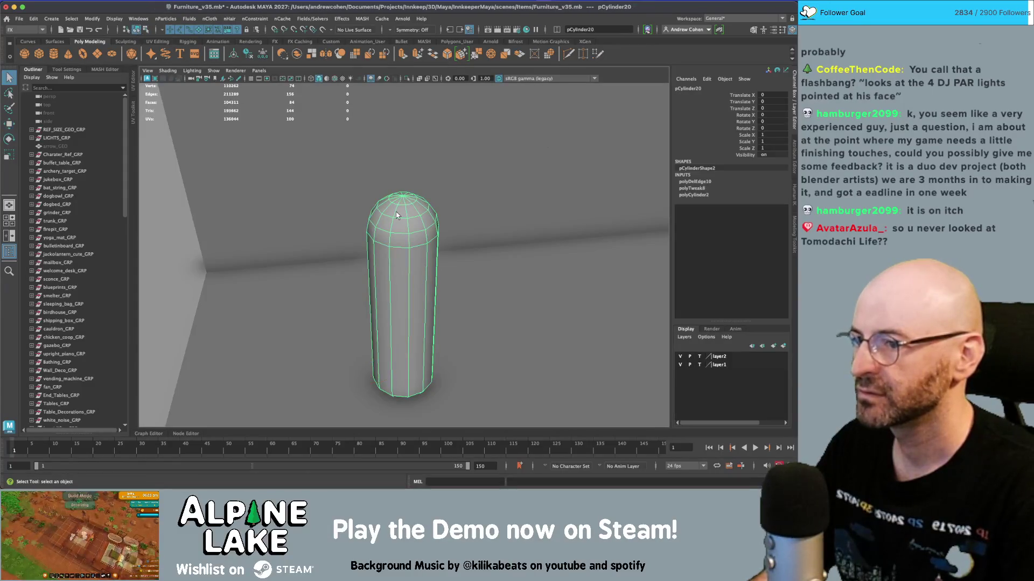
alt+drag(401, 275, 410, 260)
click(410, 259)
alt+right_drag(410, 259, 384, 248)
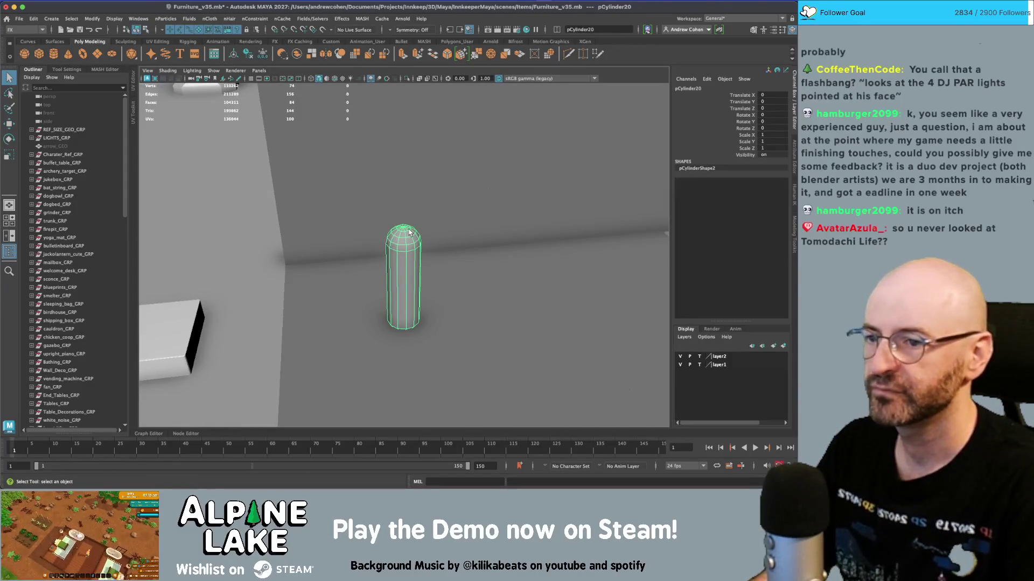
key(super+Tab)
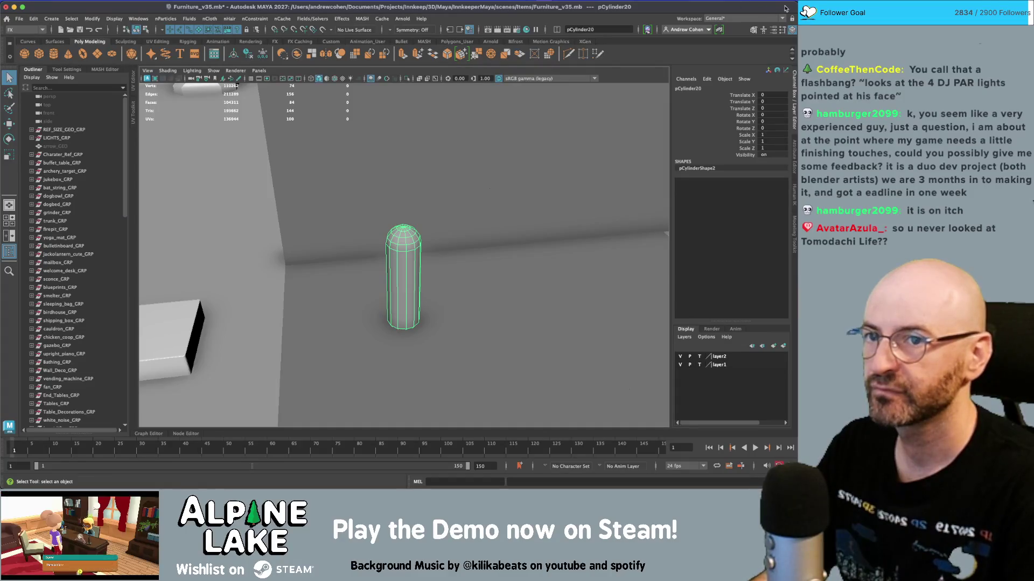
drag(796, 3, 699, 2)
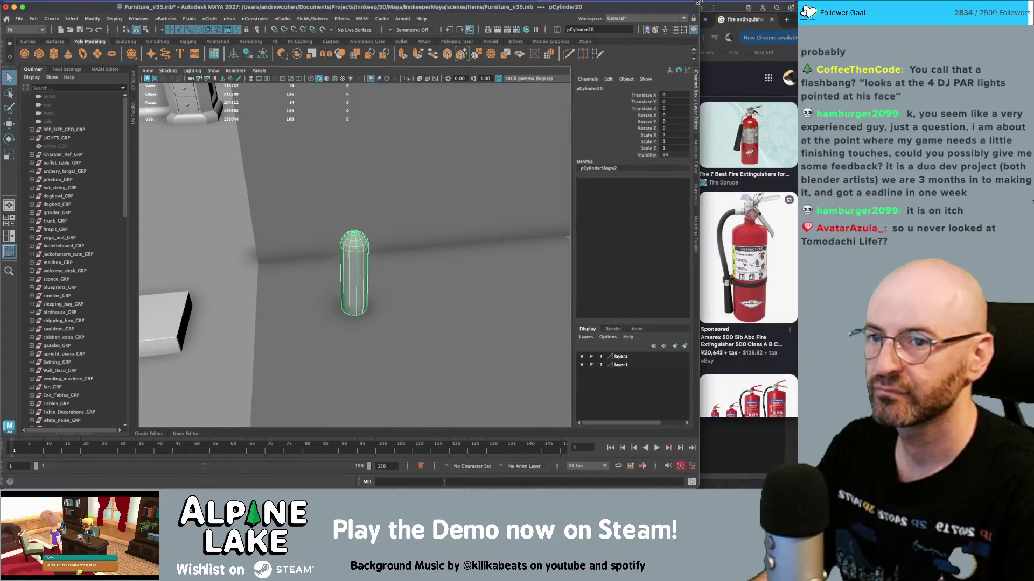
- Extrude the cylinder's top face ring upward
alt+right_drag(364, 216, 407, 218)
right_drag(359, 190, 359, 167)
mouse_move(374, 189)
alt+mouse_down()
mouse_move(351, 157)
mouse_move(354, 140)
alt+mouse_up()
double_click(356, 158)
key(ctrl+e)
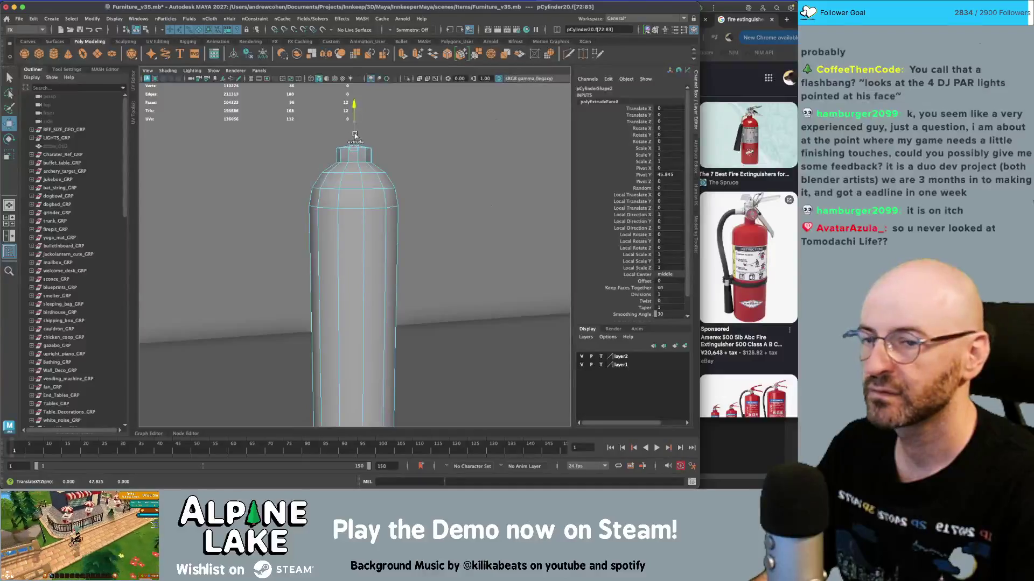
key(f)
- Scale the extruded top inward into a narrow neck and create a new polygon cube
scroll(360, 228, down, 5)
mouse_move(360, 228)
alt+mouse_down()
mouse_move(357, 207)
mouse_move(353, 252)
alt+mouse_up()
key(r)
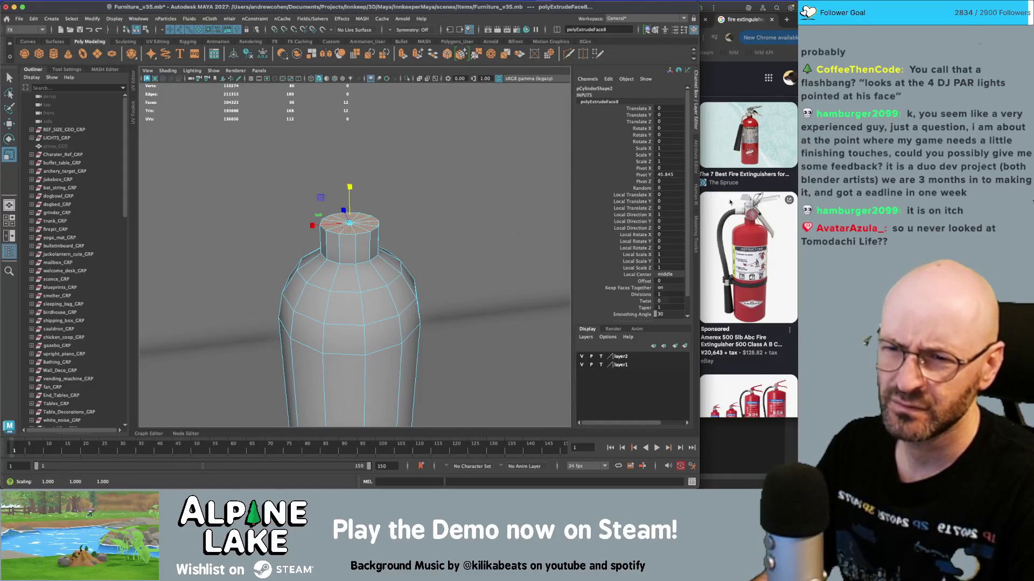
click(44, 56)
alt+drag(345, 253, 369, 258)
- Raise pCube31 to Translate Y 51.709 and scale it to 4.491
key(w)
alt+right_drag(369, 257, 339, 318)
alt+drag(355, 360, 395, 344)
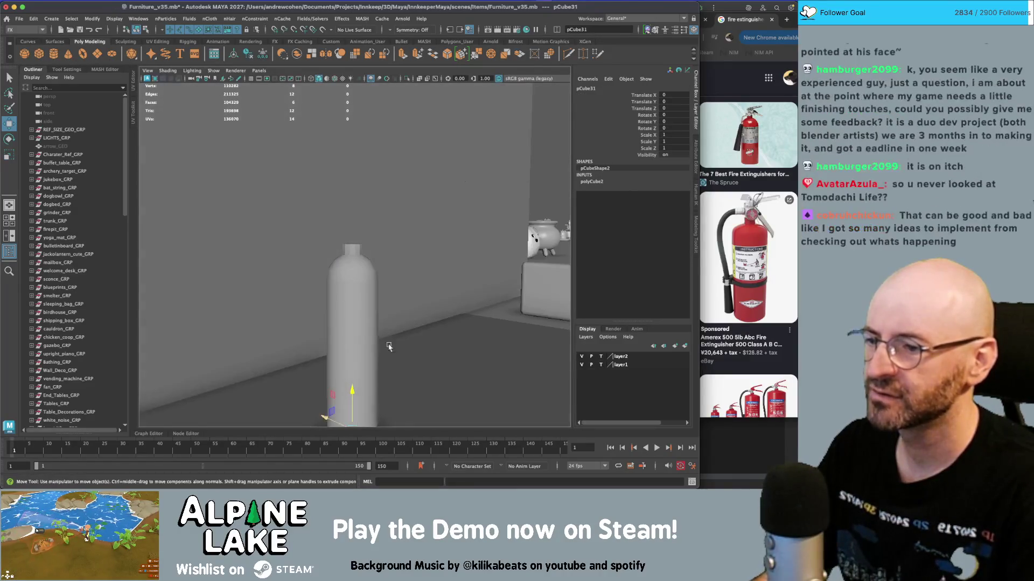
mouse_move(354, 393)
mouse_down()
mouse_move(353, 234)
mouse_move(377, 229)
mouse_up()
key(r)
key(q)
- Move the cube's end face to stretch it into a long handle block
mouse_move(371, 229)
right_down()
mouse_move(369, 251)
mouse_move(360, 222)
mouse_move(404, 184)
right_up()
click(370, 225)
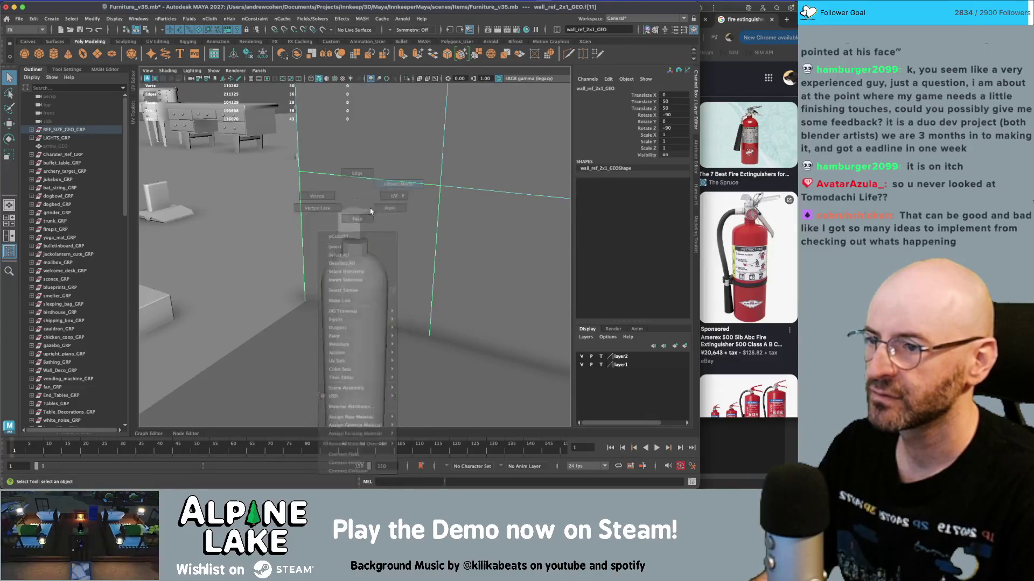
right_click(365, 223)
click(366, 223)
click(370, 225)
key(w)
mouse_move(384, 228)
mouse_down()
mouse_move(419, 236)
mouse_move(345, 187)
mouse_move(366, 177)
mouse_move(350, 212)
mouse_move(355, 234)
mouse_up()
shift+click(391, 208)
key(q)
click(345, 187)
click(349, 215)
- Extrude three faces of the cube and pull them outward
key(4)
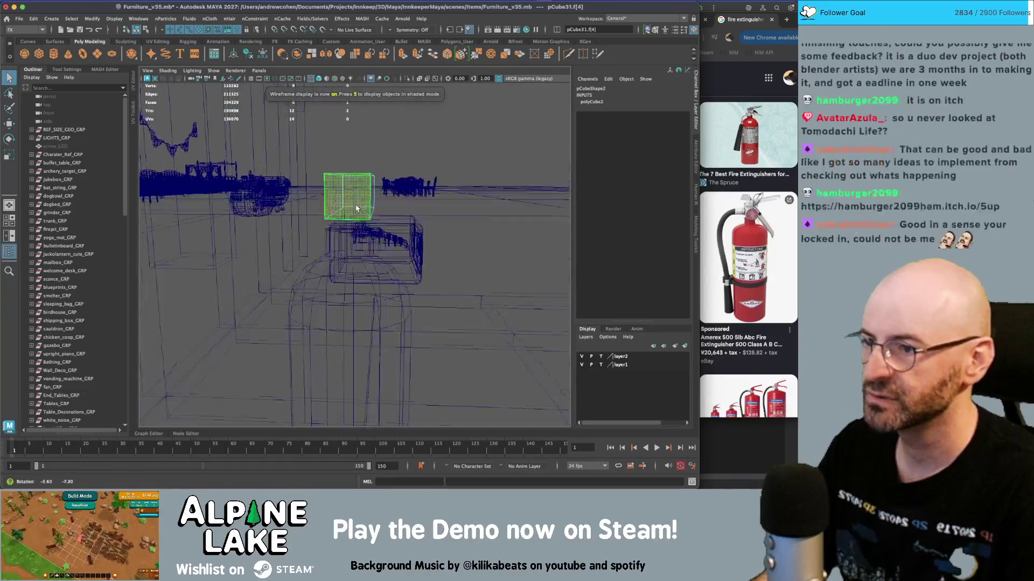
click(356, 233)
drag(388, 168, 337, 199)
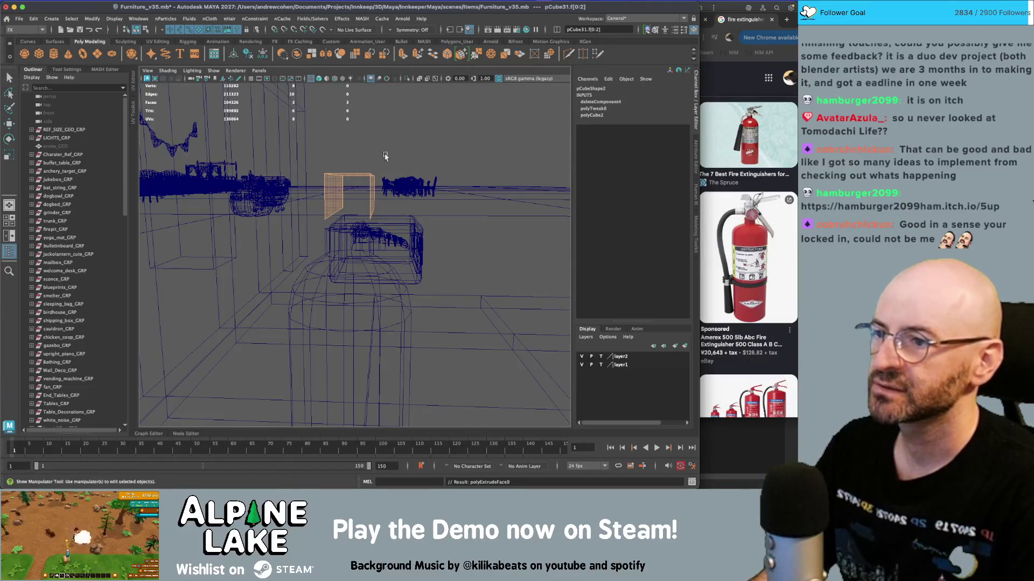
key(ctrl+e)
mouse_move(308, 194)
mouse_down()
mouse_move(299, 194)
mouse_move(304, 242)
mouse_up()
- Scale the block's top, side and front faces to thin the lever
click(351, 155)
key(w)
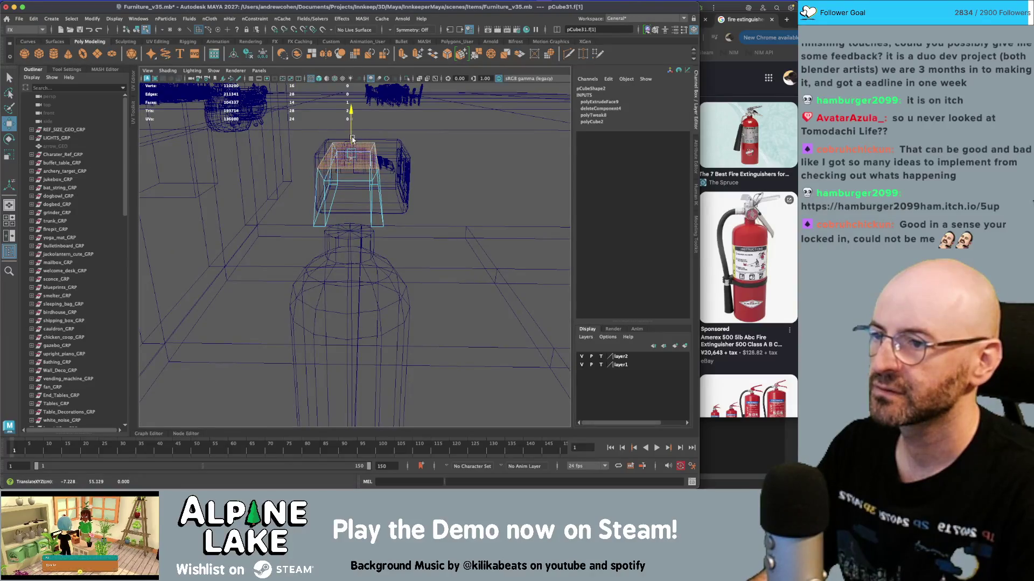
key(r)
alt+drag(408, 177, 323, 186)
click(364, 184)
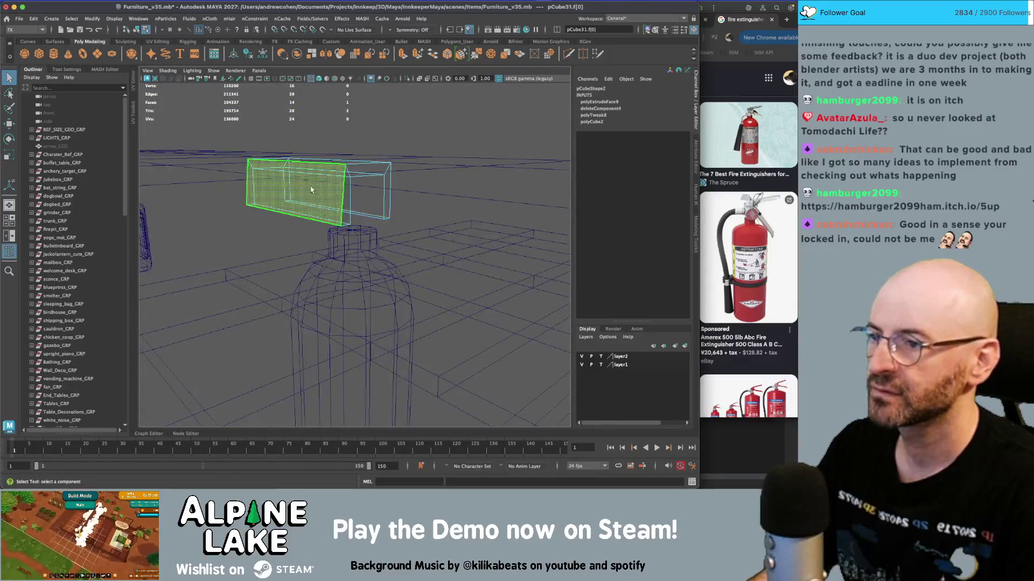
click(289, 190)
key(5)
mouse_move(446, 188)
alt+mouse_down()
mouse_move(461, 187)
mouse_move(392, 192)
alt+mouse_up()
- Raise the block's bottom vertices to angle the tip, then turn on soft selection
key(q)
mouse_move(377, 193)
right_down()
mouse_move(358, 208)
mouse_move(257, 213)
right_up()
key(w)
mouse_move(257, 213)
mouse_down()
mouse_move(445, 242)
mouse_move(437, 229)
mouse_up()
middle_drag(437, 229, 436, 200)
key(q)
click(427, 221)
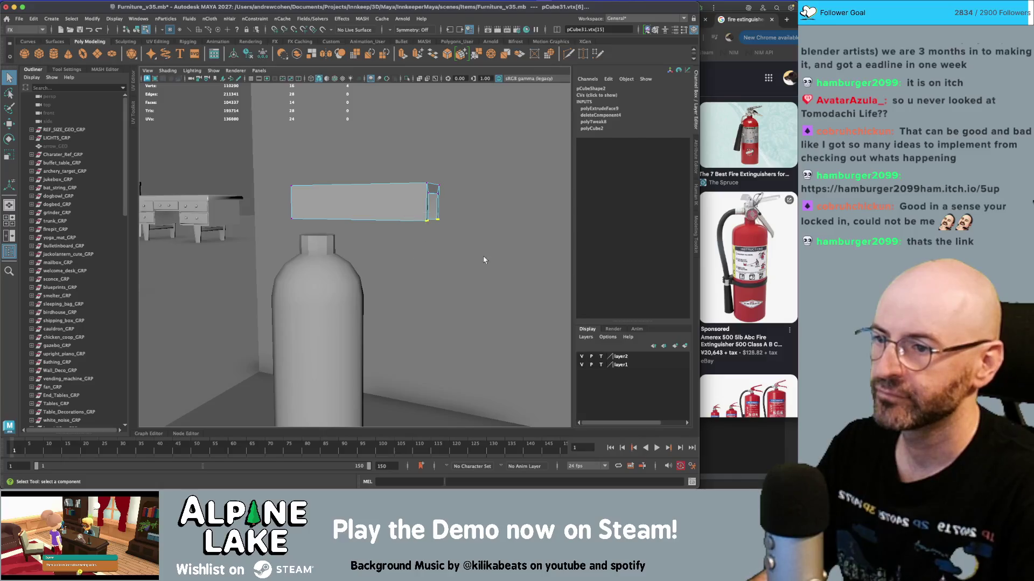
key(w)
mouse_move(401, 207)
alt+mouse_down()
mouse_move(426, 210)
mouse_move(383, 221)
mouse_move(447, 182)
mouse_move(388, 249)
mouse_move(418, 203)
mouse_move(408, 240)
alt+mouse_up()
key(b)
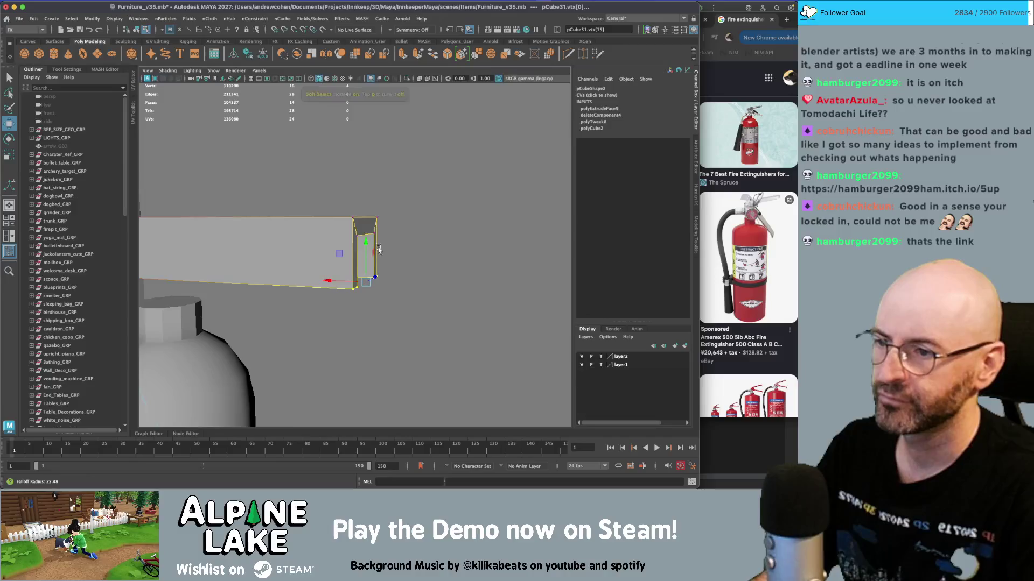
- Enable Soft Selection in Tool Settings and slide the lever's end vertices left to taper the tip
click(69, 70)
click(54, 259)
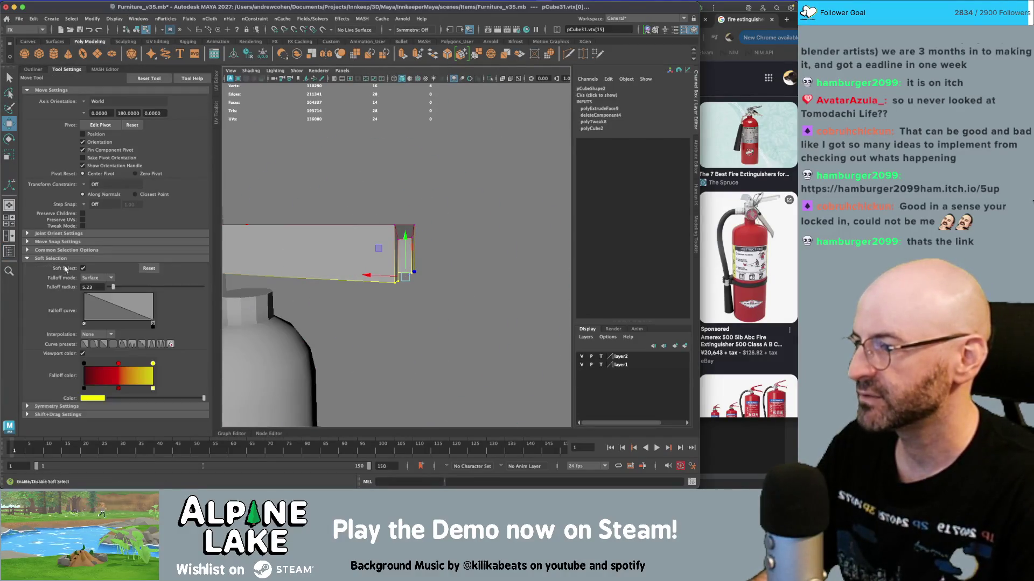
drag(380, 277, 370, 278)
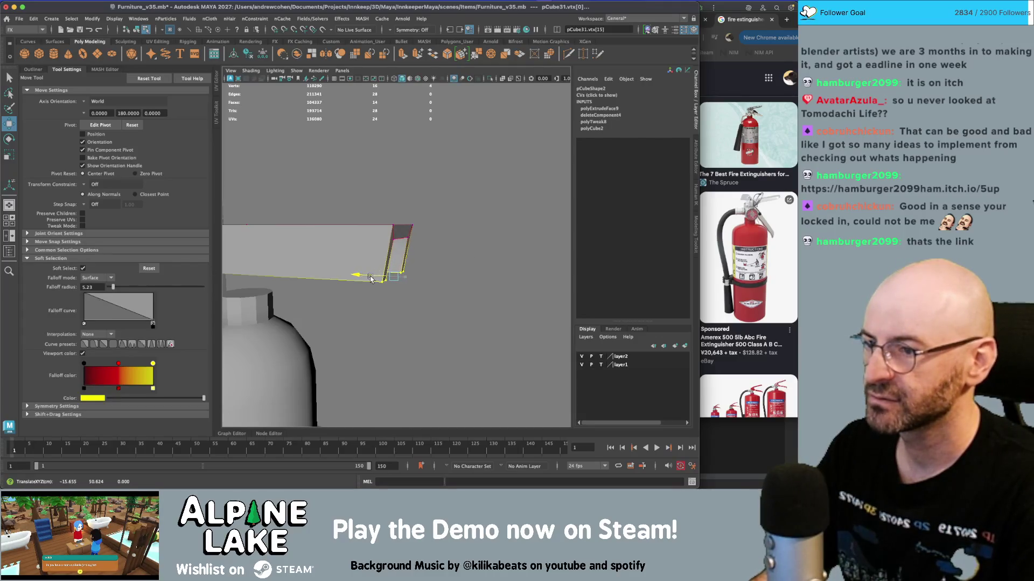
scroll(367, 280, down, 5)
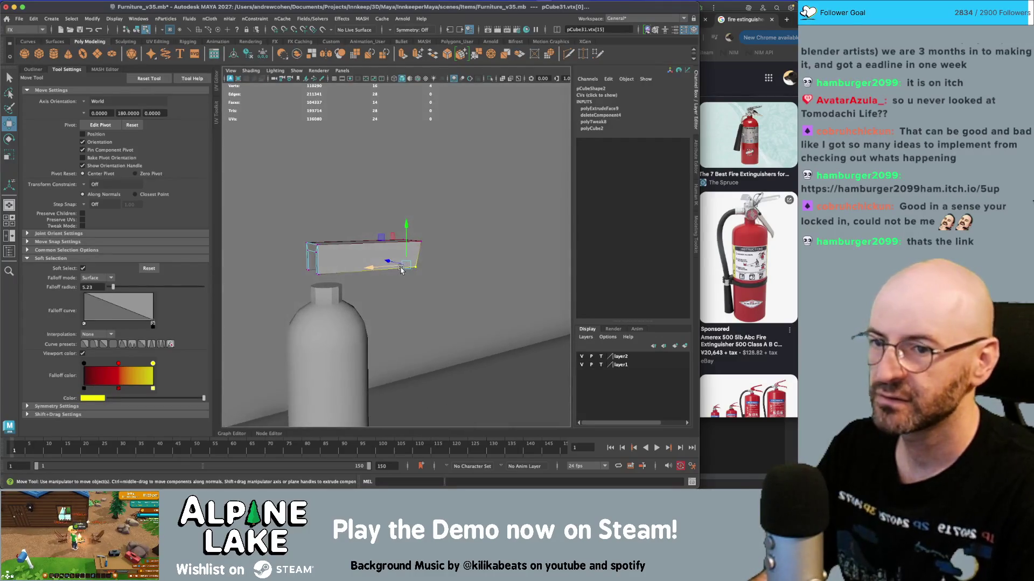
scroll(381, 268, up, 5)
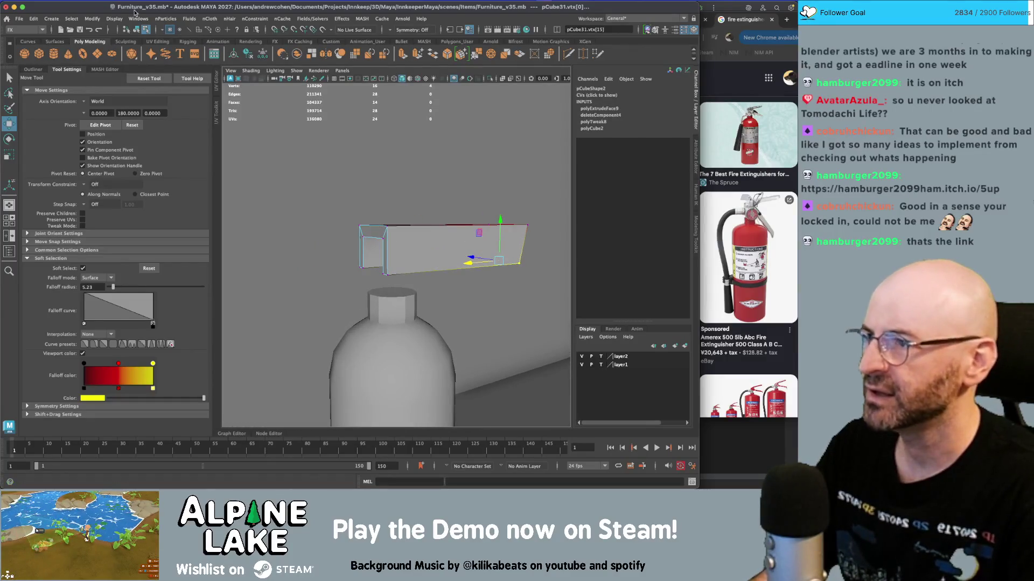
click(136, 28)
- Scale the lever to 2.555, raise it above the bottle, and shift its vertices sideways
key(f)
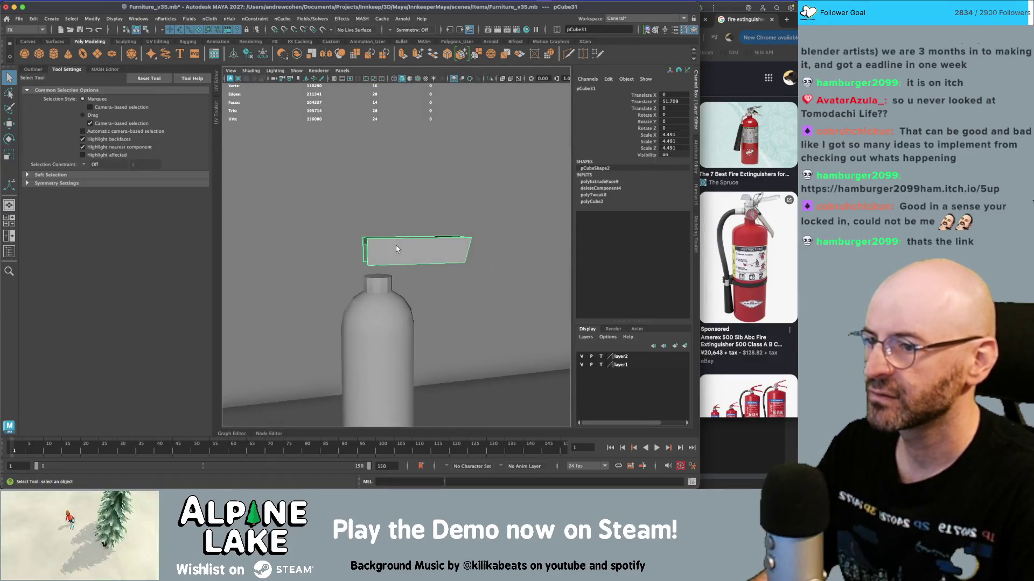
key(r)
drag(373, 253, 335, 295)
scroll(377, 232, down, 3)
key(w)
drag(381, 219, 381, 205)
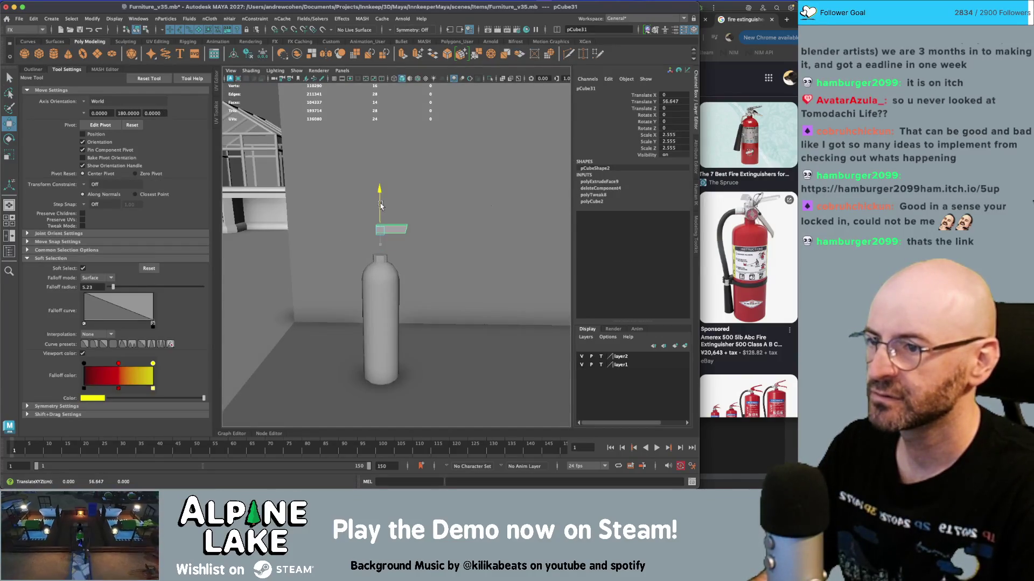
right_drag(387, 222, 358, 208)
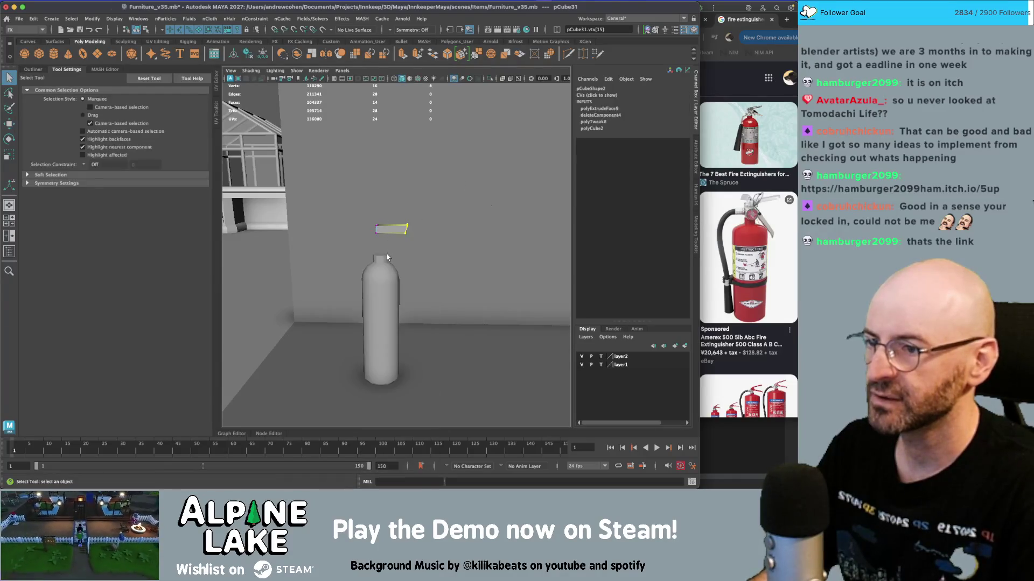
drag(381, 229, 383, 232)
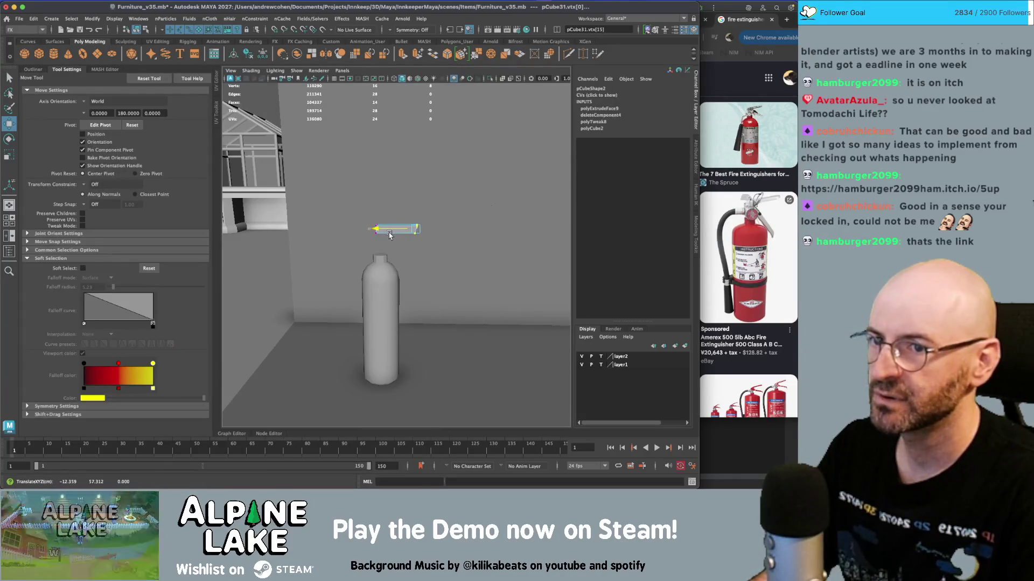
- Lower pCube32 beneath the handle and rotate it about 30.9 degrees on Z
click(136, 29)
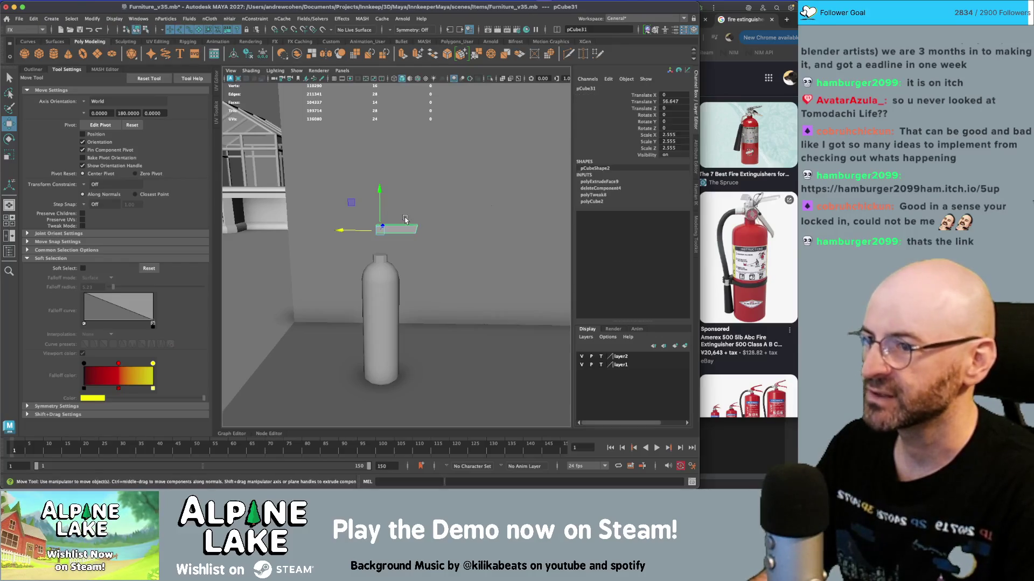
drag(379, 209, 406, 217)
key(e)
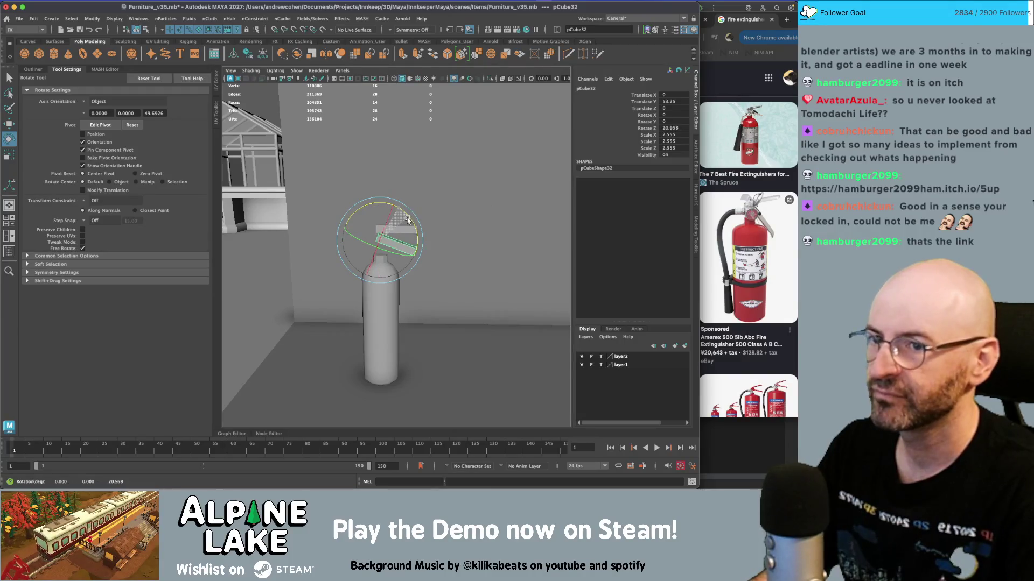
key(w)
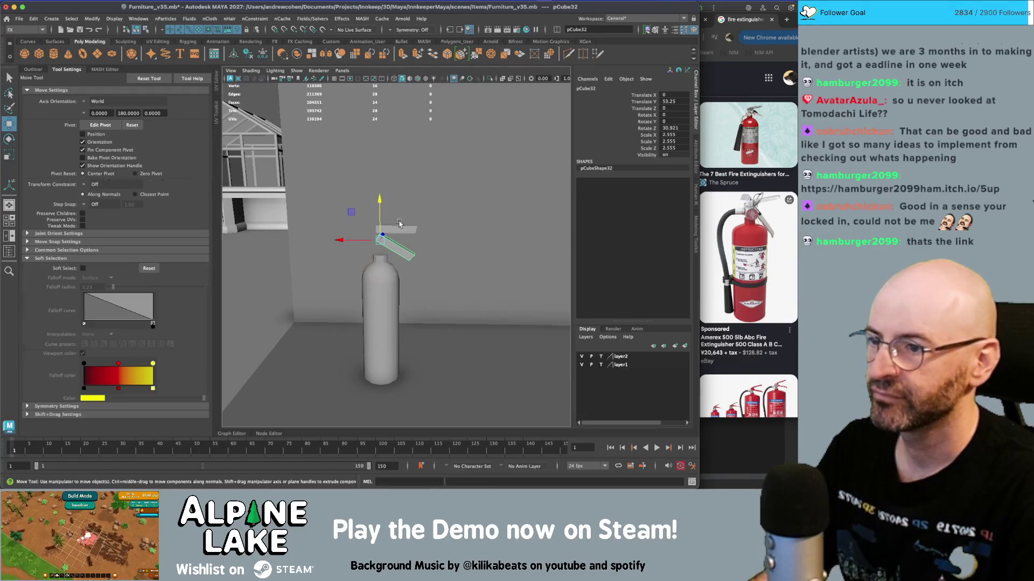
drag(351, 213, 351, 213)
scroll(350, 214, up, 3)
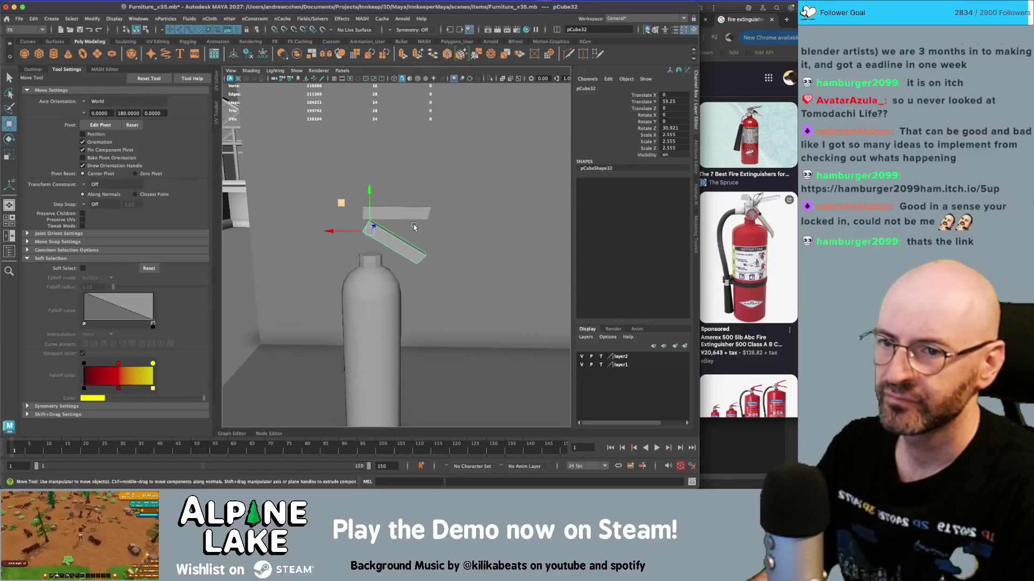
- Move both lever bars slightly right and down together, then select the bottle body
key(q)
shift+click(389, 215)
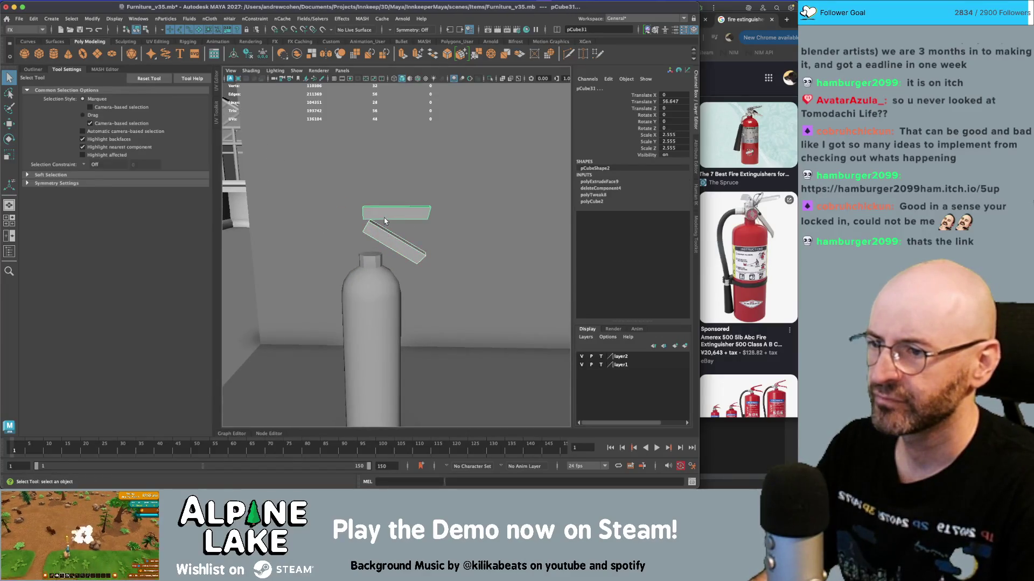
key(w)
mouse_move(344, 194)
mouse_down()
mouse_move(416, 223)
mouse_move(393, 237)
mouse_up()
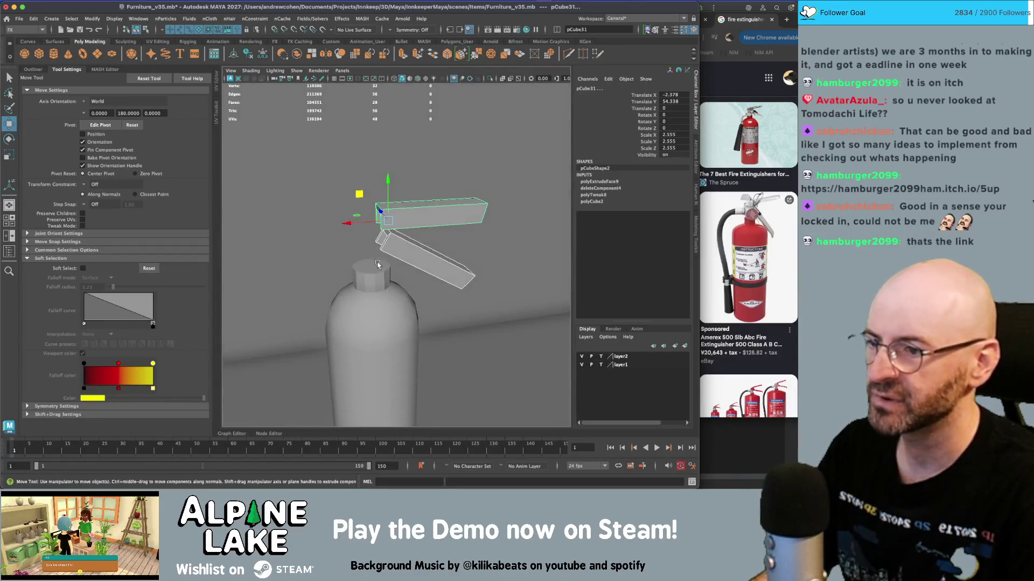
click(371, 333)
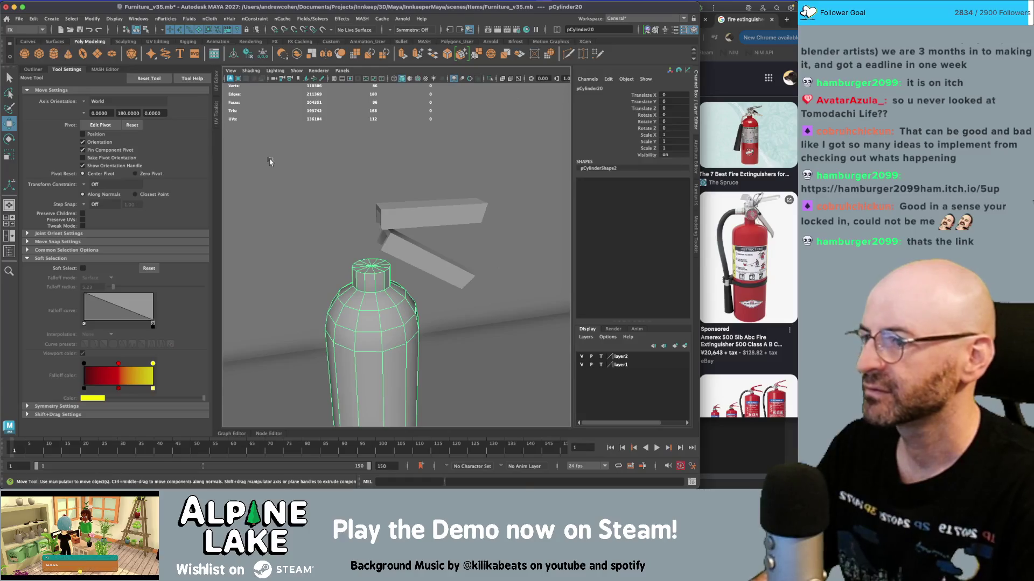
- Create a polygon cylinder on the bottle top with Subdivisions Axis set to 6
click(60, 52)
drag(371, 323, 370, 236)
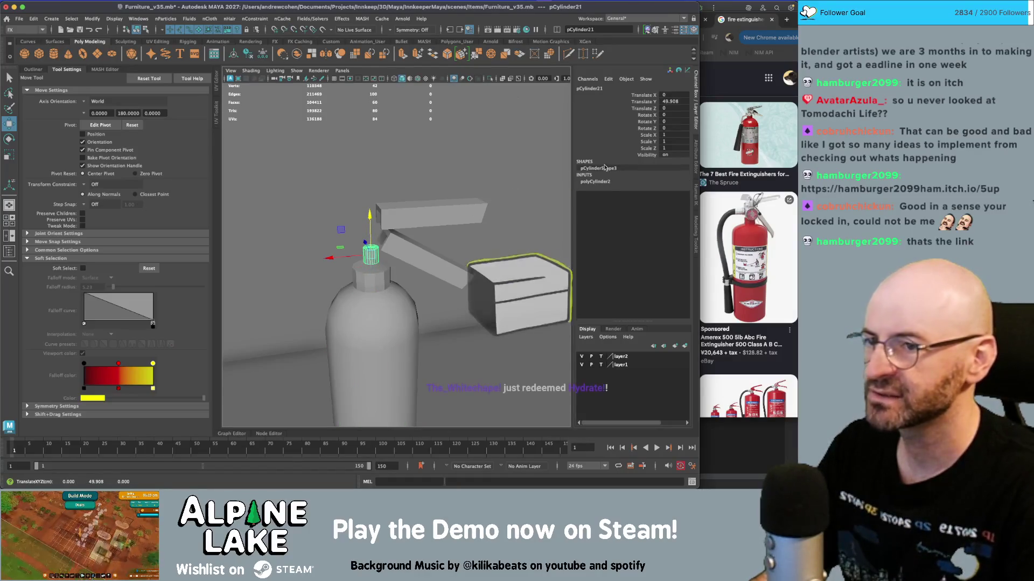
click(595, 182)
click(673, 208)
text(6)
key(Return)
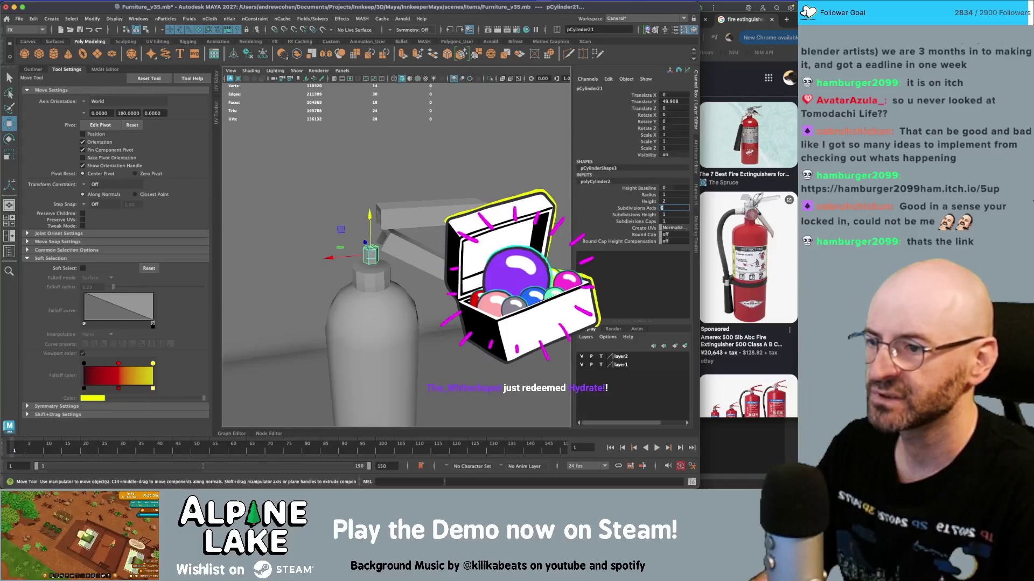
scroll(379, 241, up, 2)
- Scale the hexagonal cylinder to fit the neck and stretch it upward as the valve
key(r)
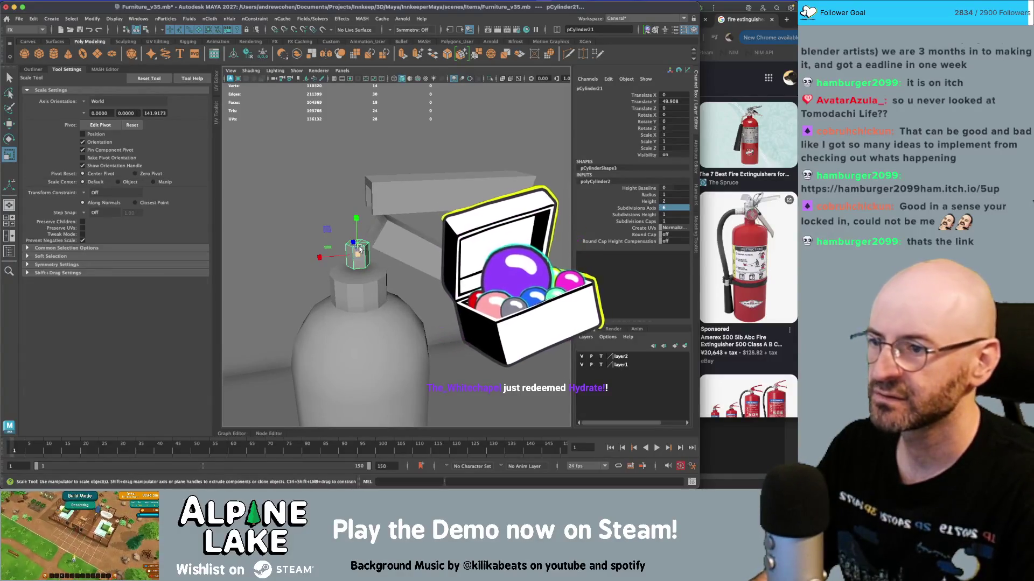
mouse_move(356, 254)
mouse_down()
mouse_move(356, 180)
mouse_move(511, 199)
mouse_up()
key(r)
key(q)
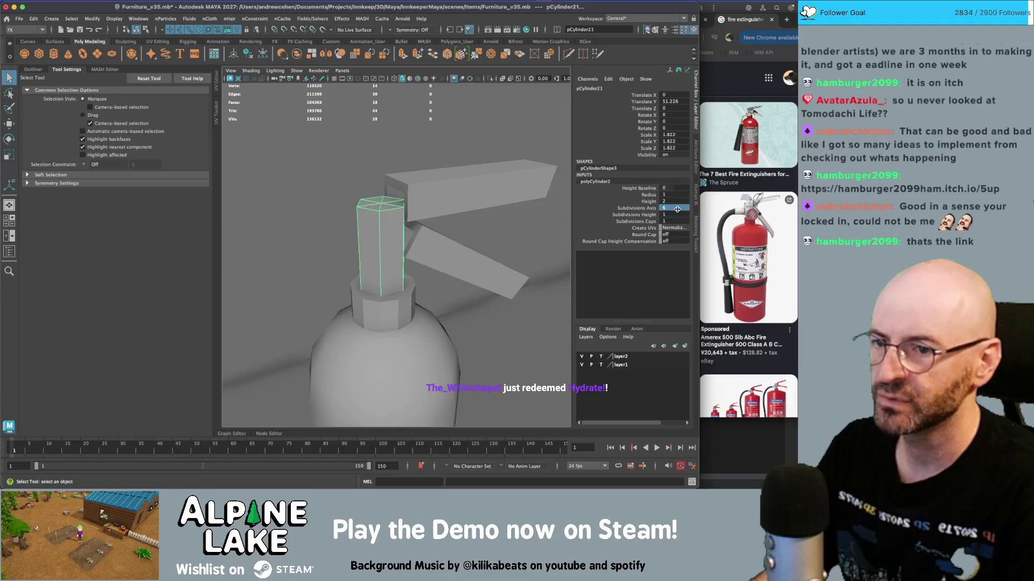
mouse_move(344, 217)
alt+mouse_down()
mouse_move(385, 218)
mouse_move(385, 209)
mouse_move(369, 230)
mouse_move(401, 218)
mouse_move(378, 219)
mouse_move(425, 232)
alt+mouse_up()
- Duplicate the valve as pCylinder22, rotate it -90 on X, and scale it to 1.436
key(ctrl+d)
key(e)
key(j)
key(r)
key(q)
click(412, 216)
click(428, 232)
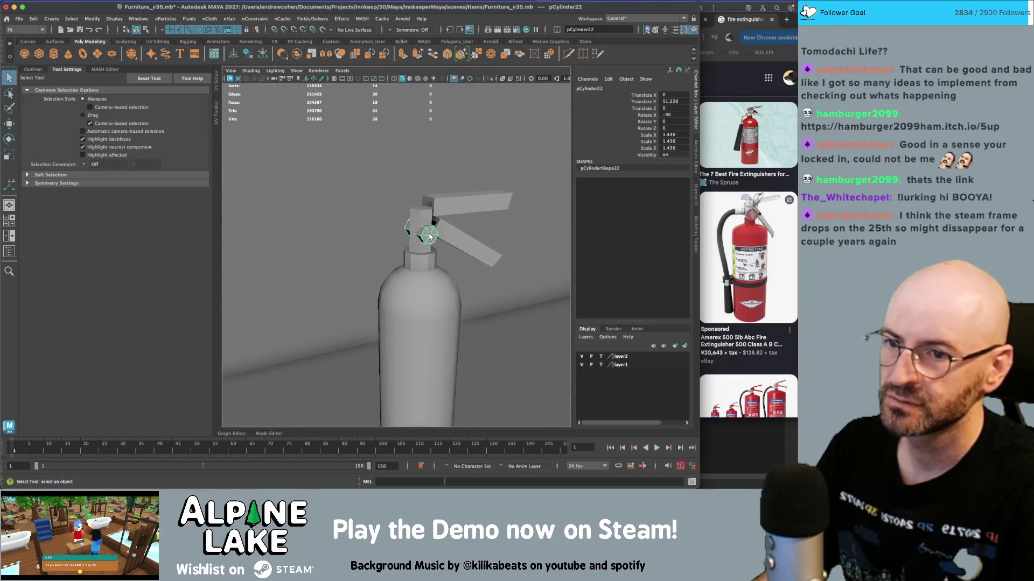
- Duplicate the small cylinder and rotate the copy -90 degrees so it points sideways
key(ctrl+d)
key(e)
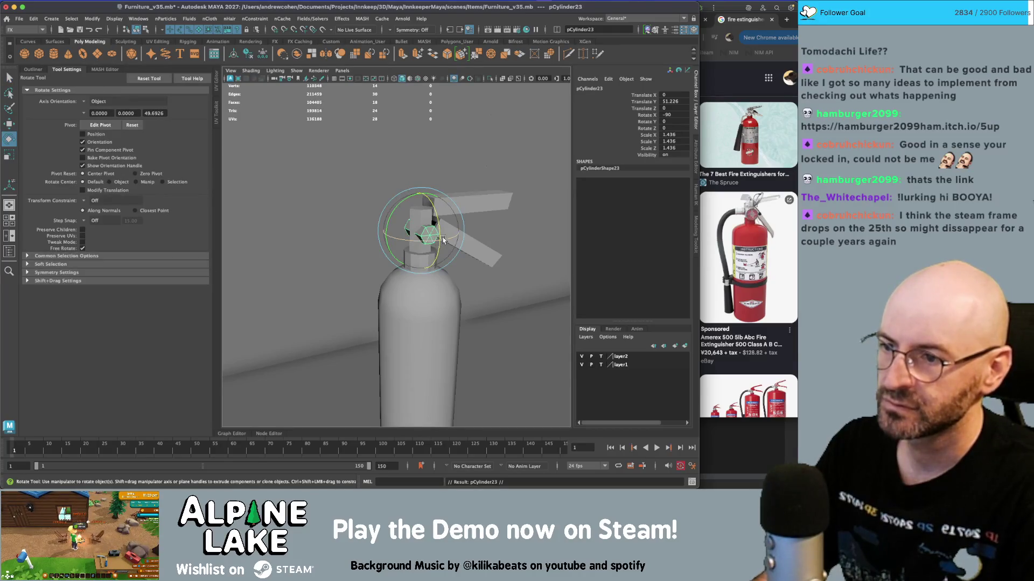
mouse_move(446, 239)
mouse_down()
mouse_move(401, 254)
mouse_move(345, 237)
mouse_up()
- Slide the copy against the valve head's left side, then show the four-view layout
key(w)
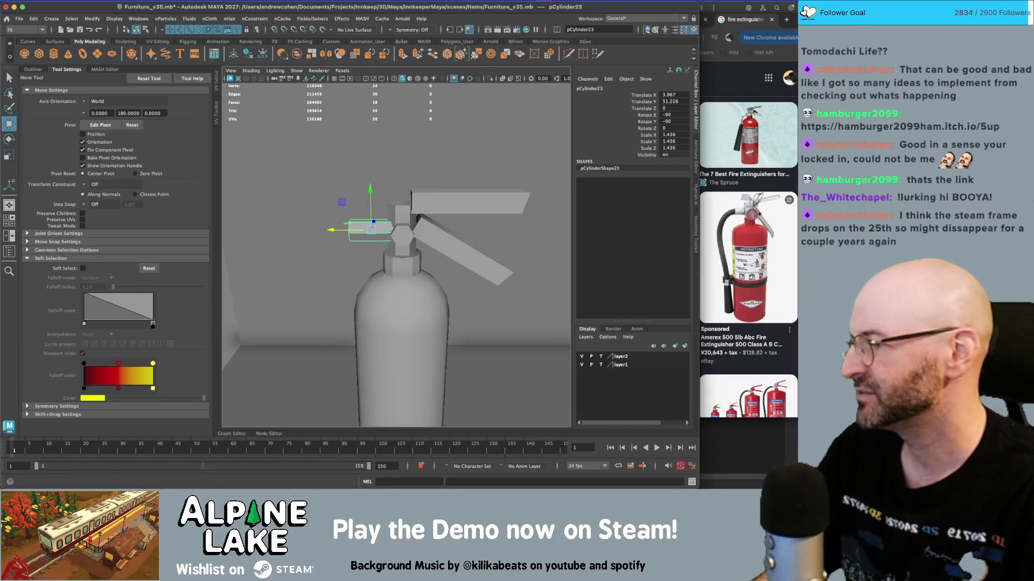
alt+drag(381, 199, 401, 199)
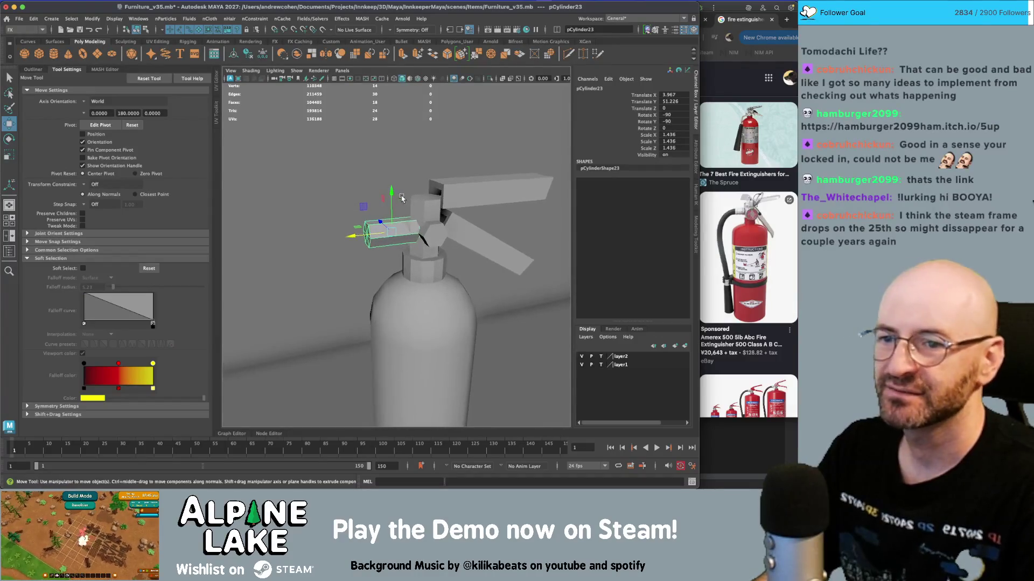
key(r)
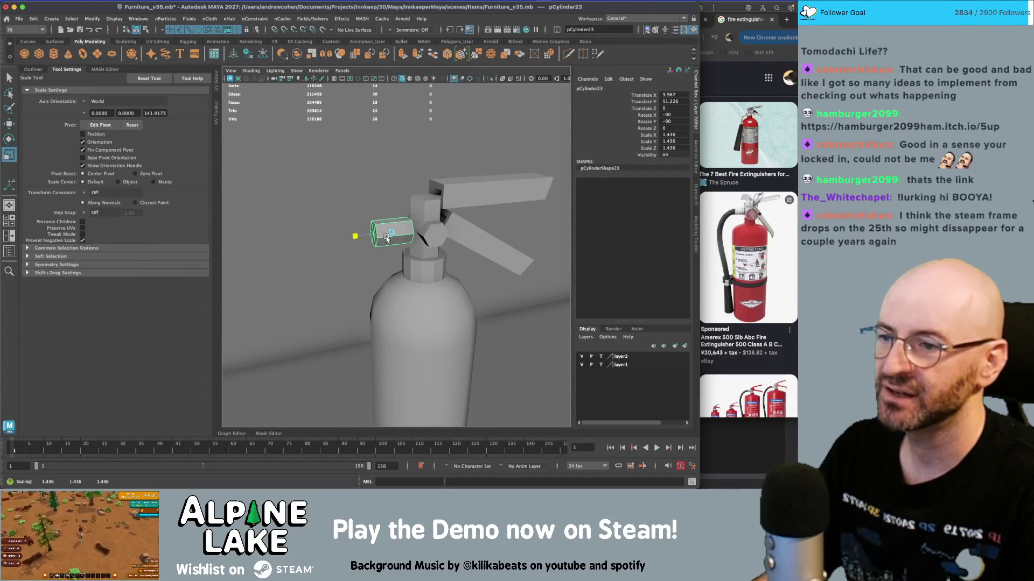
key(w)
alt+drag(386, 238, 346, 224)
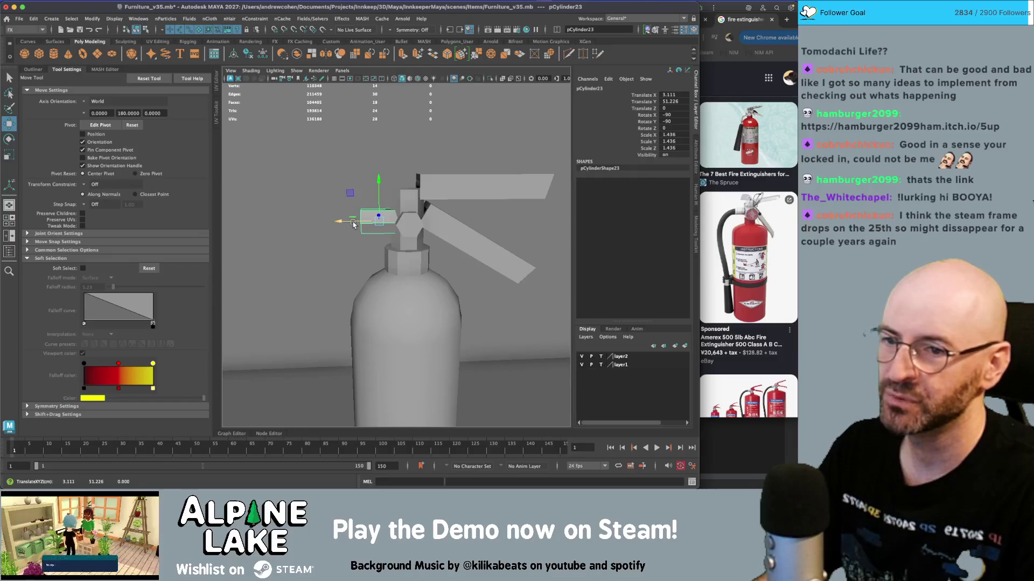
mouse_move(364, 217)
alt+right_down()
mouse_move(408, 220)
mouse_move(351, 220)
alt+right_up()
alt+middle_drag(351, 219, 357, 191)
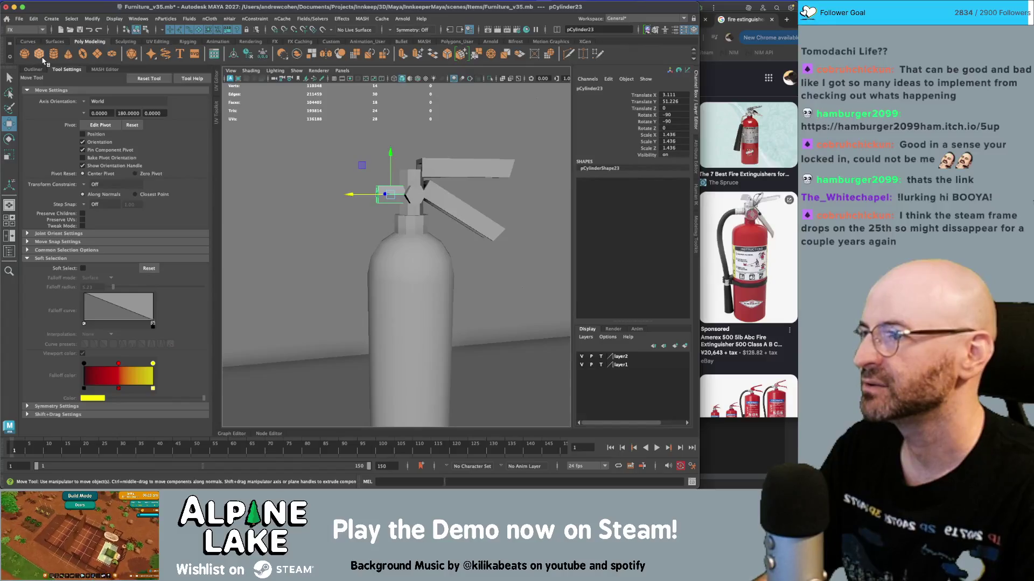
key(space)
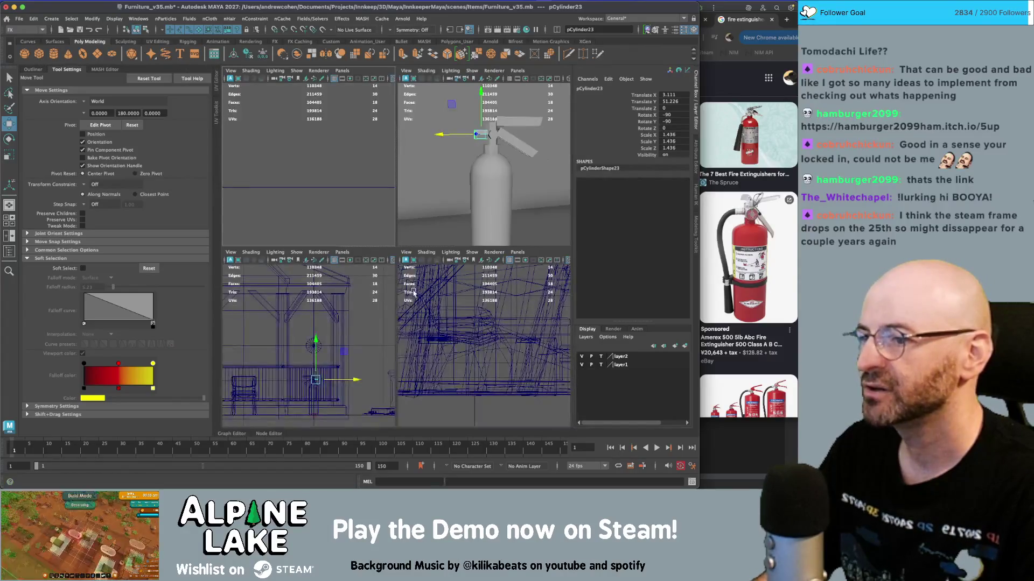
- Maximize the orthographic view and browse the Curves shelf and Create menu
scroll(323, 331, down, 8)
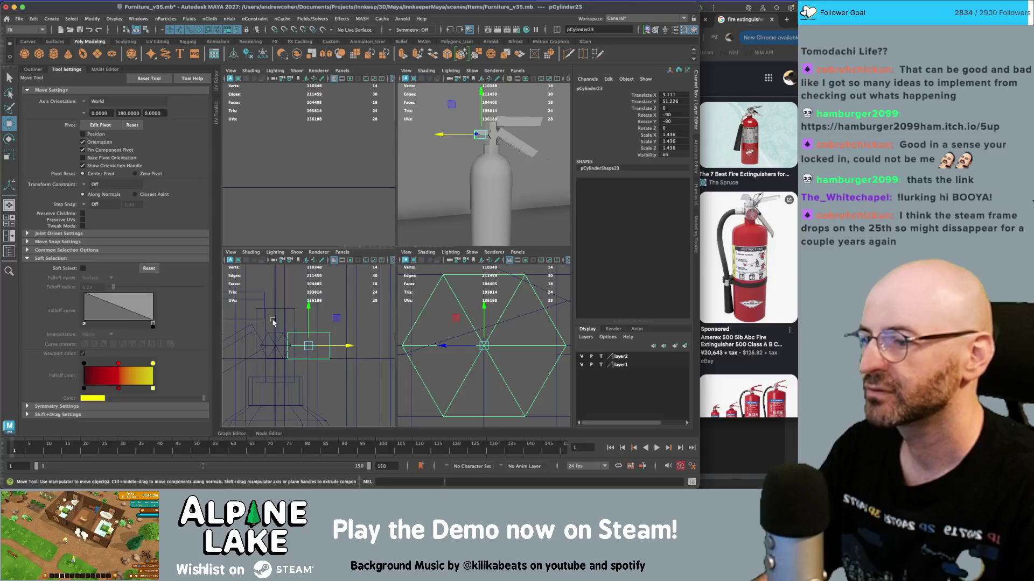
key(space)
scroll(334, 309, down, 5)
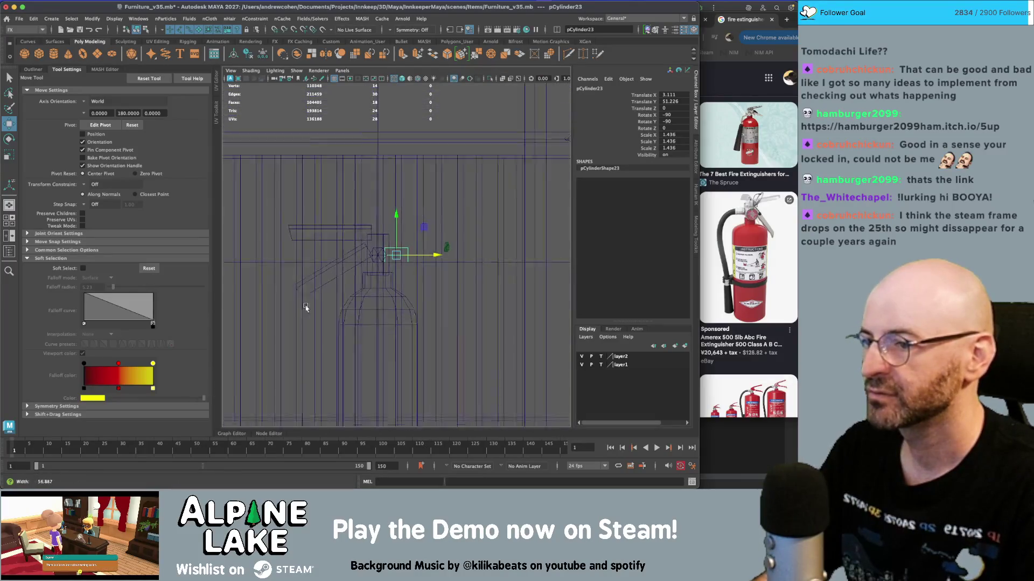
click(33, 42)
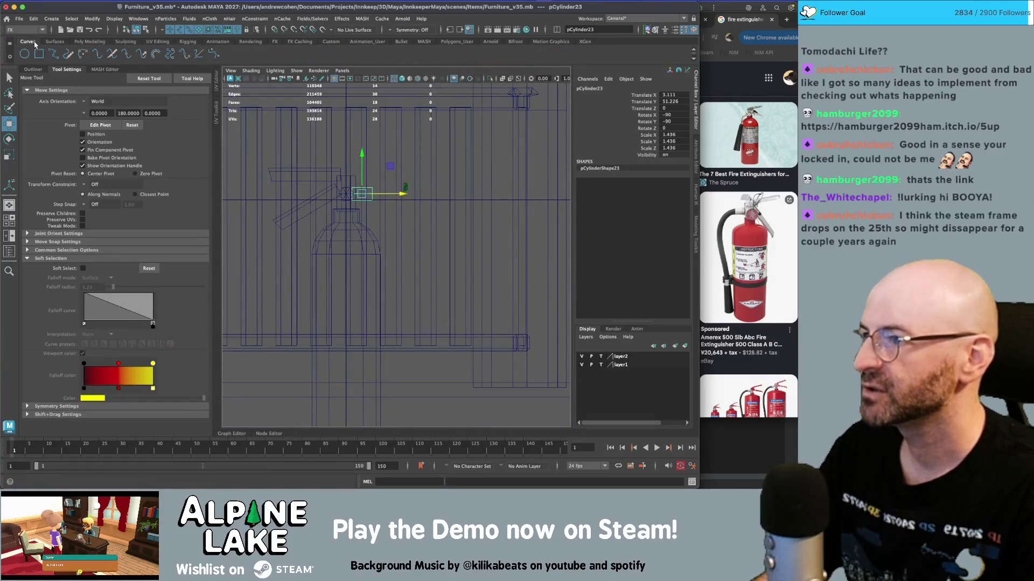
click(97, 43)
click(50, 19)
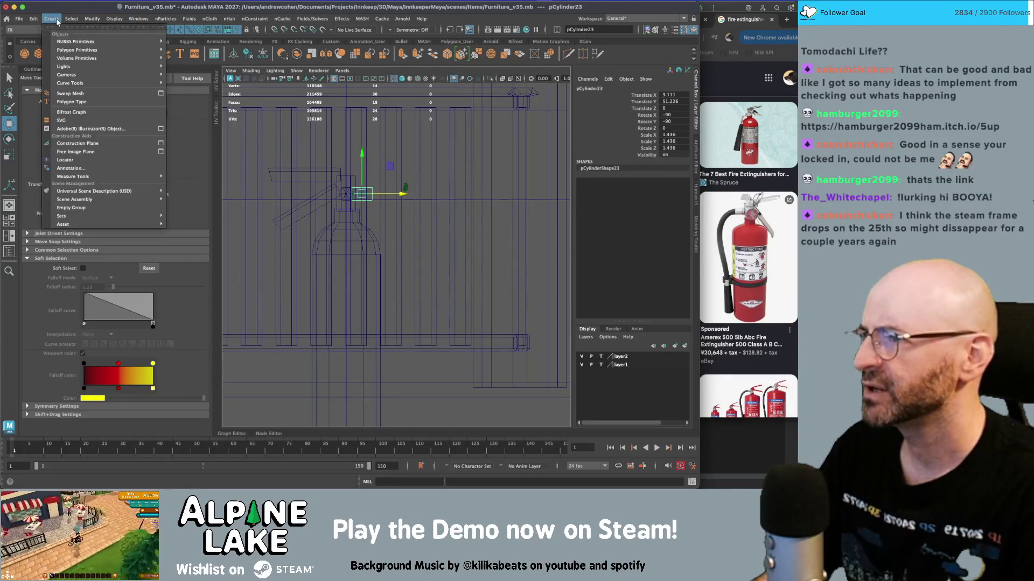
mouse_move(81, 85)
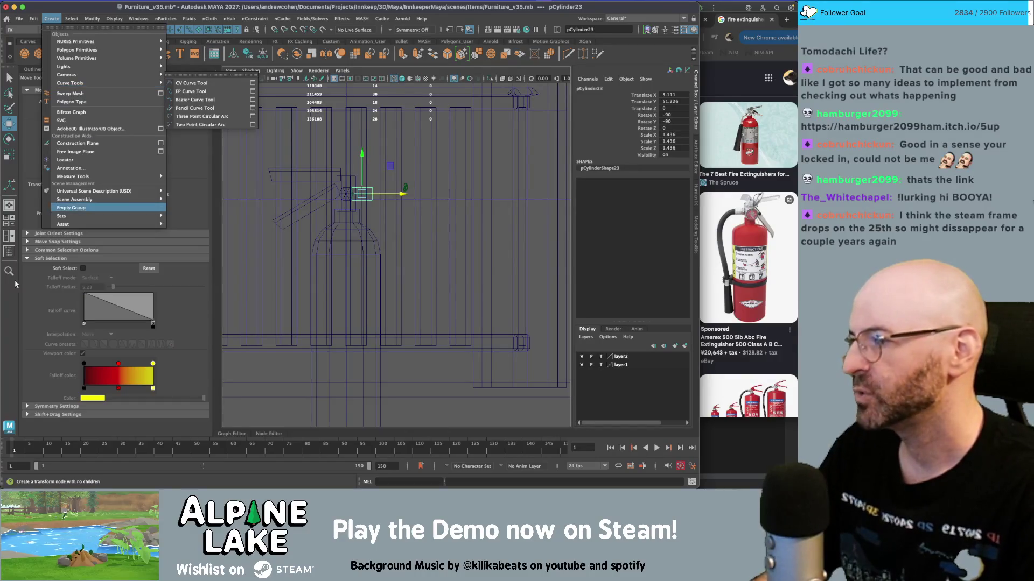
key(Escape)
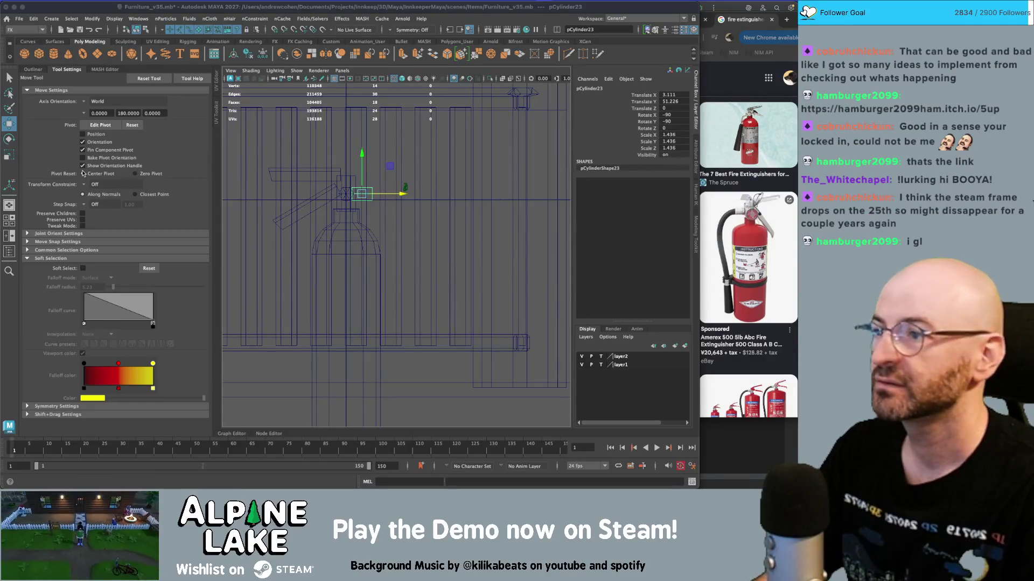
- Shrink the side cylinder pCylinder23 to 1.168 scale so it sits snugly against the valve
click(241, 6)
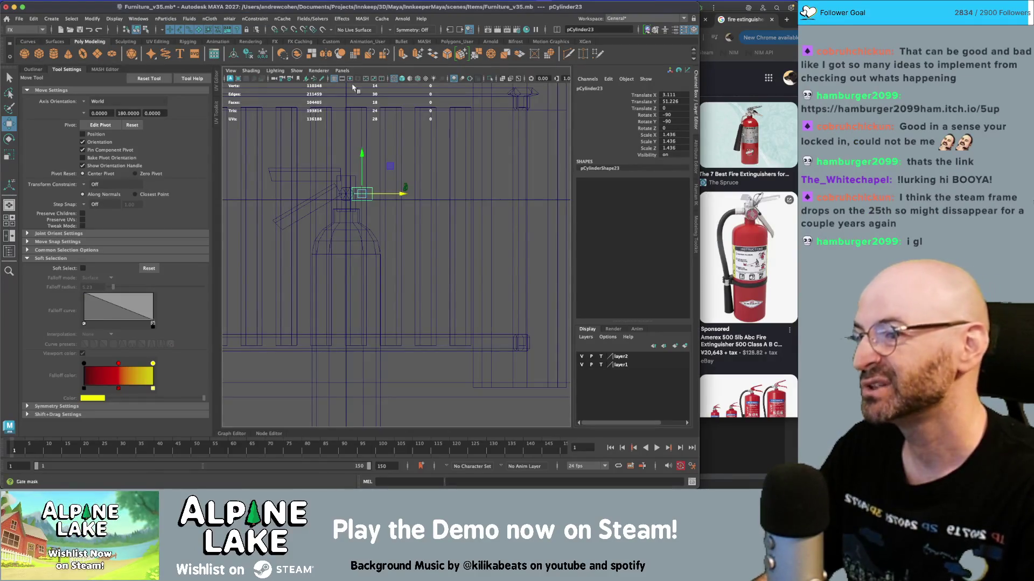
scroll(300, 102, up, 1)
scroll(300, 102, up, 1)
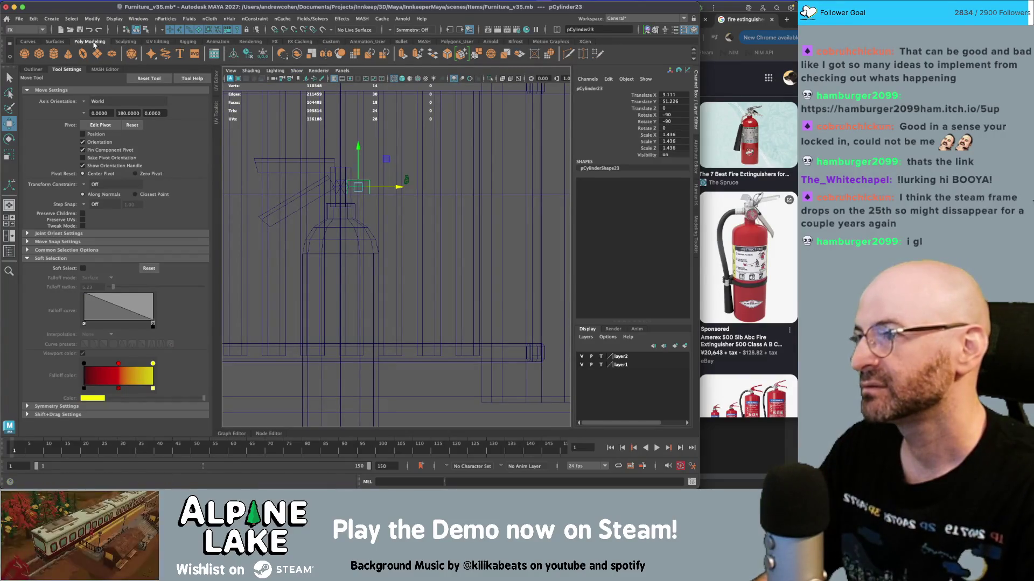
scroll(379, 144, up, 3)
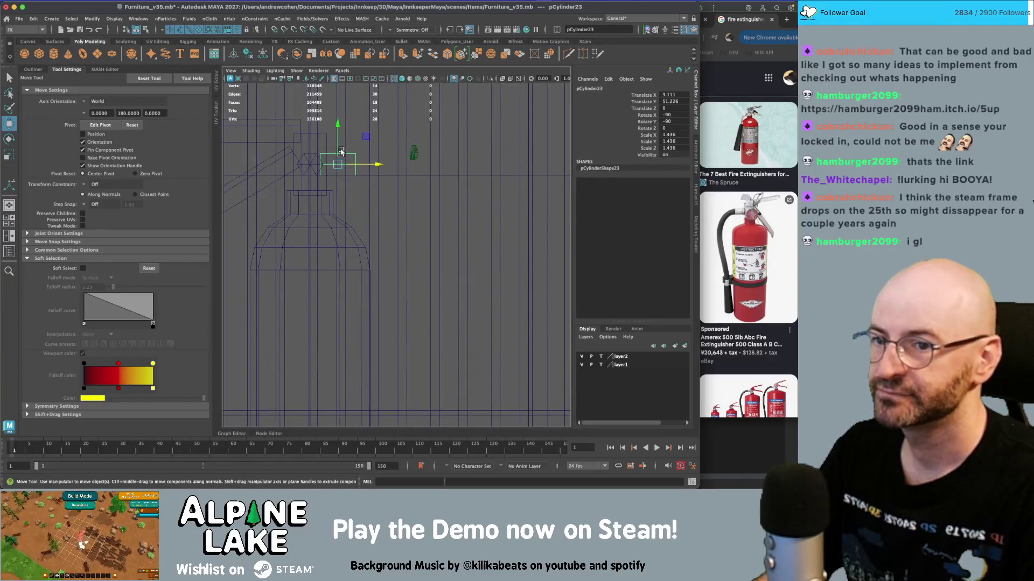
key(r)
drag(343, 163, 336, 163)
key(w)
key(r)
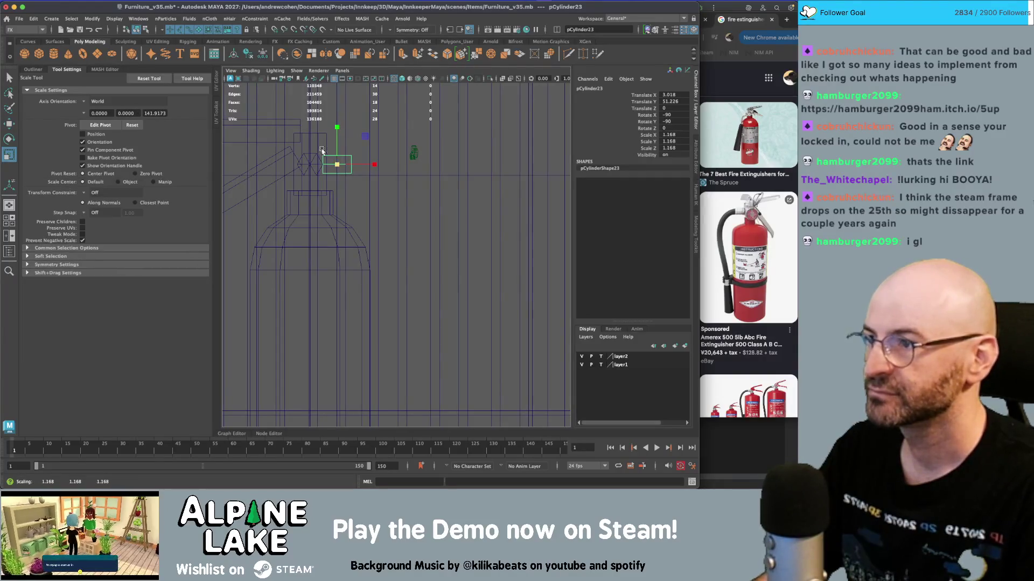
- Open the Create menu's Curve Tools submenu
scroll(63, 38, up, 2)
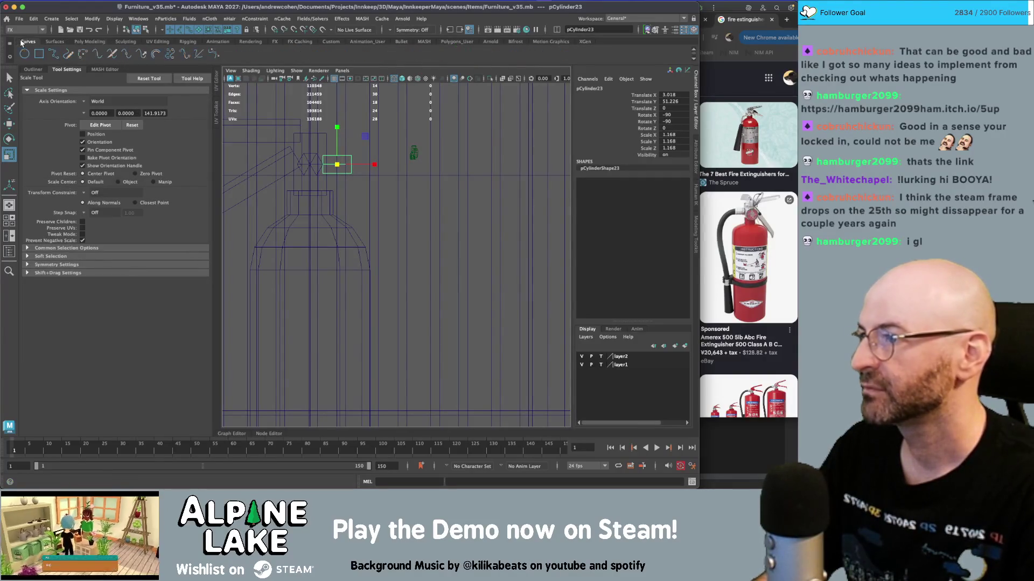
click(93, 42)
click(72, 19)
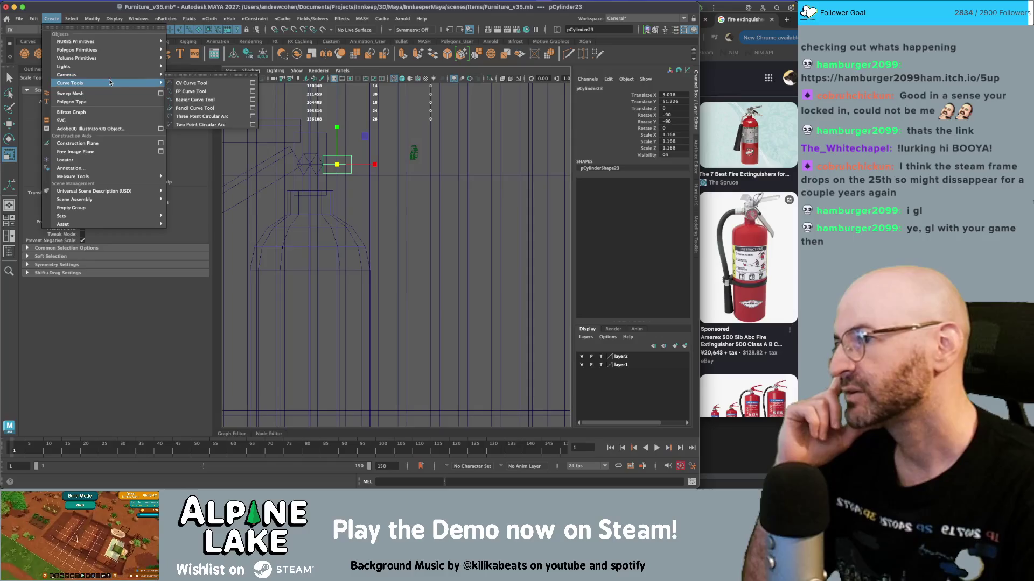
- Draw a CV curve from the valve head down beside the bottle along the hose path
click(192, 83)
click(352, 165)
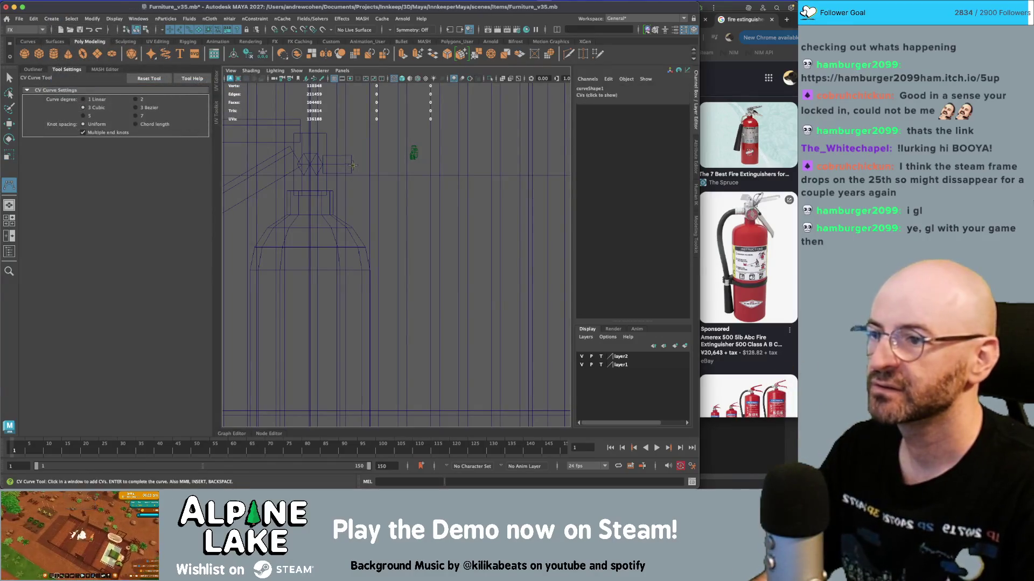
click(411, 169)
click(410, 169)
click(433, 232)
drag(429, 300, 407, 296)
click(382, 348)
alt+middle_drag(382, 348, 382, 279)
click(381, 313)
drag(381, 313, 379, 311)
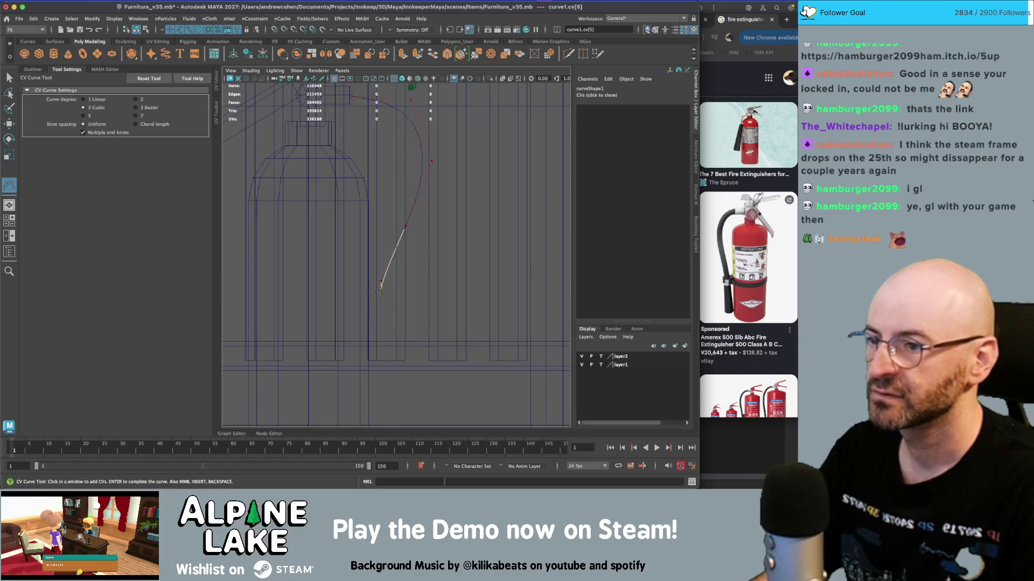
key(Return)
key(r)
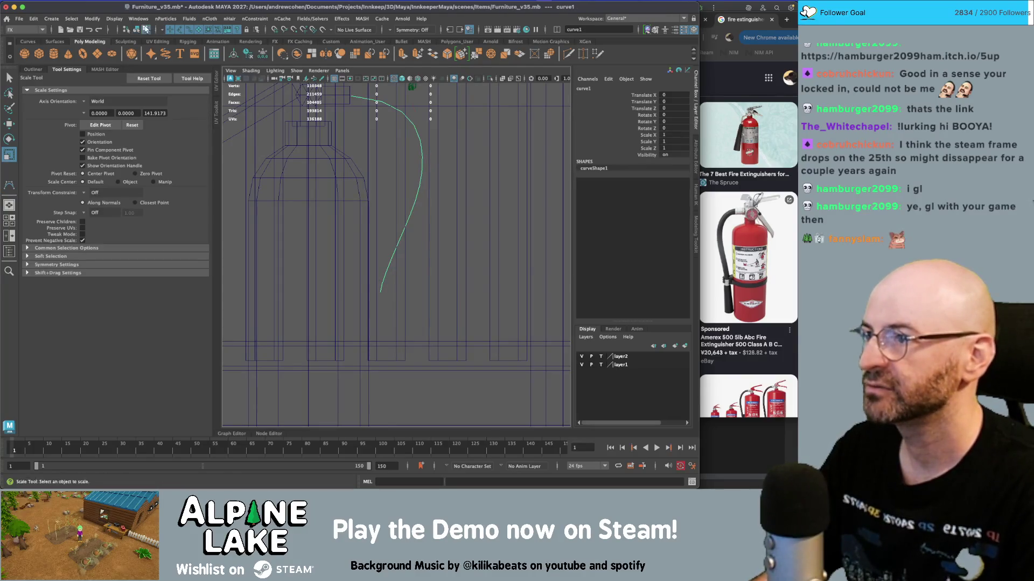
- Reshape curve1 by moving its top, second, third and fourth control points
click(145, 30)
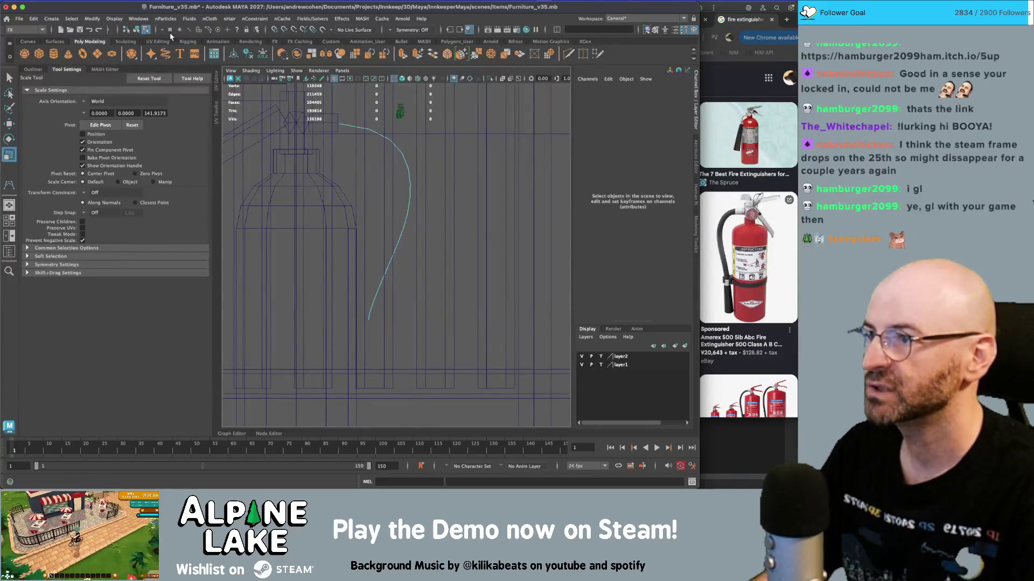
key(w)
click(342, 106)
drag(342, 106, 364, 112)
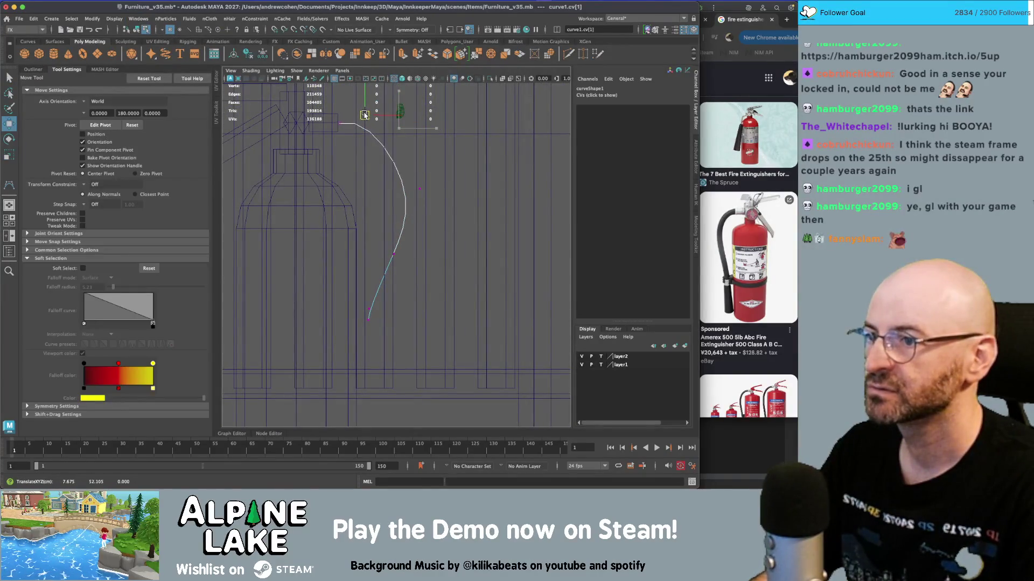
click(420, 189)
mouse_move(420, 189)
mouse_down()
mouse_move(402, 202)
mouse_move(399, 161)
mouse_up()
click(366, 122)
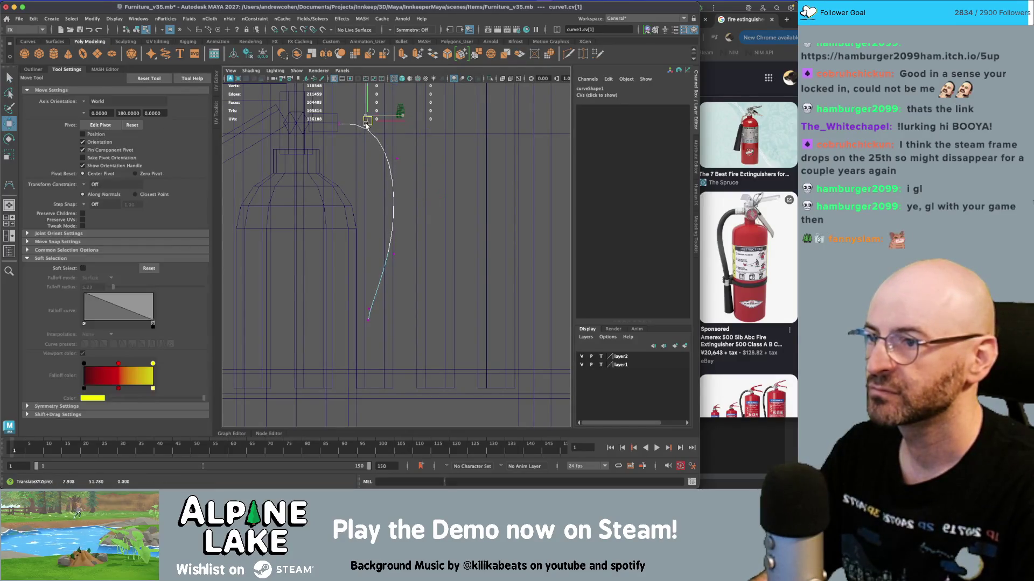
click(394, 254)
drag(394, 255, 379, 241)
click(366, 311)
mouse_move(367, 311)
mouse_down()
mouse_move(365, 267)
mouse_move(405, 336)
mouse_up()
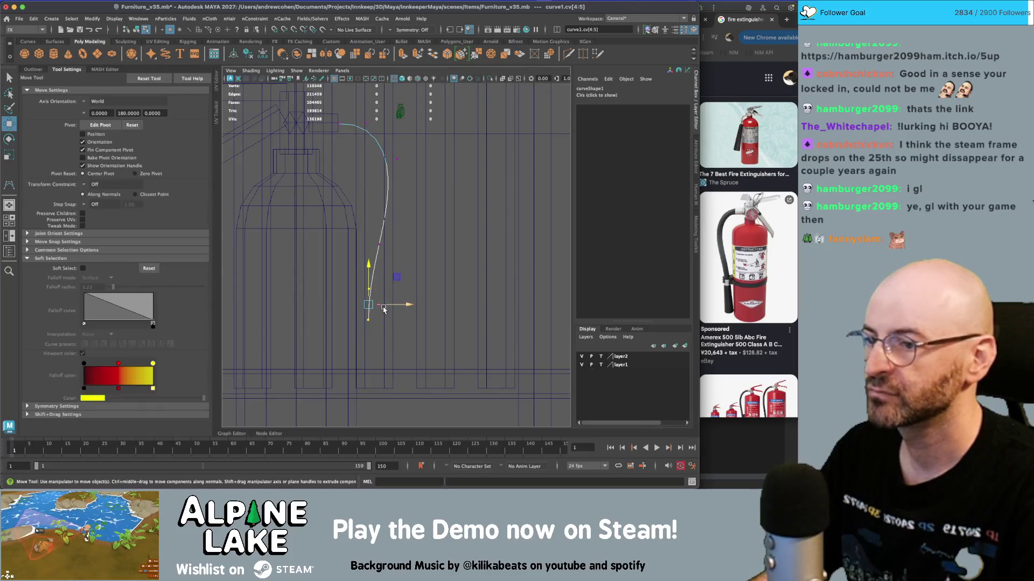
key(F8)
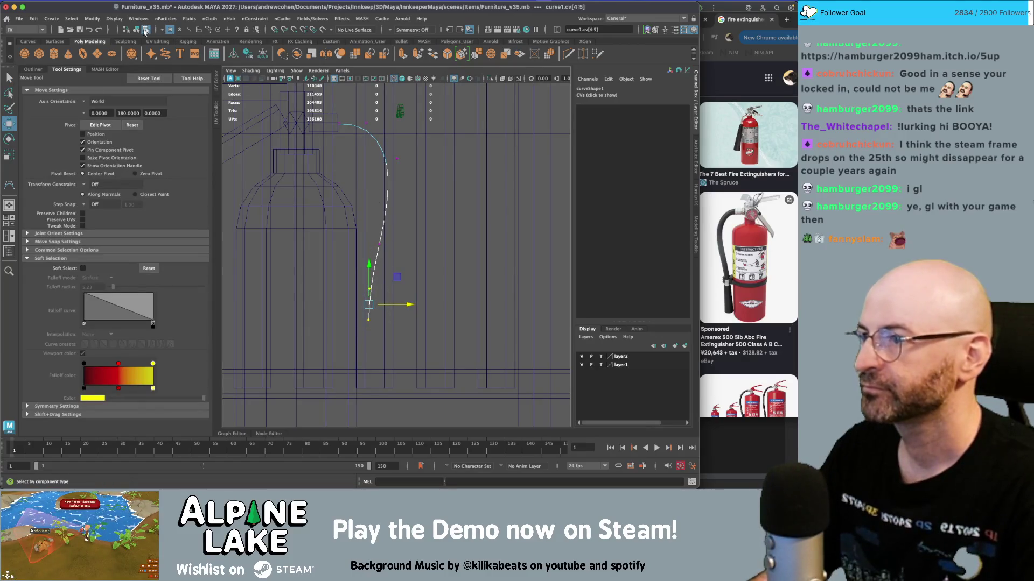
key(q)
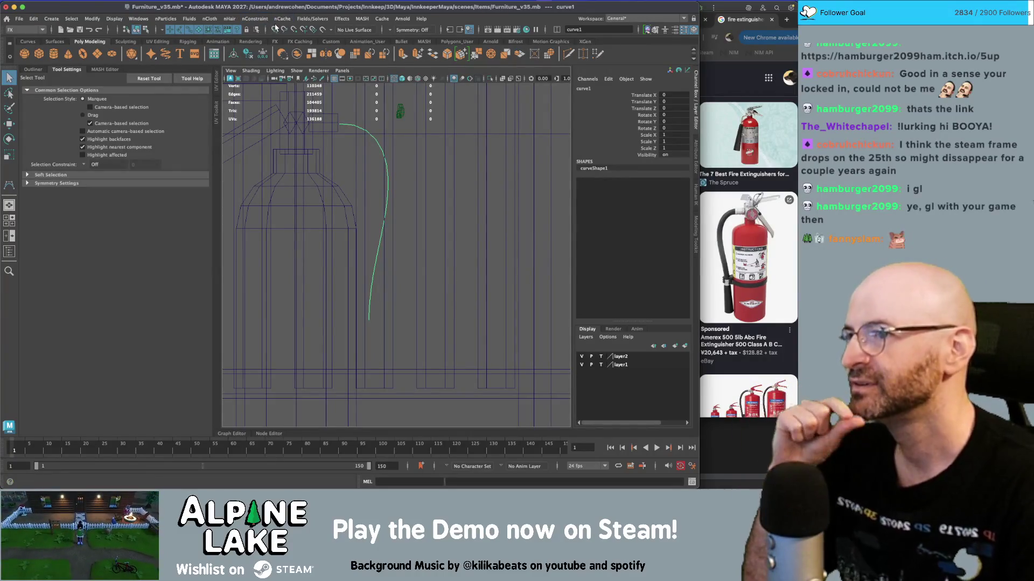
- Switch the menu set from FX to Modeling and look through the Mesh and Deform menus
click(34, 29)
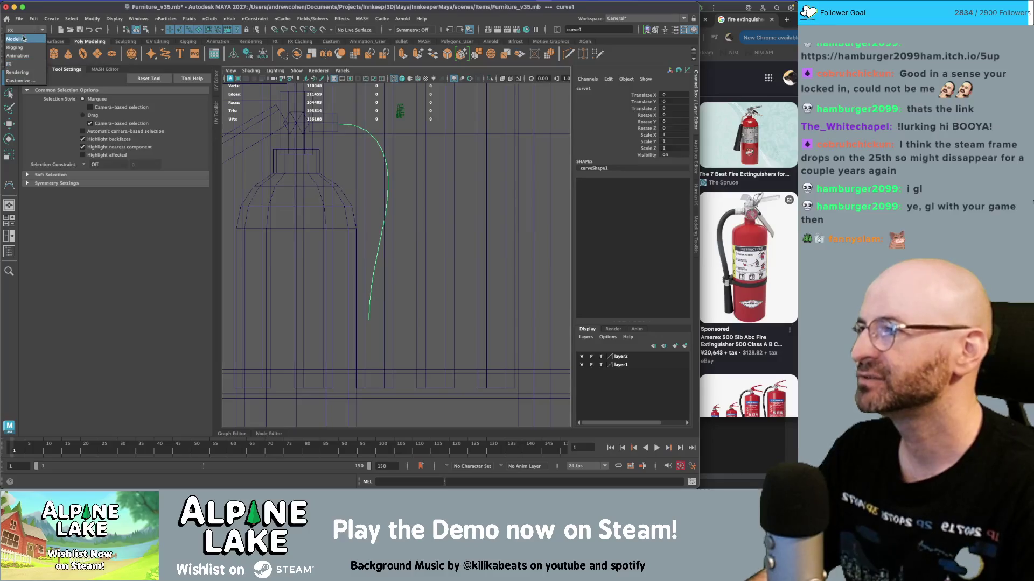
click(16, 39)
click(160, 18)
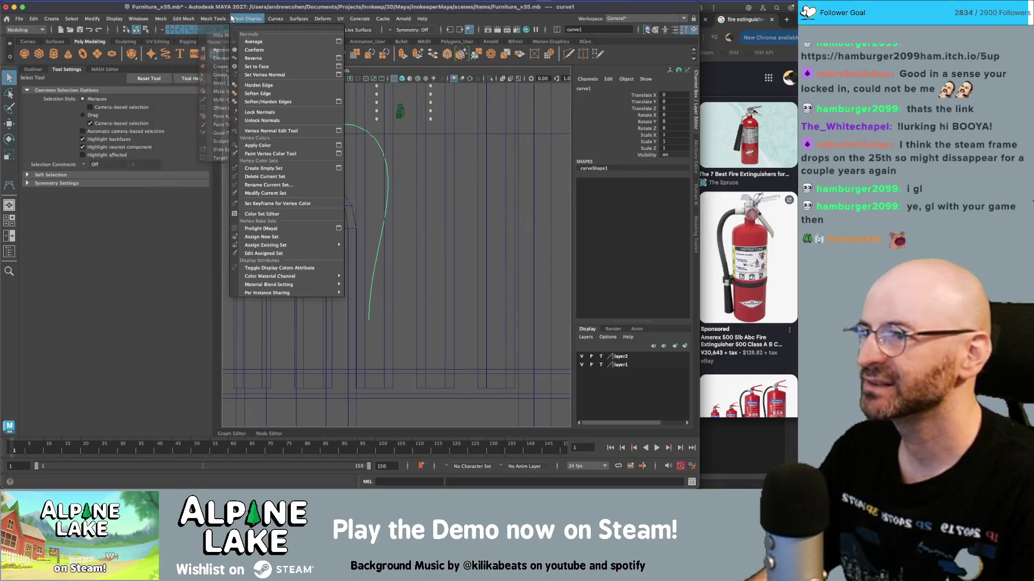
click(322, 19)
click(321, 19)
click(322, 19)
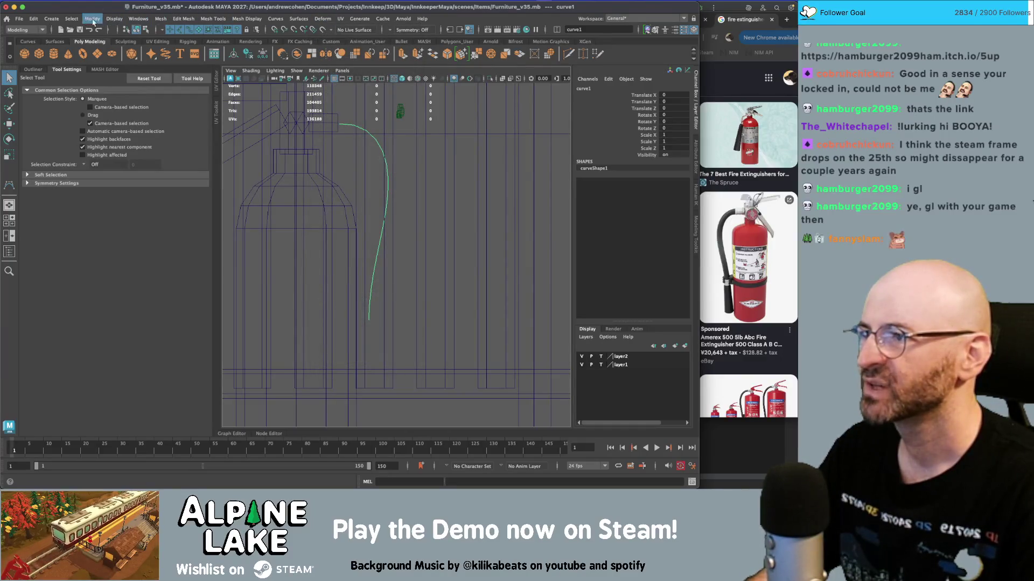
click(38, 30)
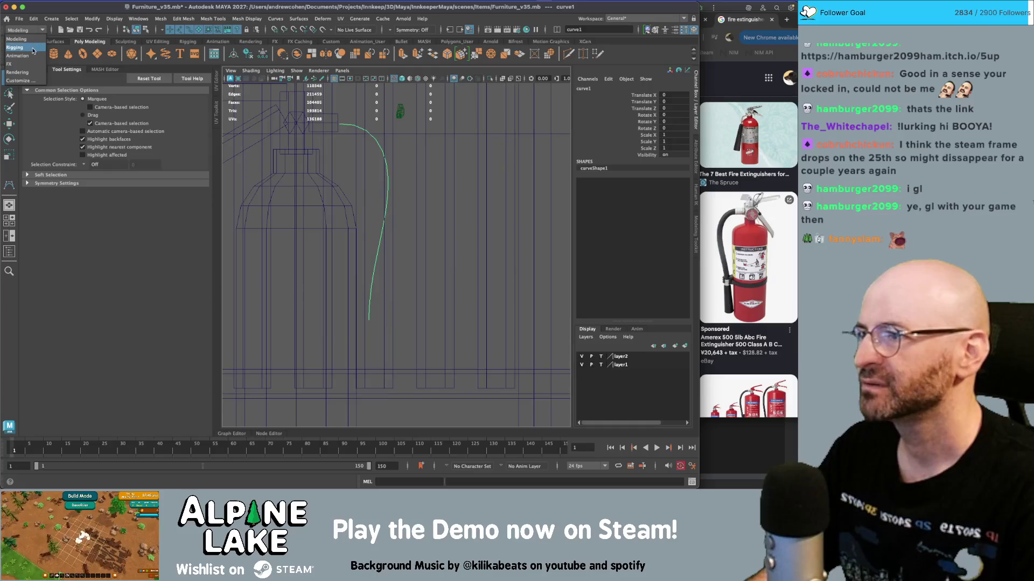
click(41, 30)
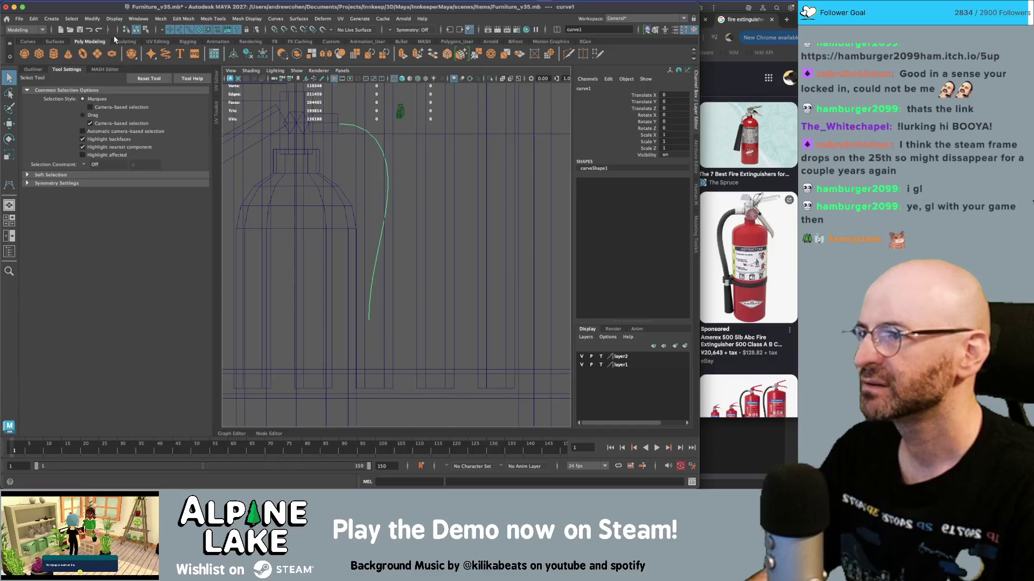
- Browse the Surfaces shelf plus the Create and Surfaces menus, ending on the Curves shelf
click(55, 42)
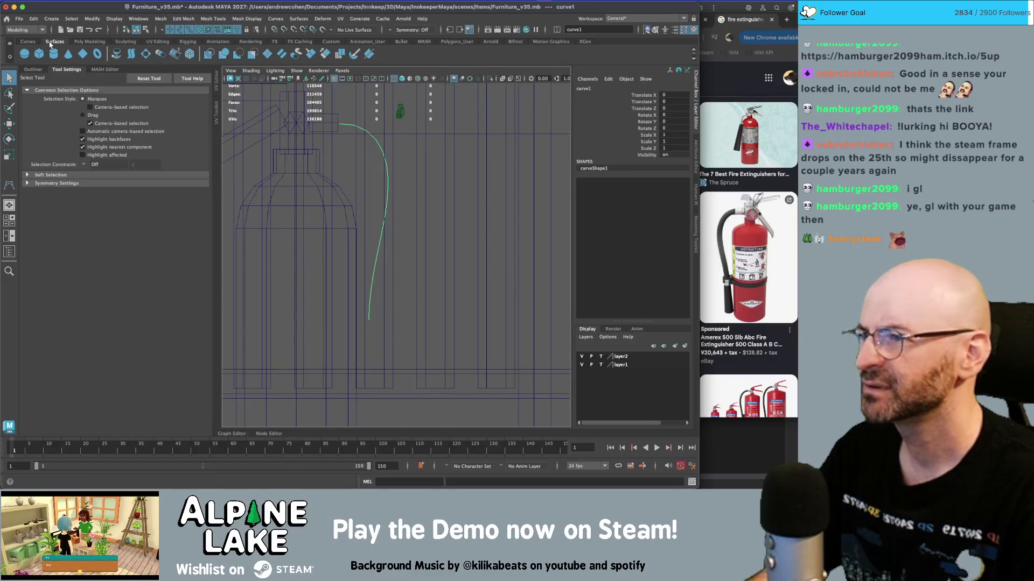
click(78, 42)
click(92, 19)
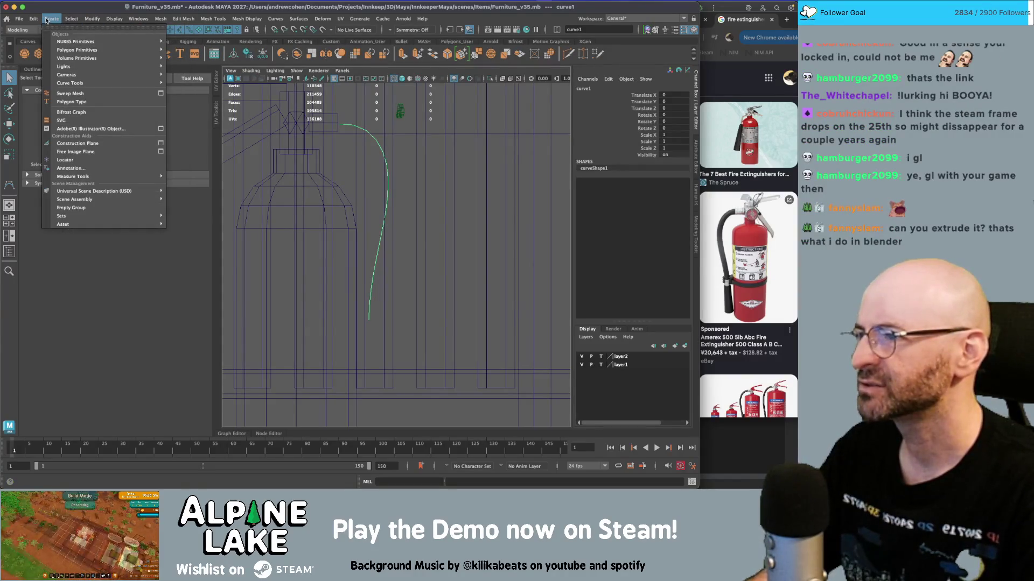
click(301, 19)
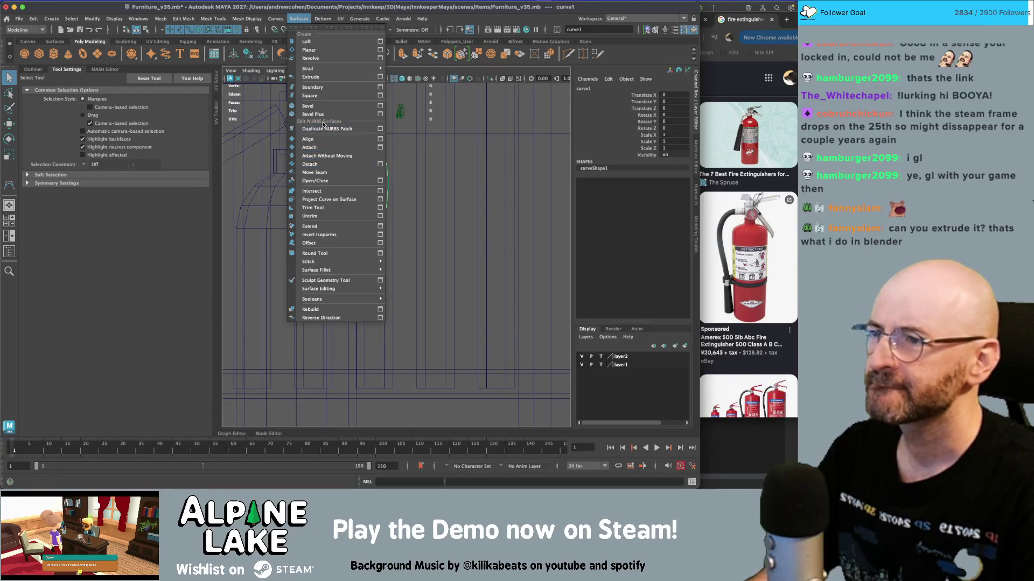
mouse_move(280, 21)
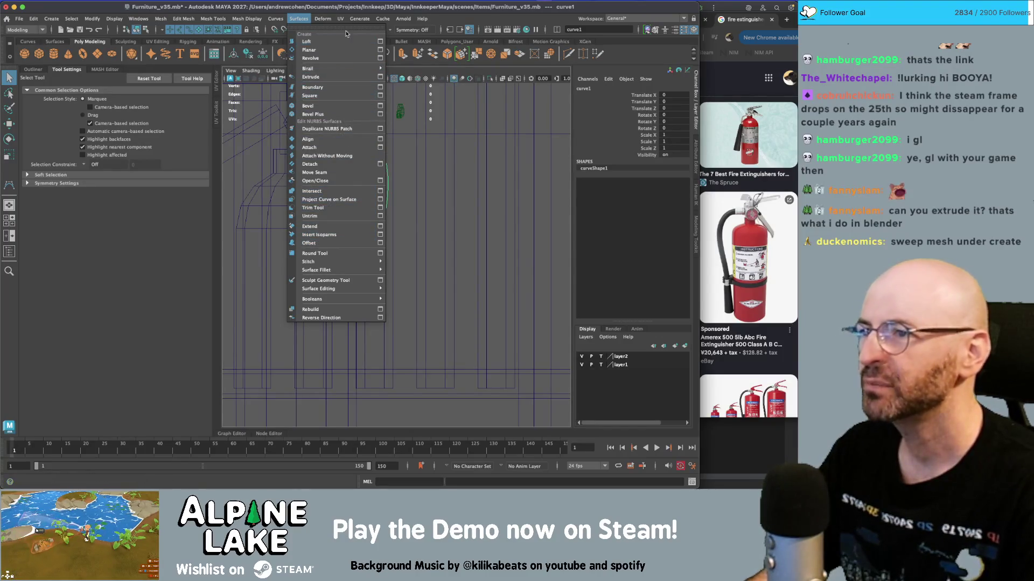
mouse_move(326, 20)
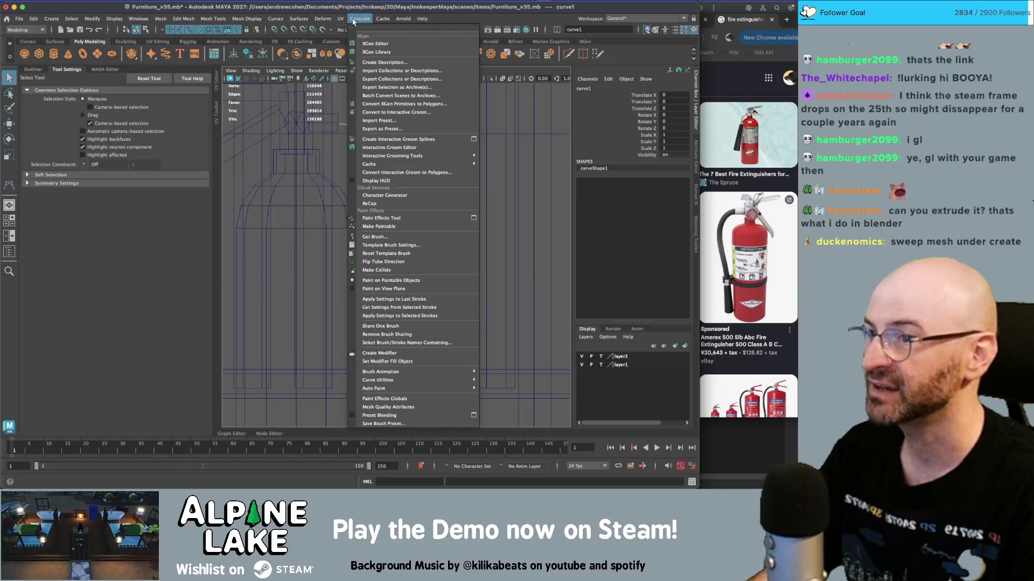
click(275, 18)
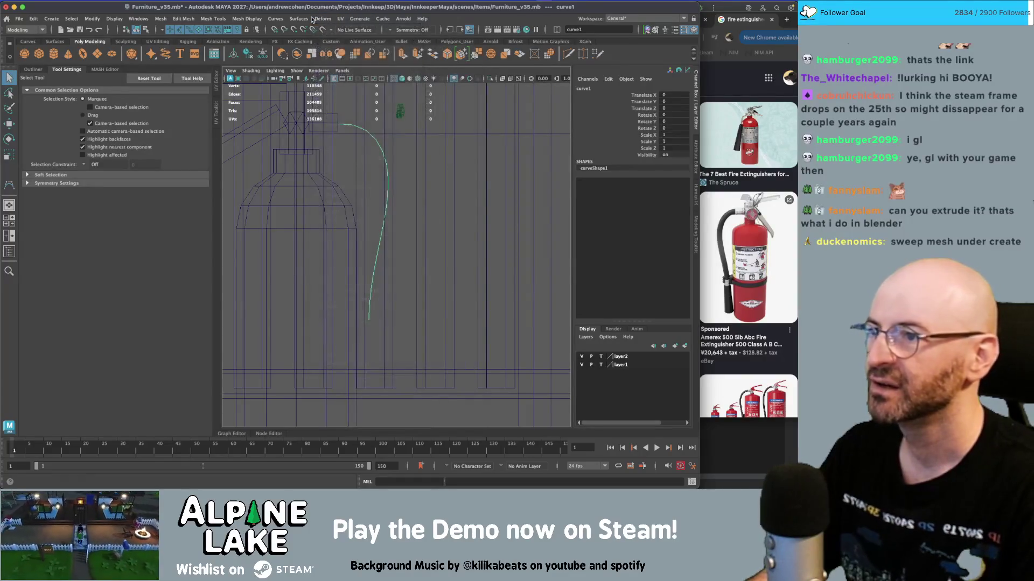
click(36, 43)
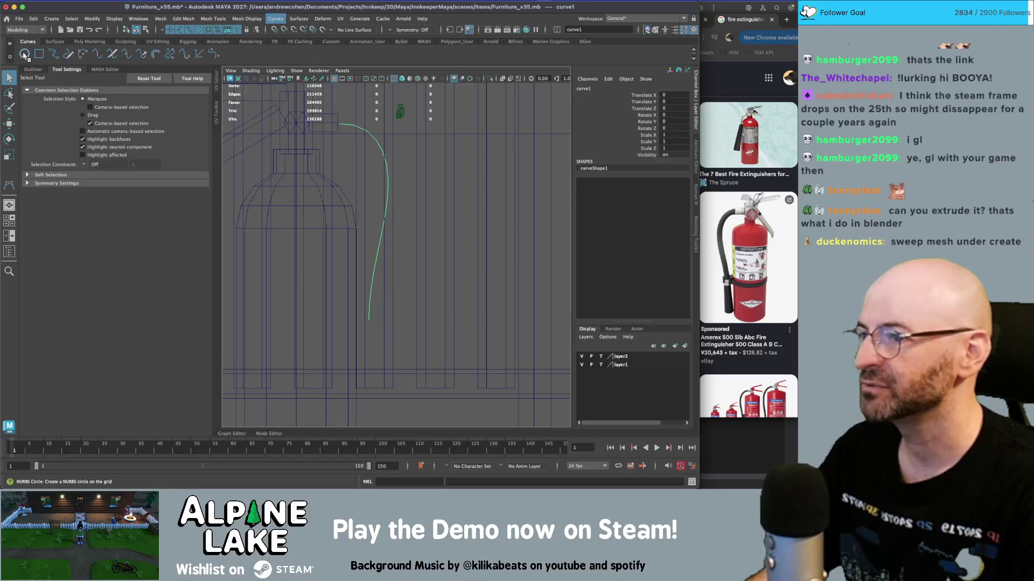
- Create a NURBS circle, raise it to the extinguisher's neck and scale it to 1.67
click(25, 54)
key(w)
alt+drag(405, 254, 435, 325)
scroll(435, 325, down, 3)
drag(346, 377, 346, 167)
key(r)
drag(334, 210, 349, 210)
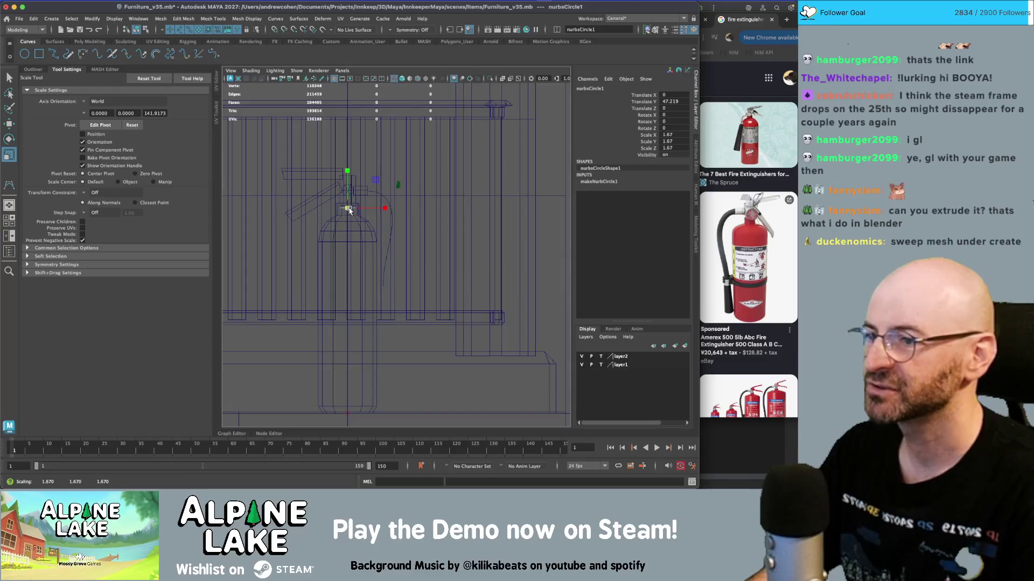
key(e)
scroll(354, 183, up, 5)
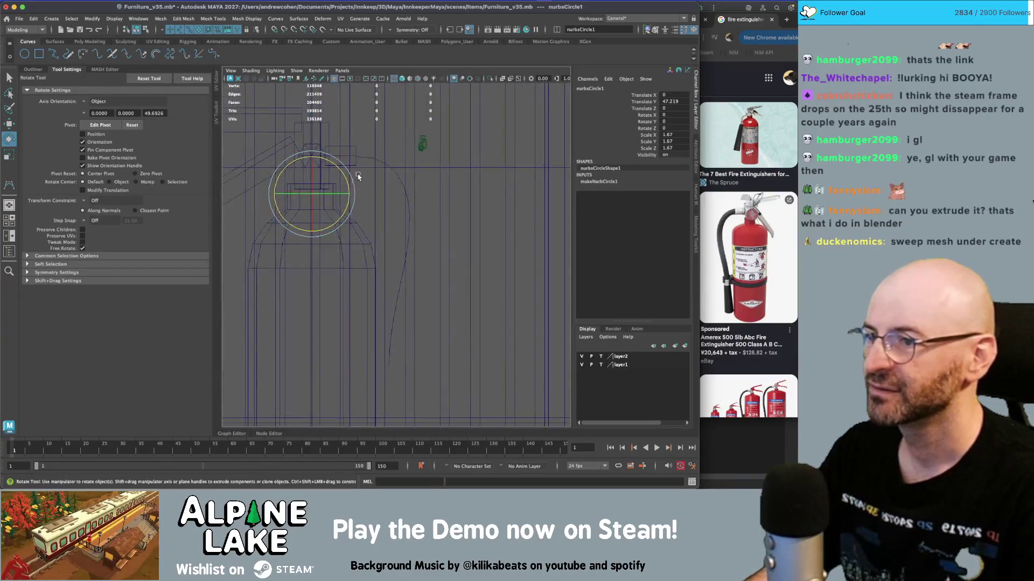
- Select the hose curve curve1 and open the Surfaces menu
key(q)
click(364, 157)
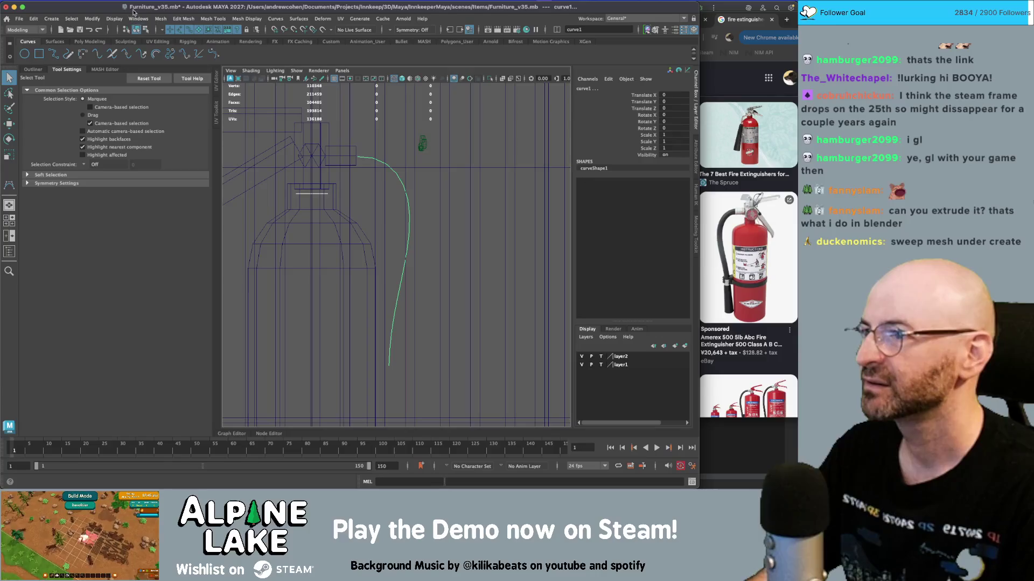
click(275, 18)
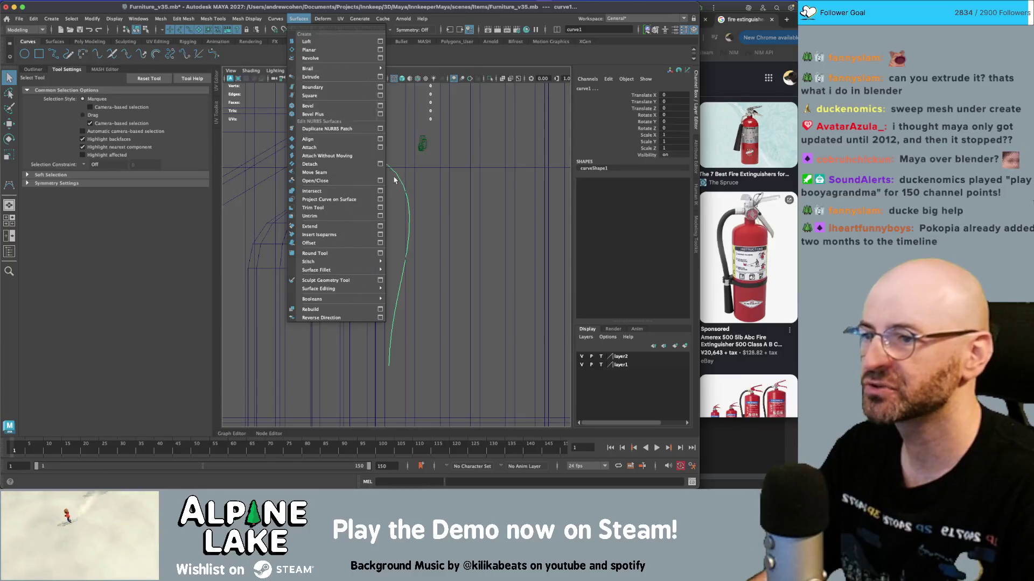
click(331, 79)
click(299, 18)
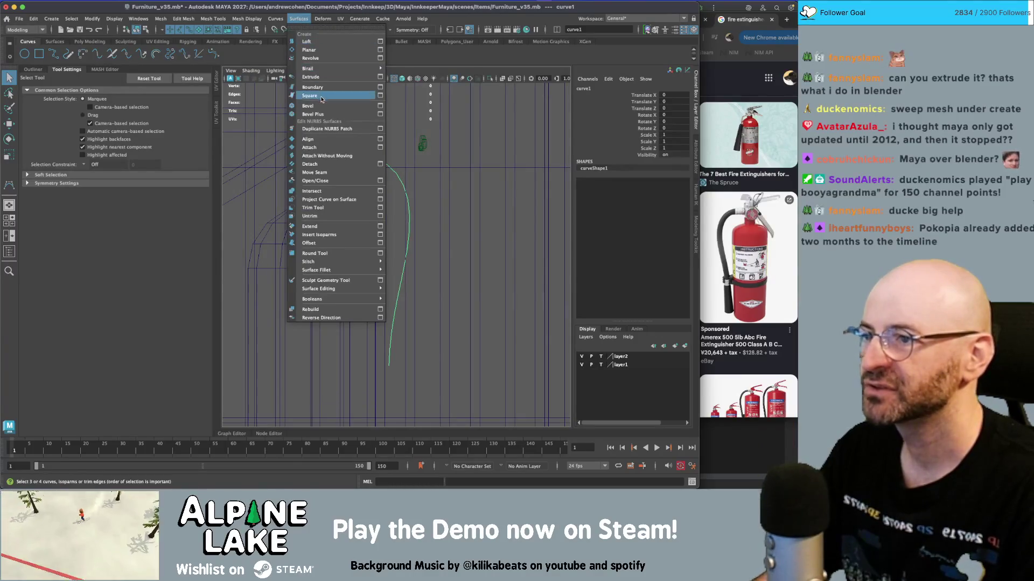
click(340, 77)
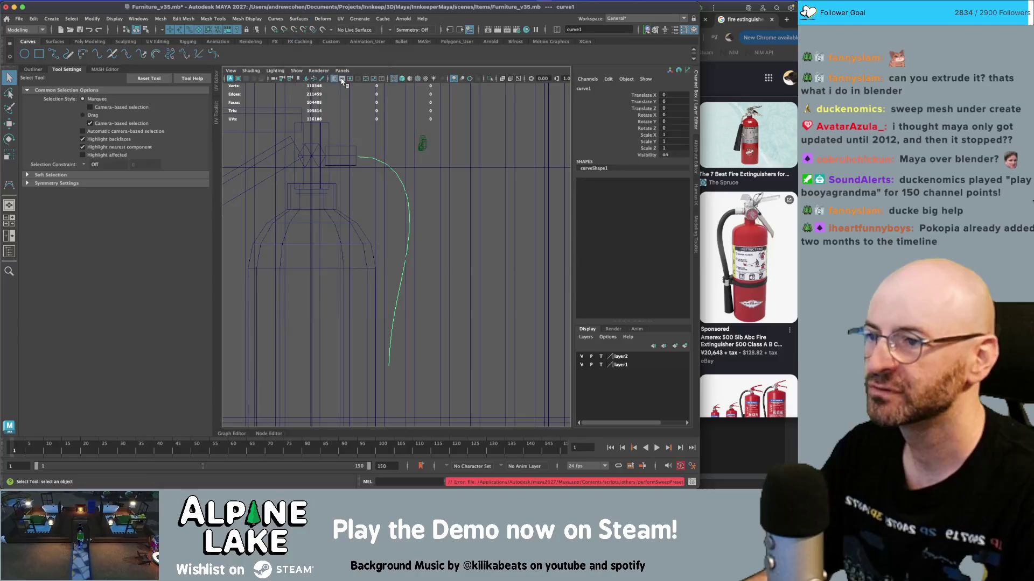
click(300, 19)
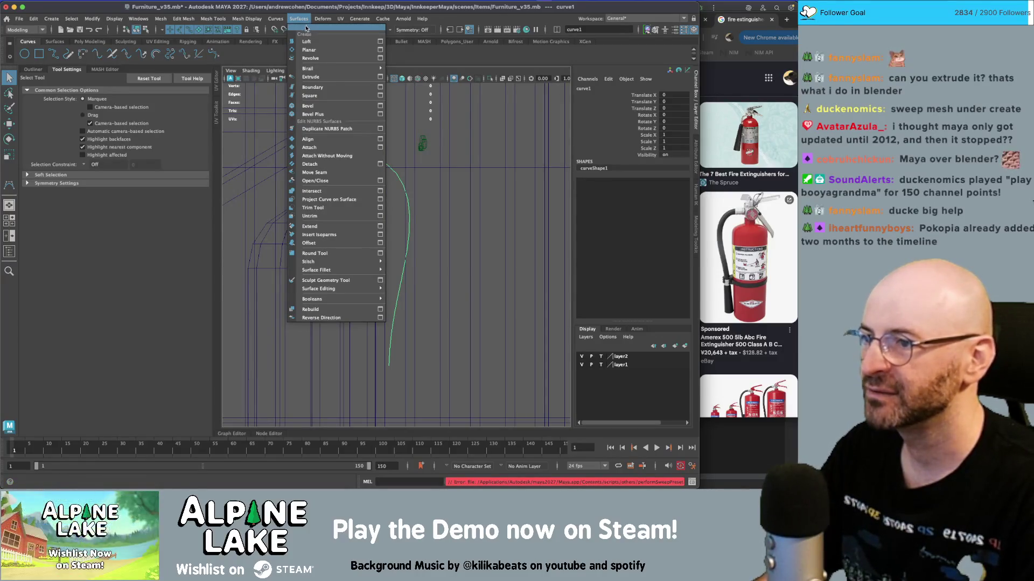
click(299, 21)
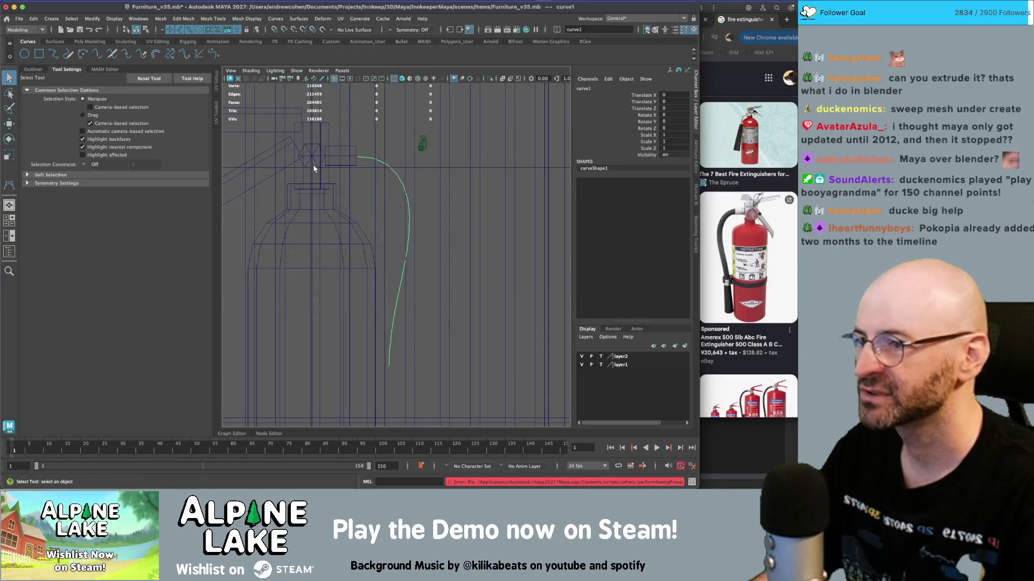
click(318, 192)
click(367, 160)
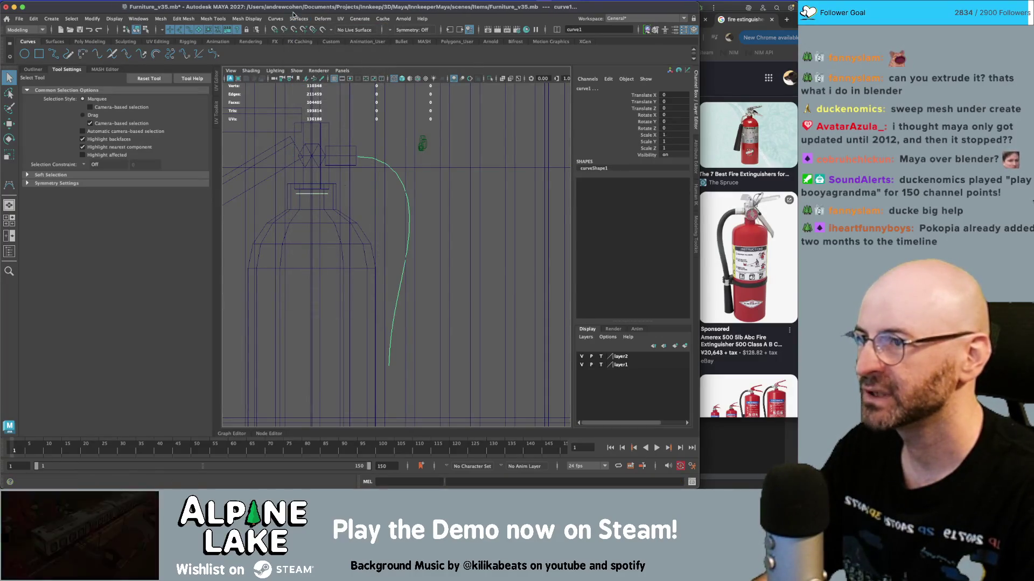
click(299, 18)
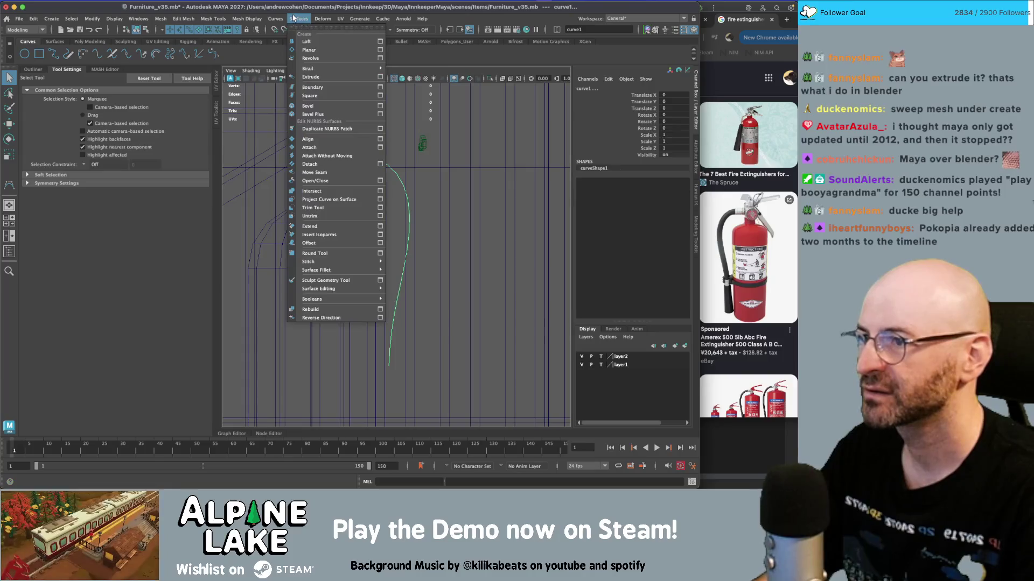
click(310, 43)
key(ctrl+z)
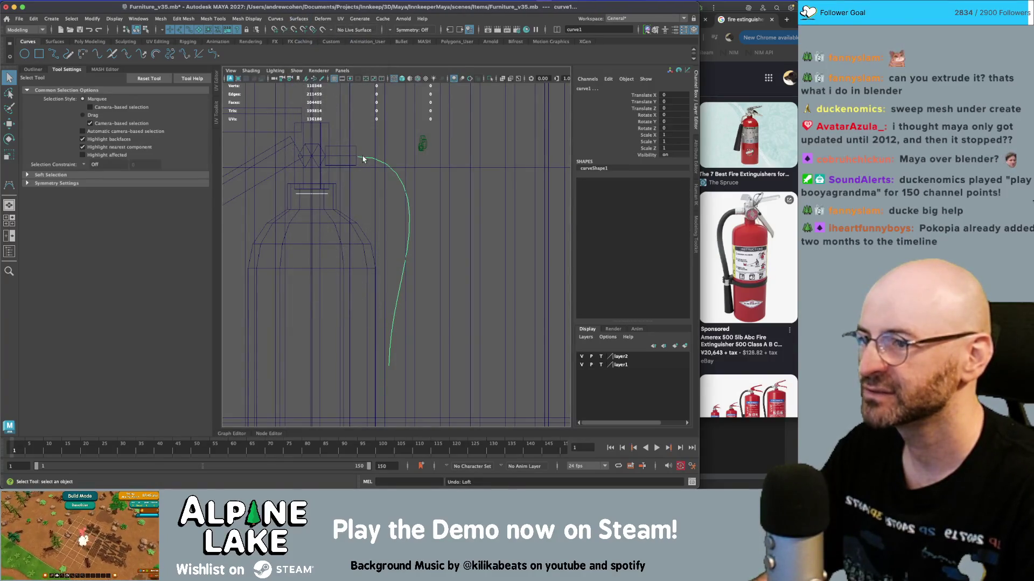
click(318, 198)
click(304, 197)
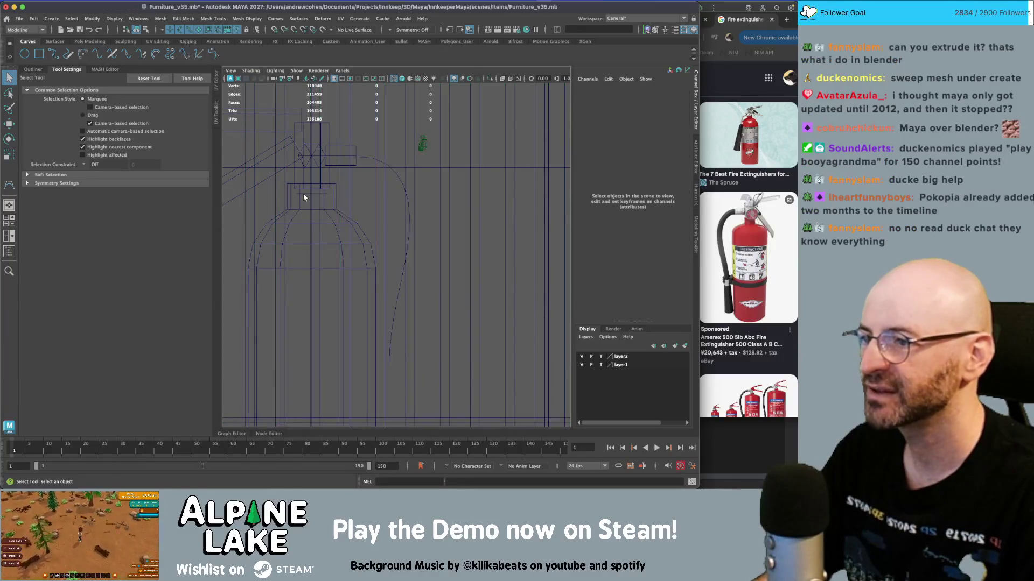
click(306, 193)
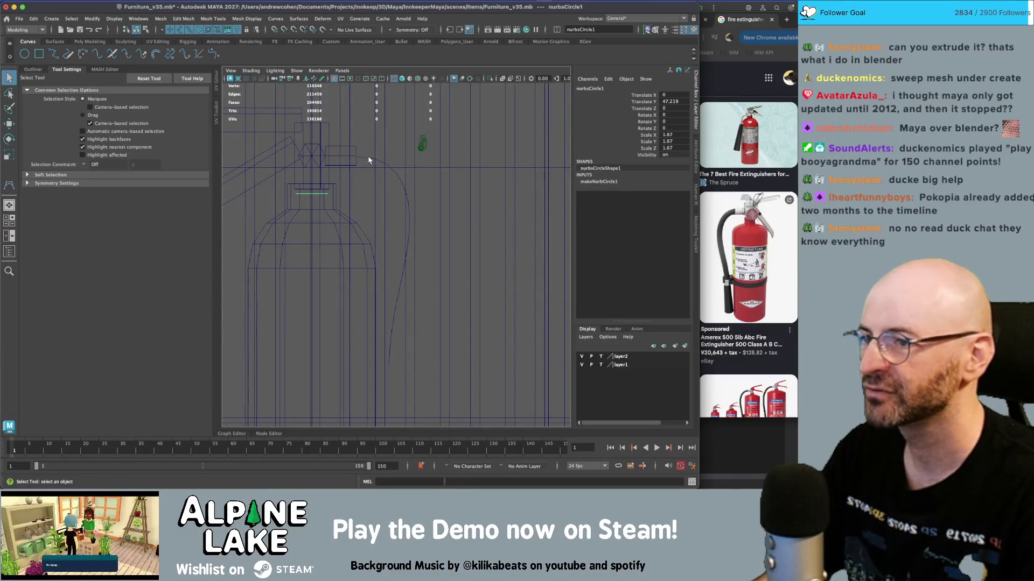
click(369, 158)
click(304, 19)
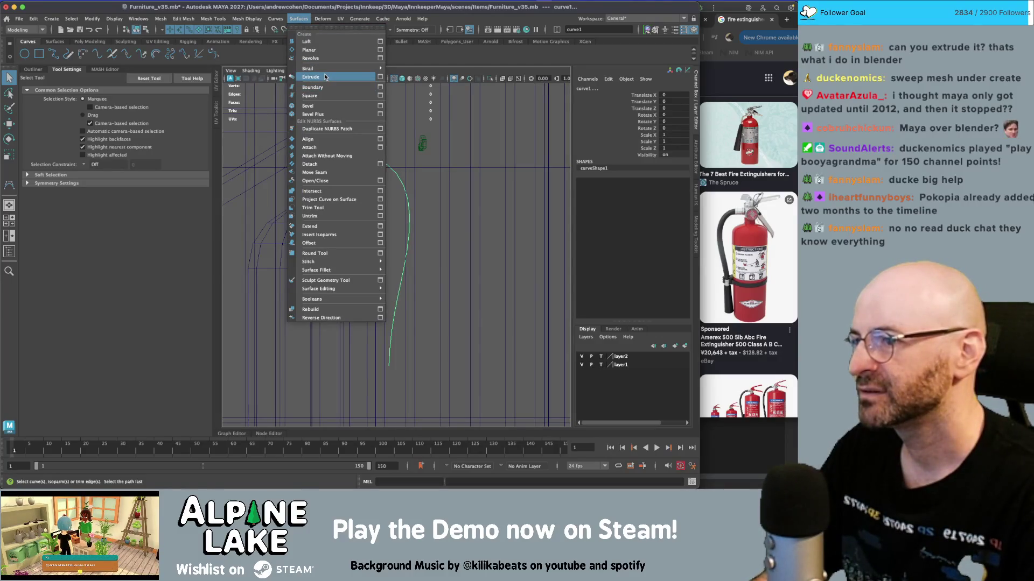
key(space)
key(space)
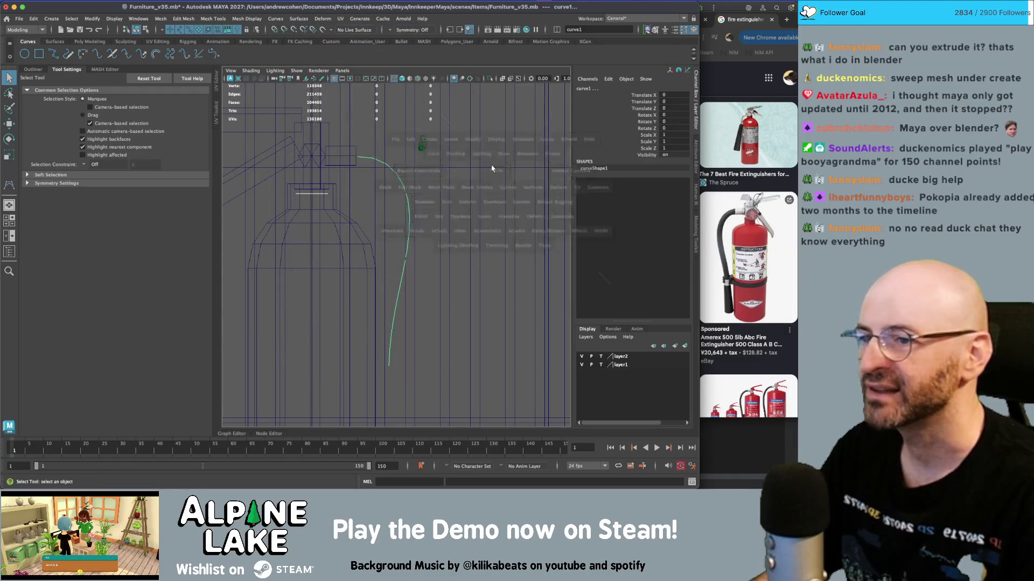
- Select pCylinder23 and try picking its end-cap faces in Face mode
scroll(450, 140, up, 3)
click(450, 140)
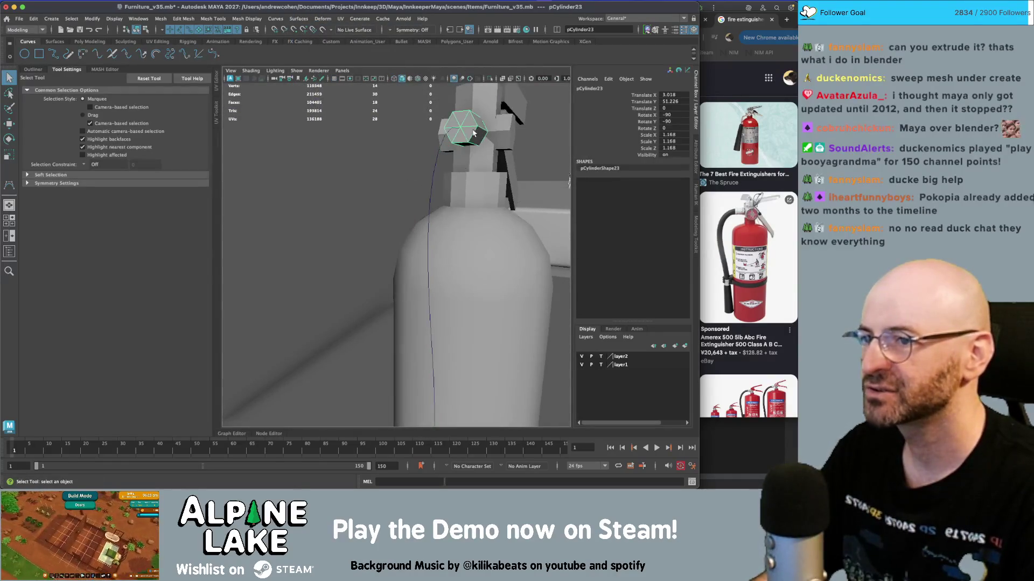
scroll(450, 140, up, 1)
right_drag(450, 140, 451, 157)
click(445, 147)
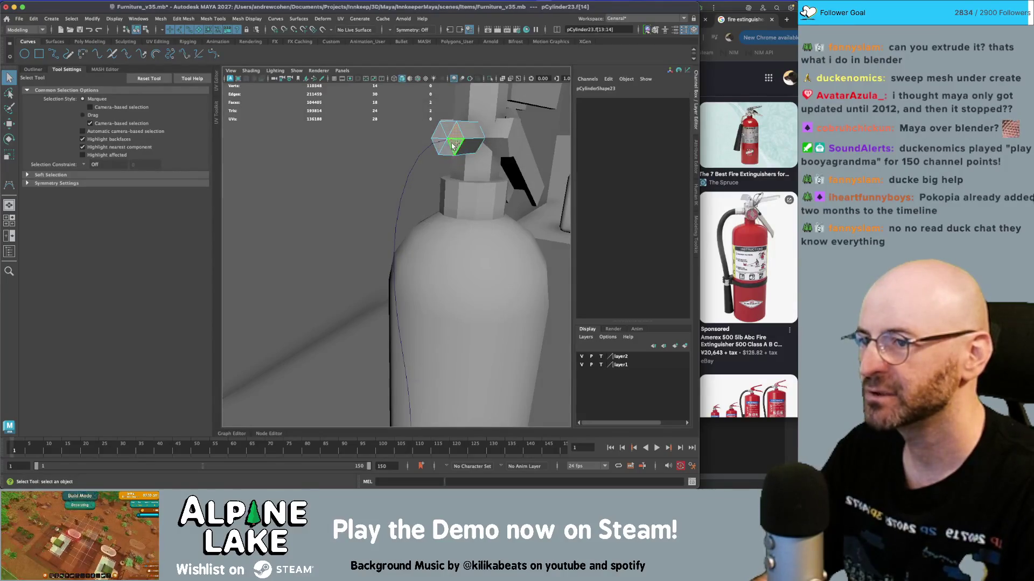
shift+click(443, 131)
shift+click(439, 132)
mouse_move(438, 131)
alt+mouse_down()
mouse_move(406, 157)
mouse_move(319, 138)
mouse_move(380, 131)
alt+mouse_up()
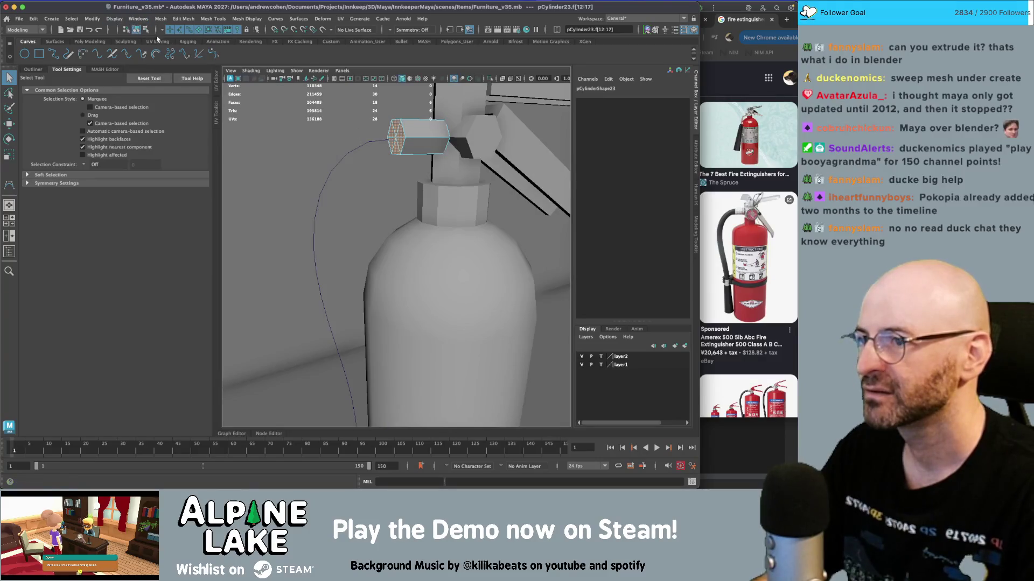
right_drag(377, 143, 375, 144)
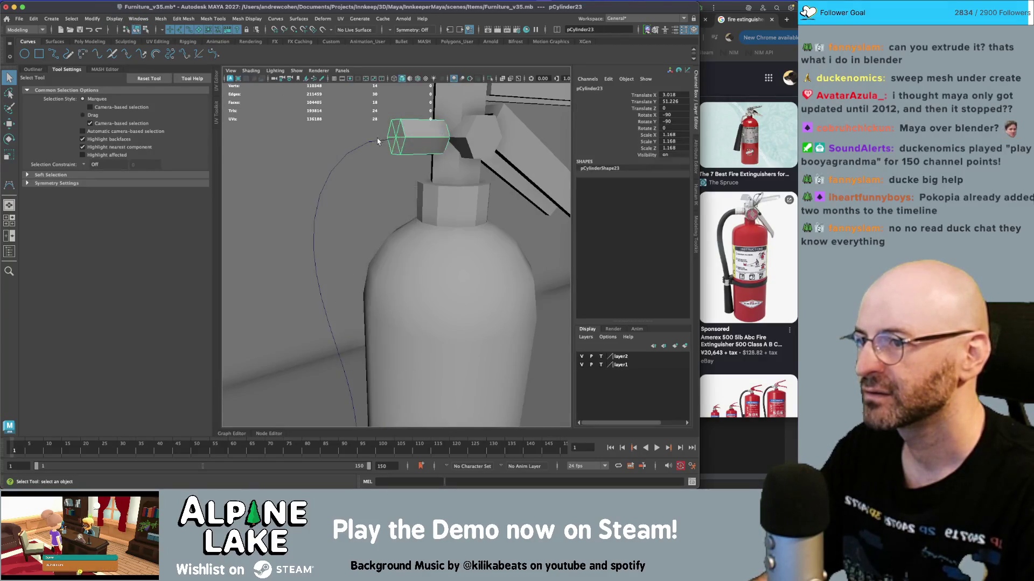
click(379, 144)
- Reselect the nozzle's end-cap faces f[12:17] and open the Mesh menu
right_click(399, 129)
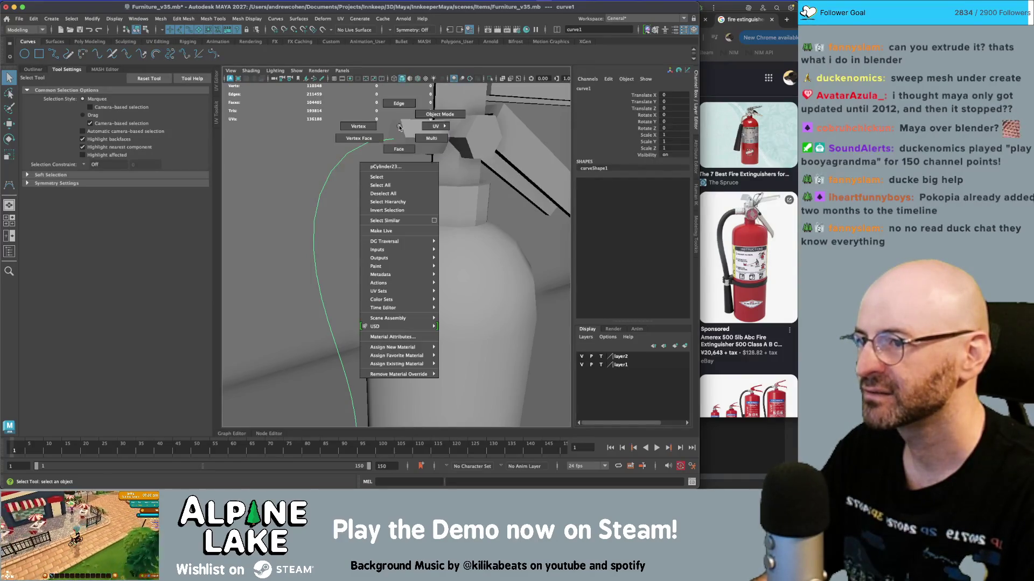
click(398, 148)
drag(384, 119, 405, 157)
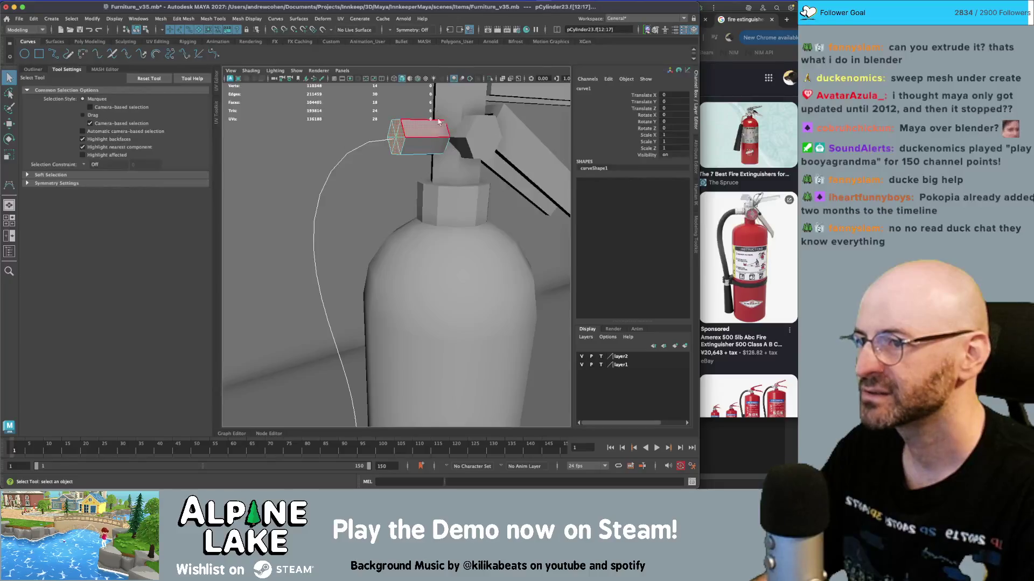
click(183, 19)
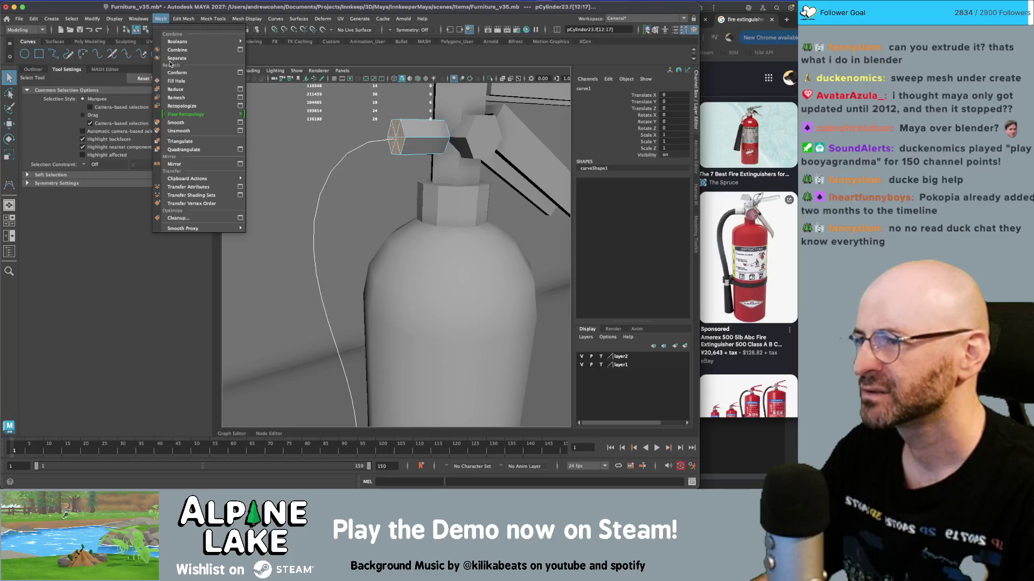
mouse_move(184, 18)
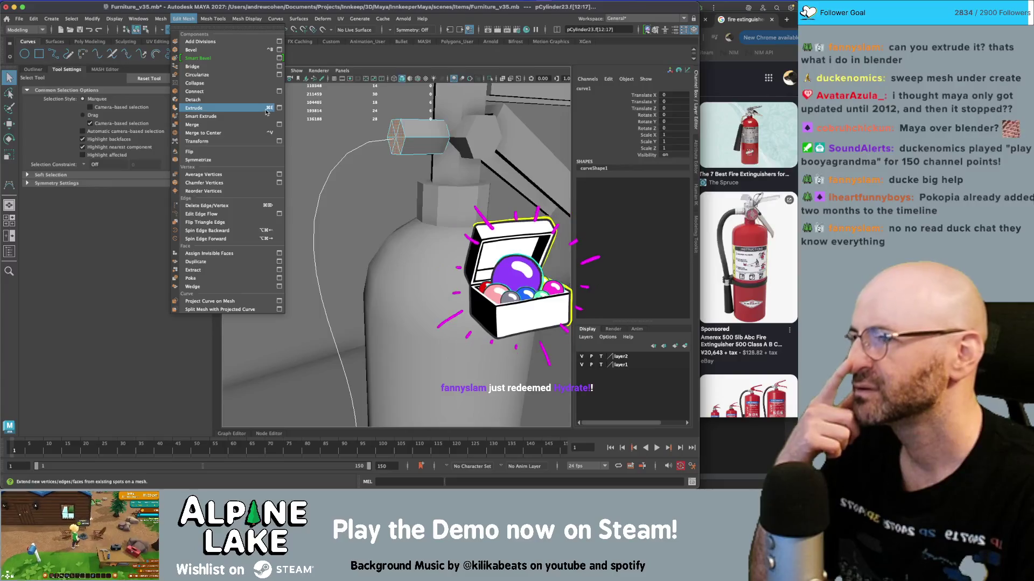
click(250, 116)
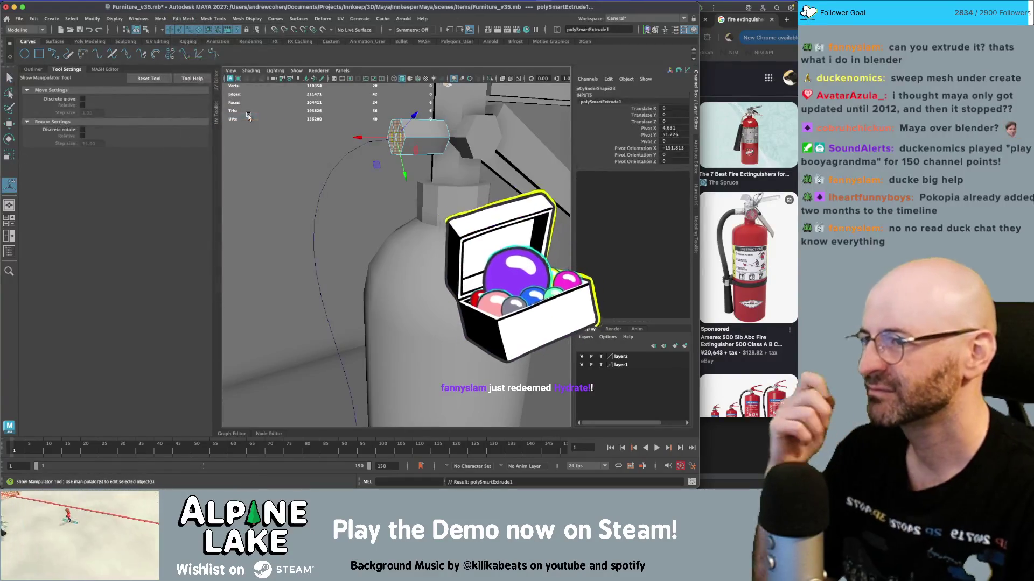
key(ctrl+z)
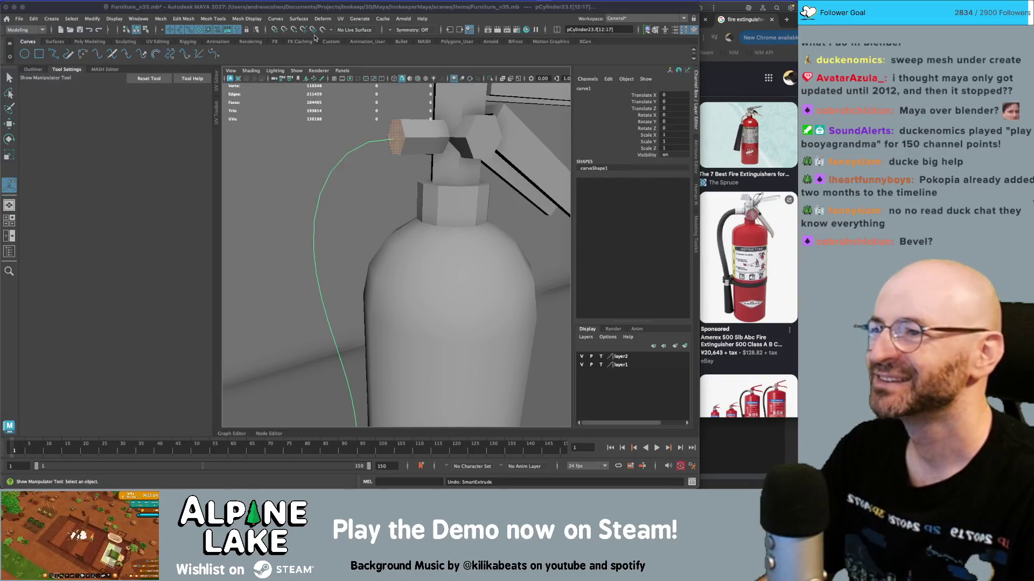
click(296, 22)
click(296, 22)
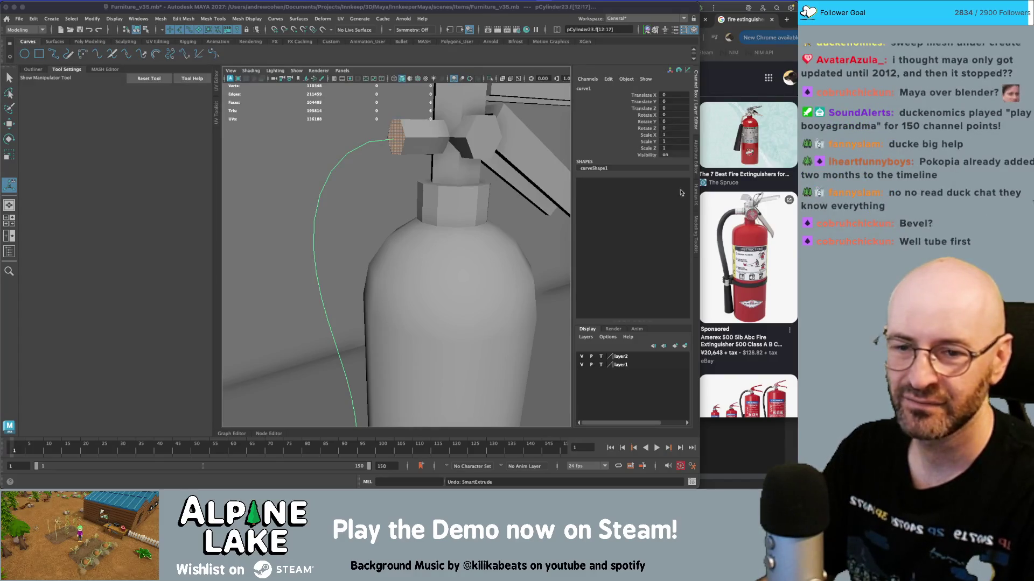
- Return to object mode and sweep a tube mesh along curve1 with Create > Sweep Mesh
click(141, 30)
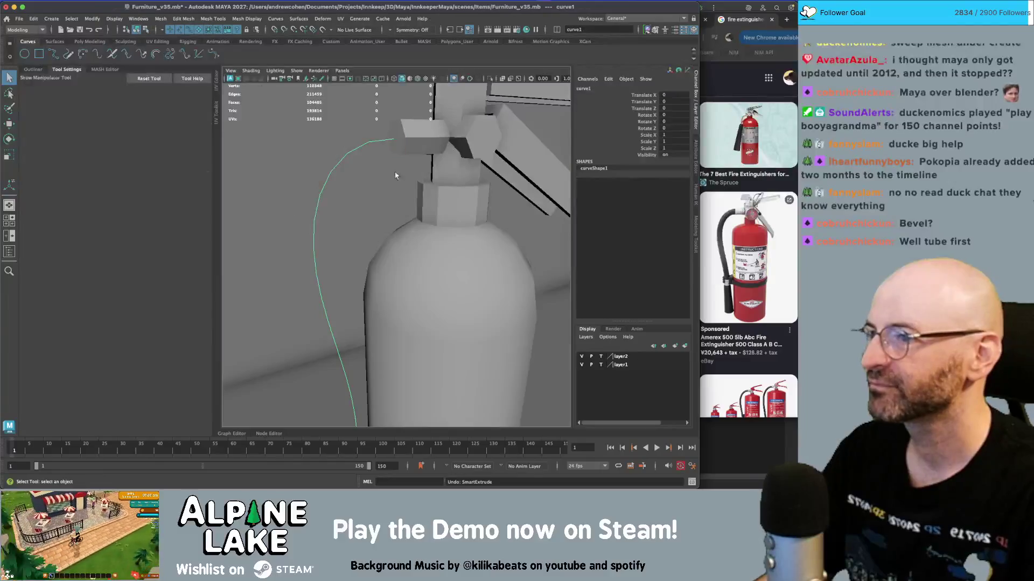
key(q)
click(114, 18)
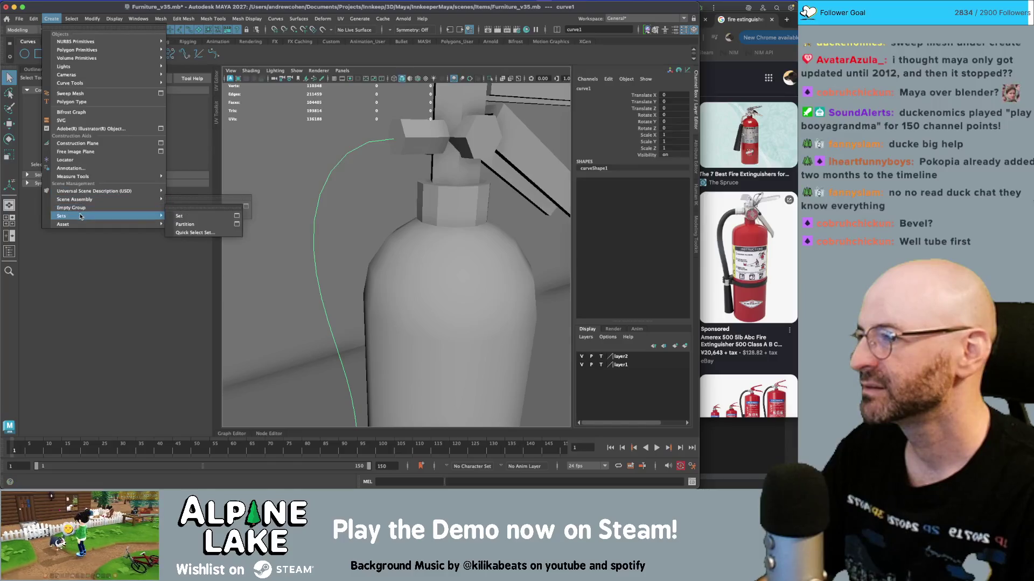
mouse_move(104, 84)
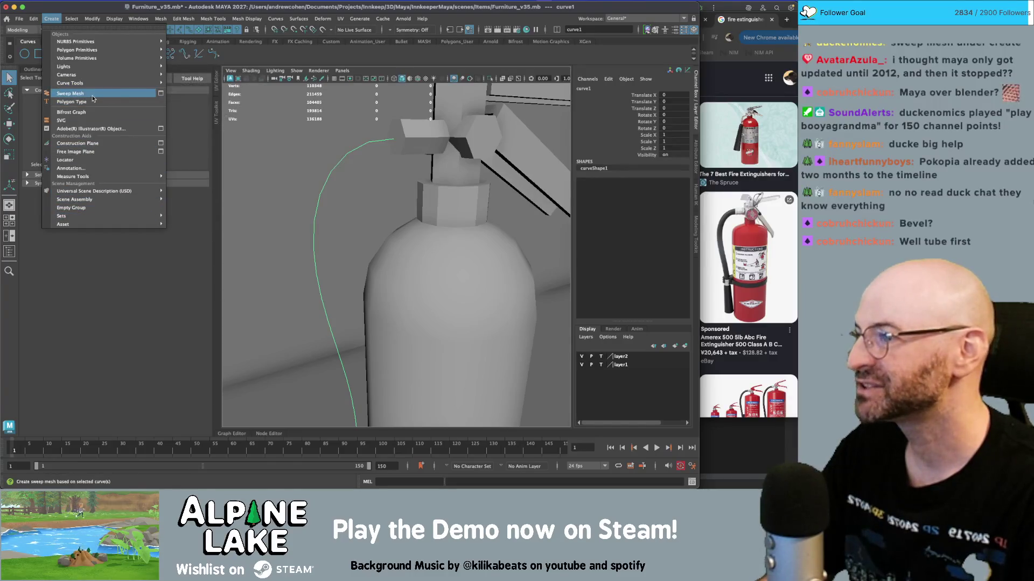
click(83, 94)
- Lower the sweep's Sides to 5 and select the new hose mesh
scroll(386, 220, down, 5)
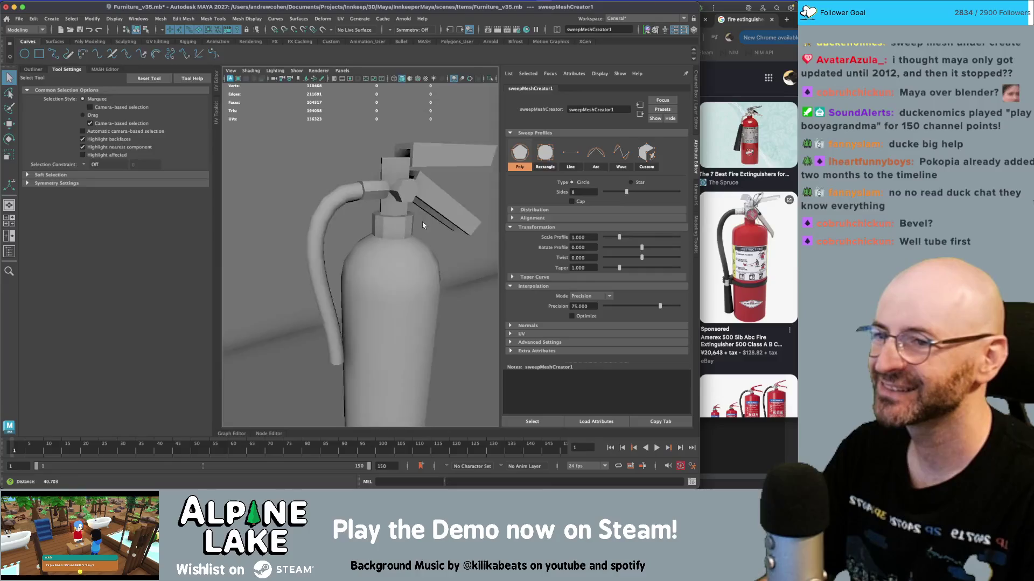
scroll(387, 219, up, 5)
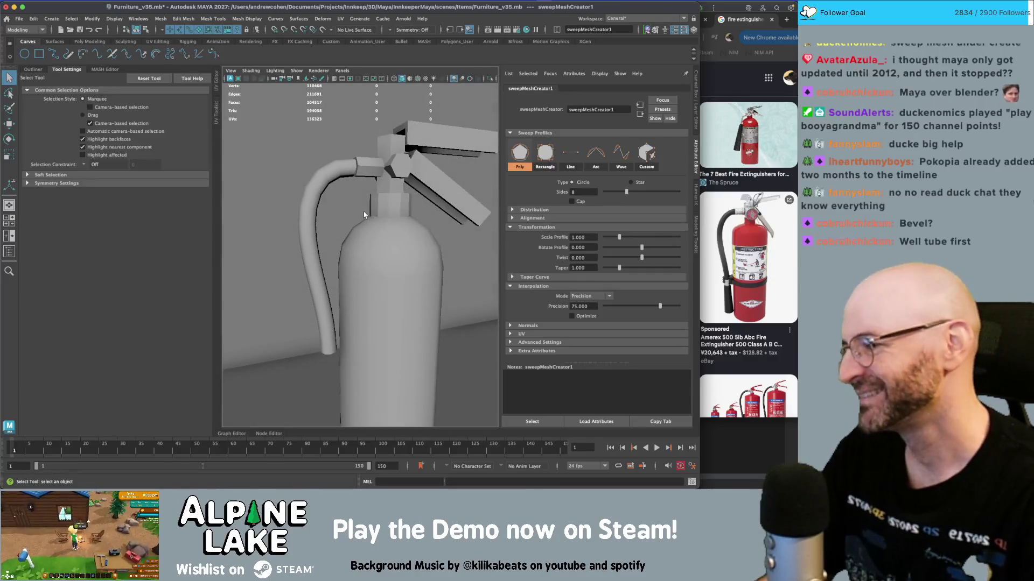
scroll(376, 210, up, 3)
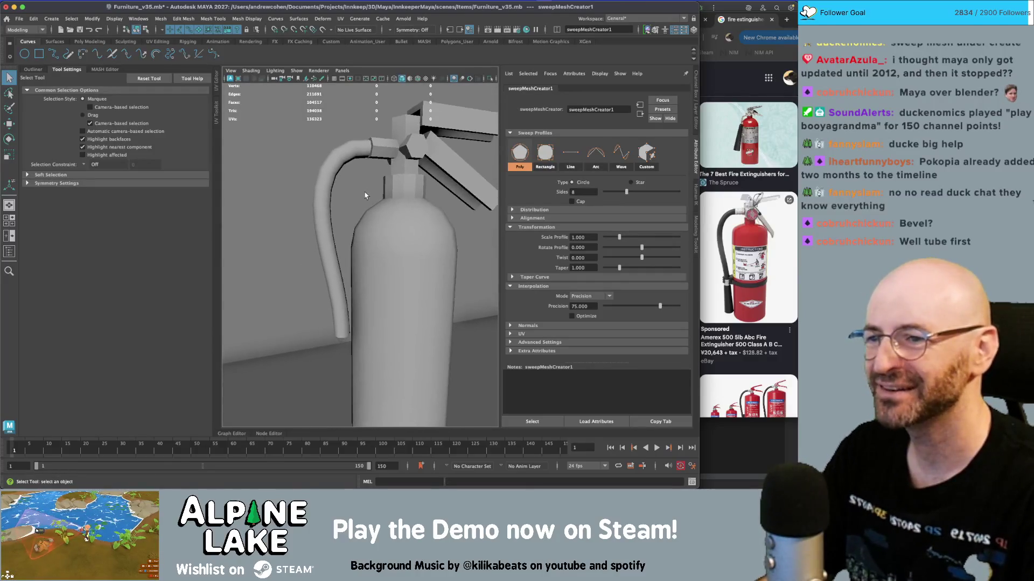
mouse_move(382, 204)
alt+mouse_down()
mouse_move(445, 192)
mouse_move(395, 222)
alt+mouse_up()
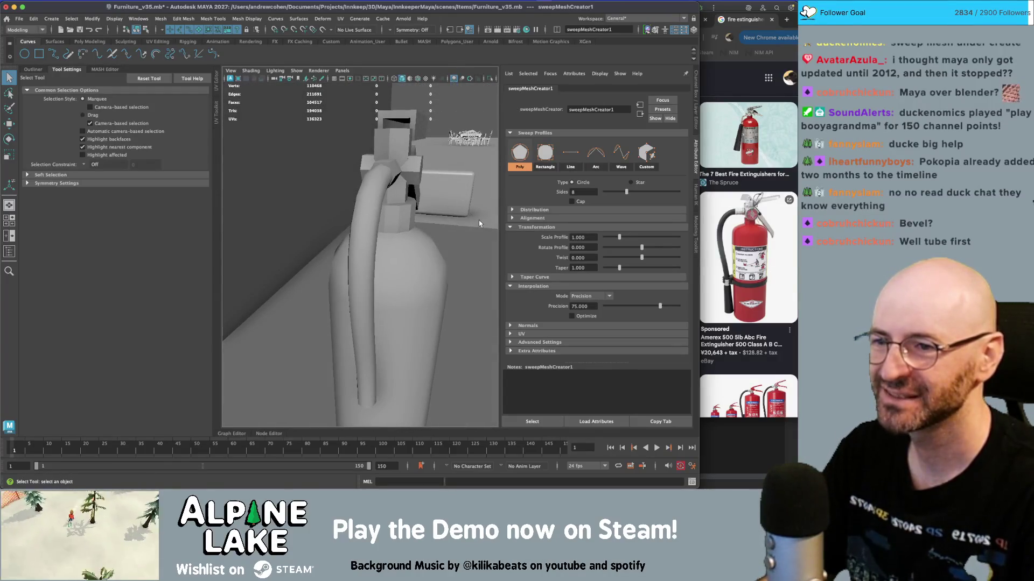
drag(624, 193, 612, 192)
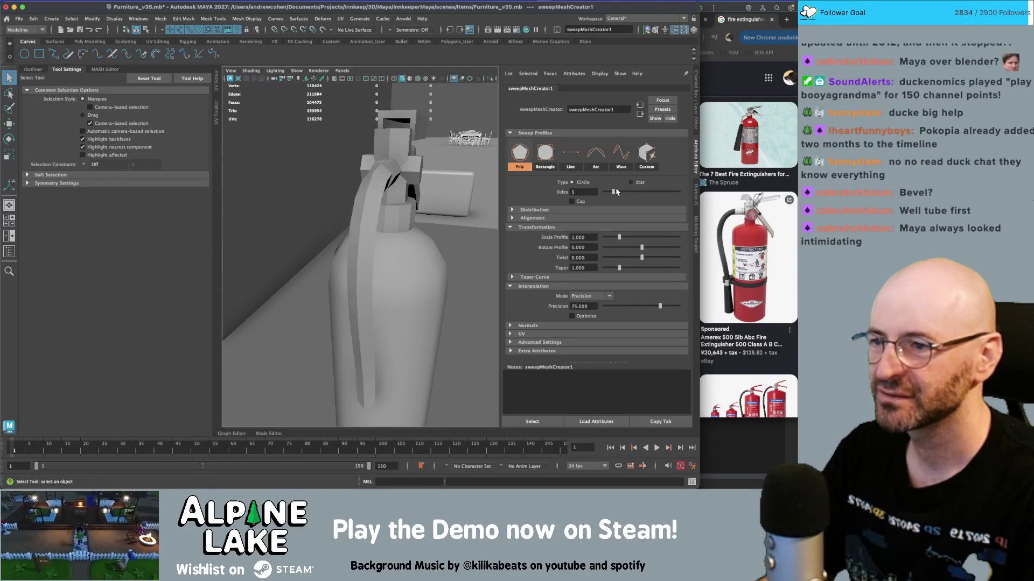
scroll(339, 188, up, 3)
scroll(339, 188, down, 1)
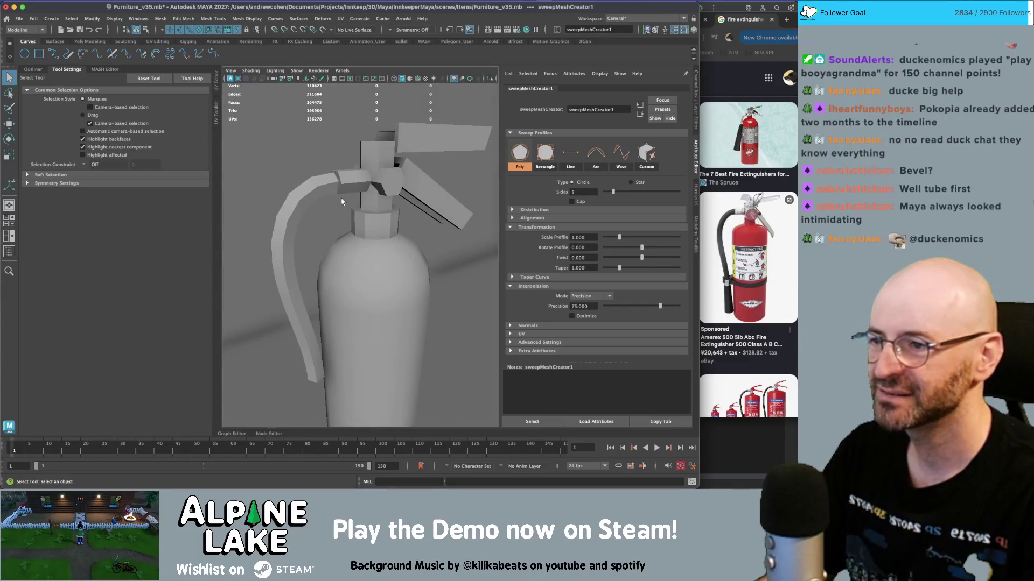
alt+drag(350, 218, 326, 201)
click(326, 201)
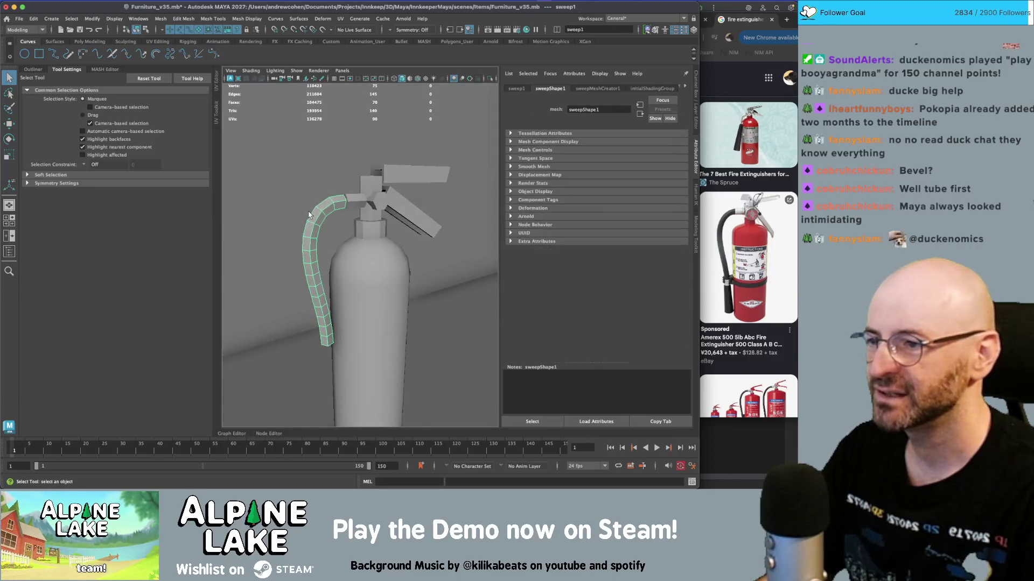
- Apply Mesh Display > Soften Edge to the hose, softening at 68.94 degrees
click(185, 20)
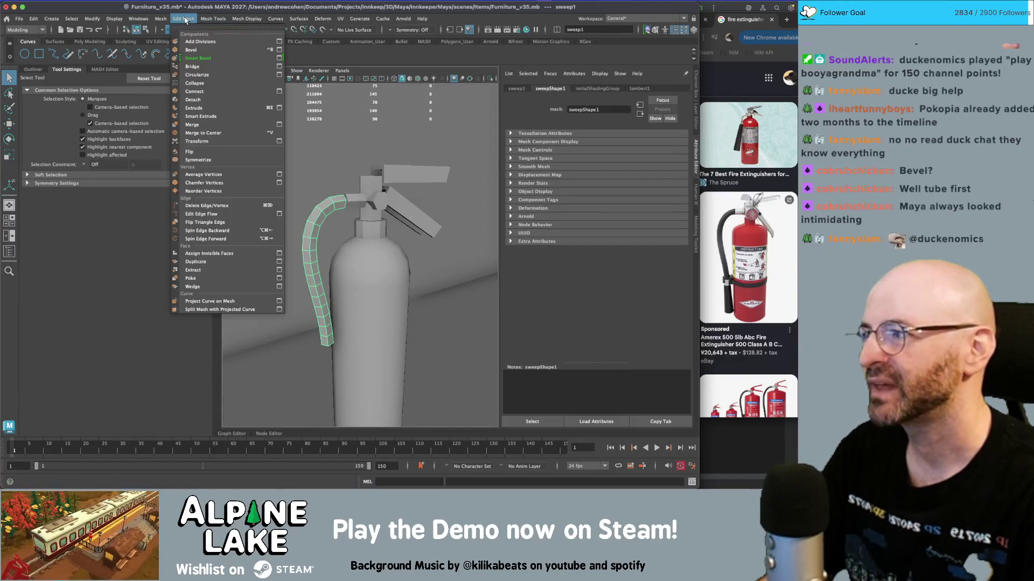
click(187, 20)
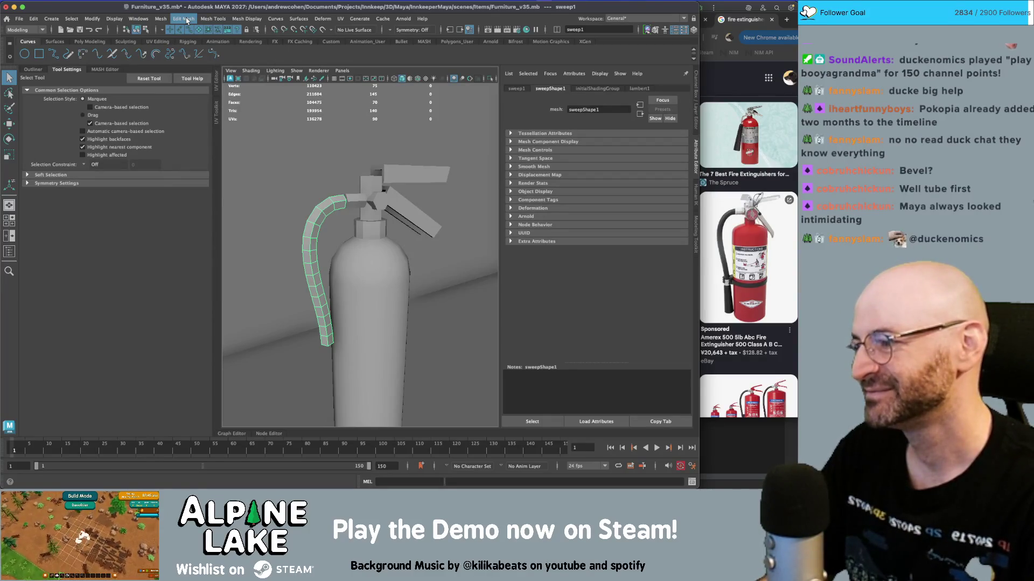
click(191, 19)
click(190, 20)
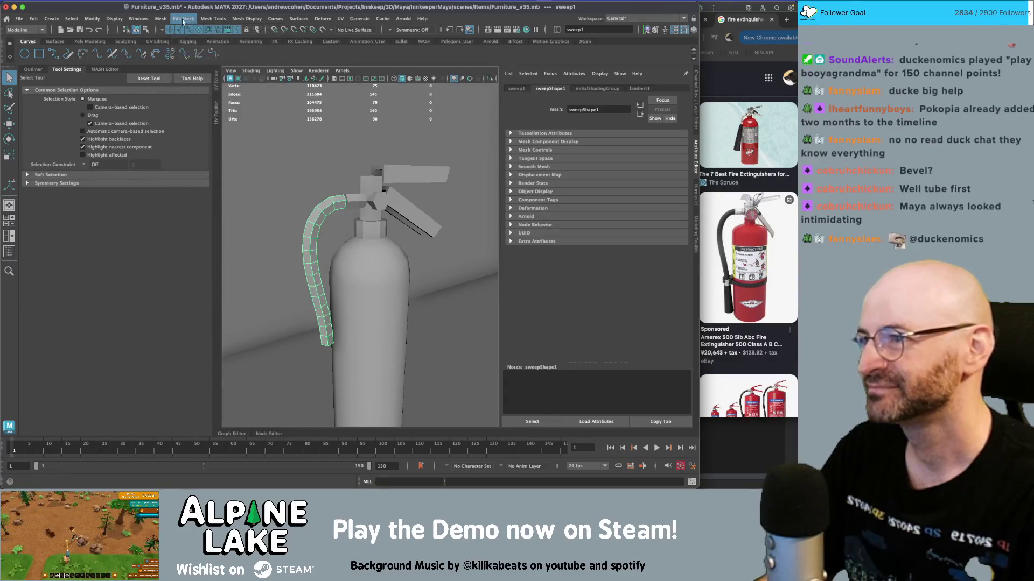
click(165, 20)
click(246, 19)
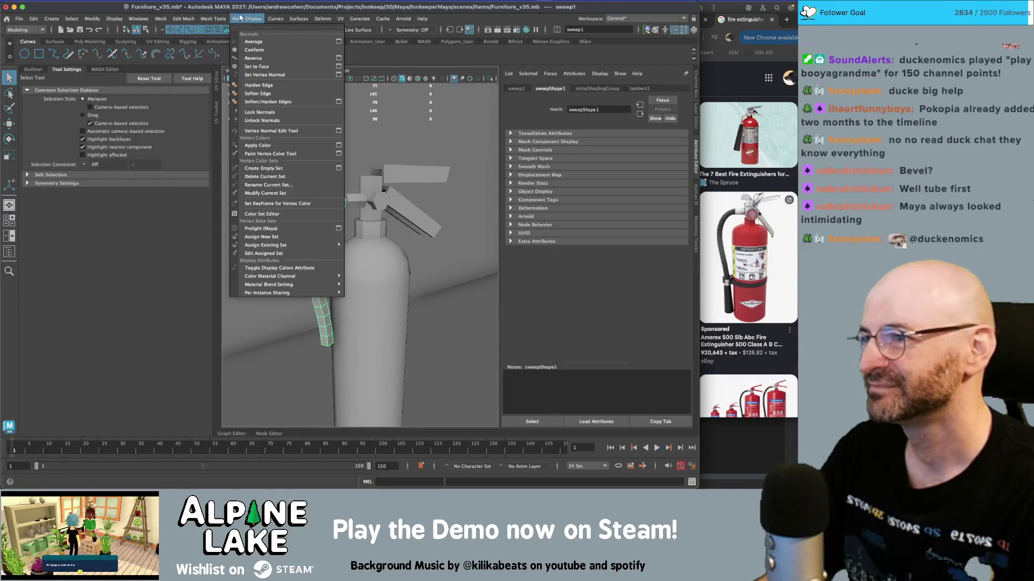
click(277, 97)
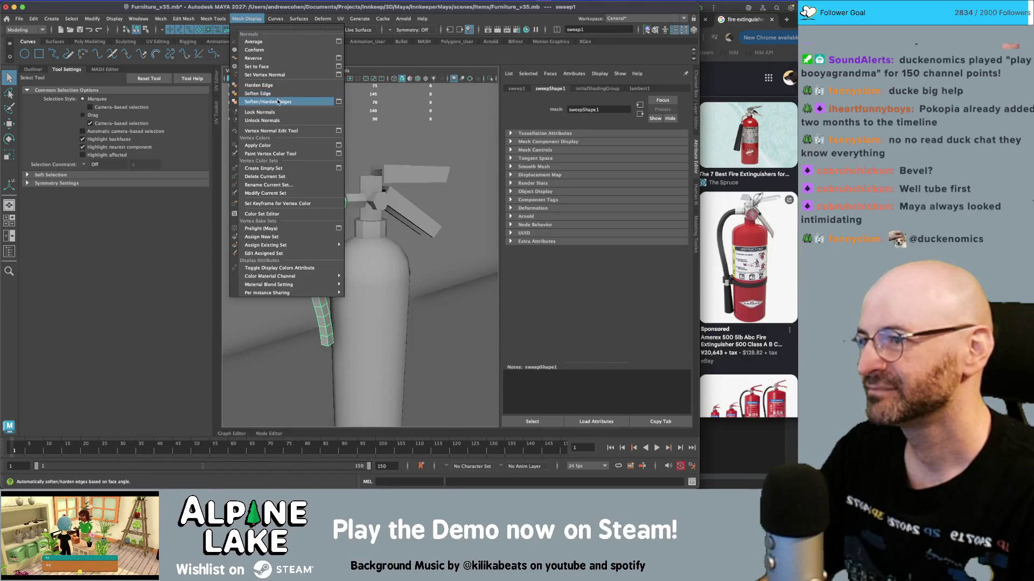
- Return to object mode and reselect the sweep1 hose mesh
click(235, 20)
click(235, 20)
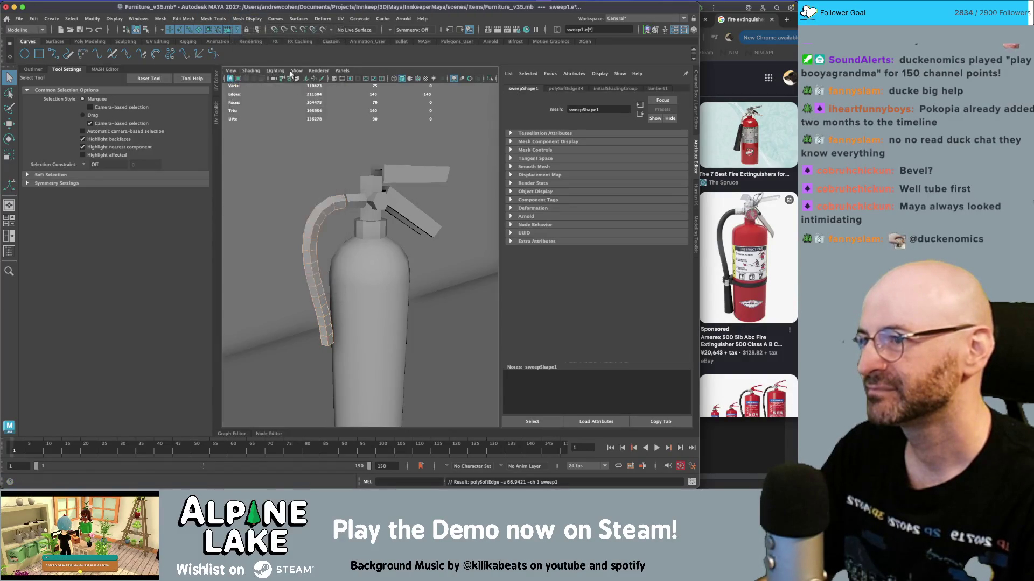
key(F8)
click(243, 19)
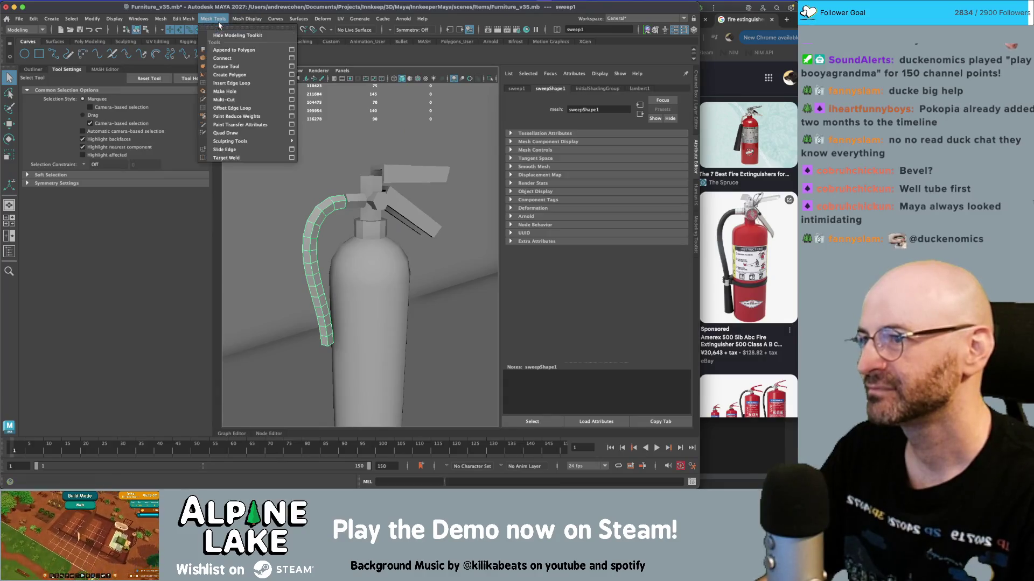
click(319, 206)
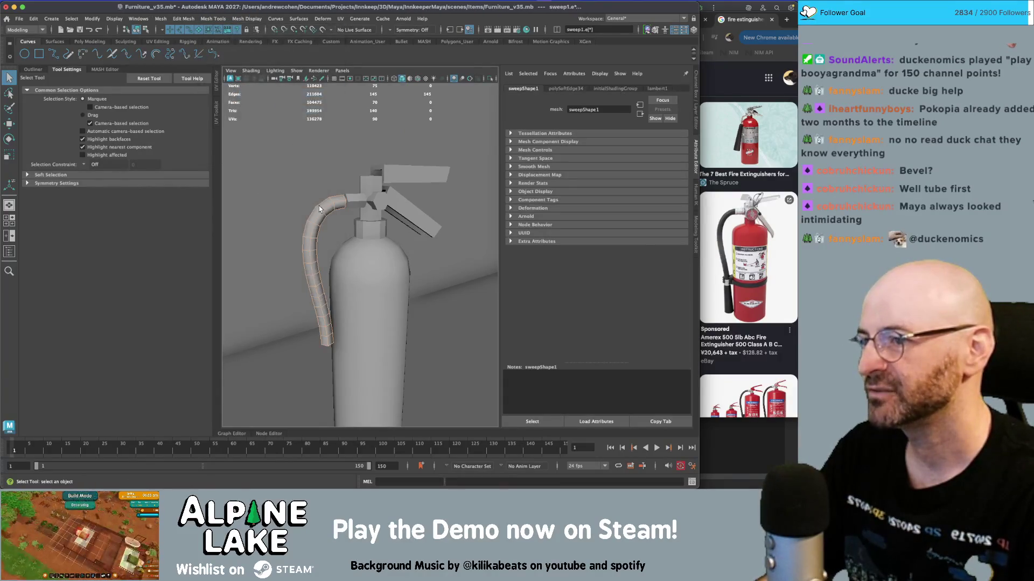
click(331, 211)
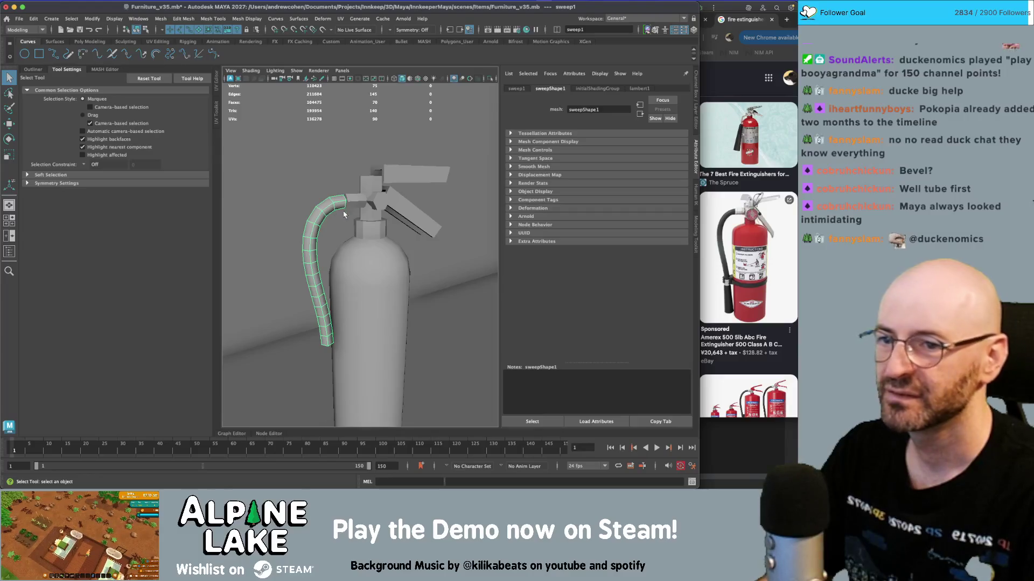
- Extrude the hose's open end edges and pull the new section down beside the body
scroll(345, 212, up, 10)
alt+drag(334, 224, 341, 219)
right_drag(341, 220, 355, 220)
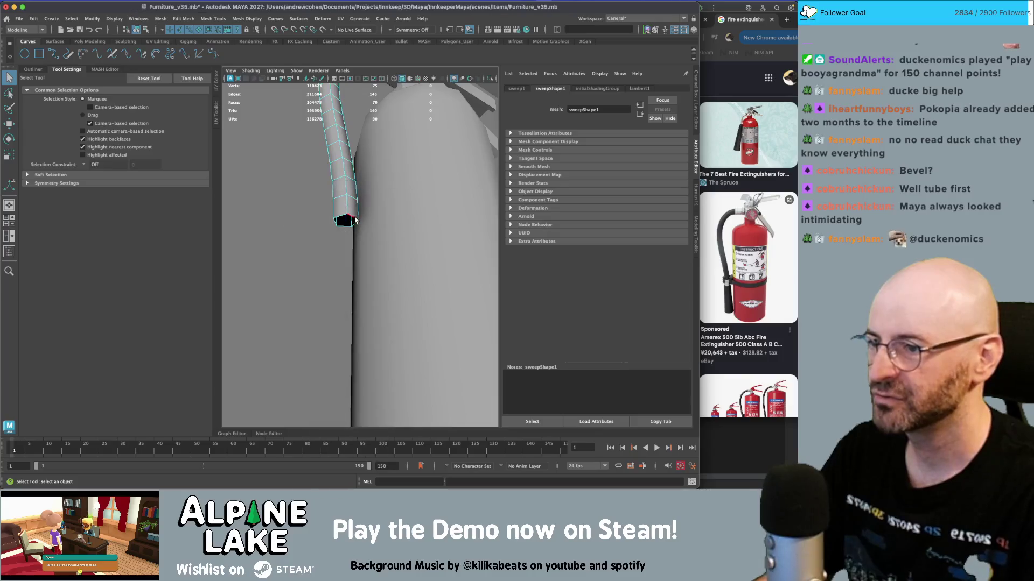
key(ctrl+e)
mouse_move(343, 221)
mouse_down()
mouse_move(340, 359)
mouse_move(305, 351)
mouse_up()
key(r)
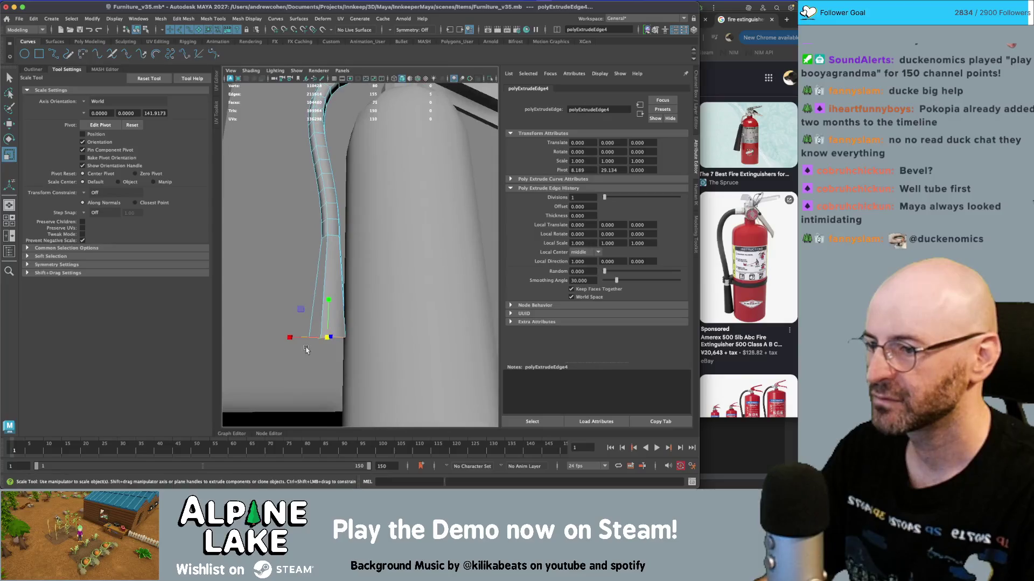
key(w)
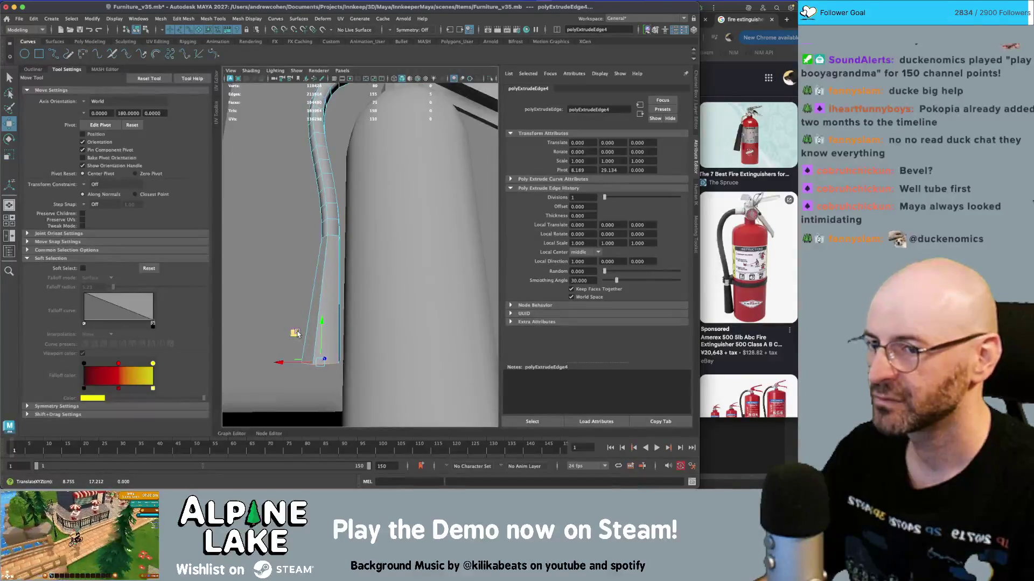
key(ctrl+z)
middle_drag(301, 311, 312, 330)
- Select the extruded end faces and lower them with Soft Select falloff, then return to object mode
alt+drag(310, 306, 323, 280)
right_drag(334, 232, 323, 216)
key(q)
drag(301, 281, 379, 290)
key(e)
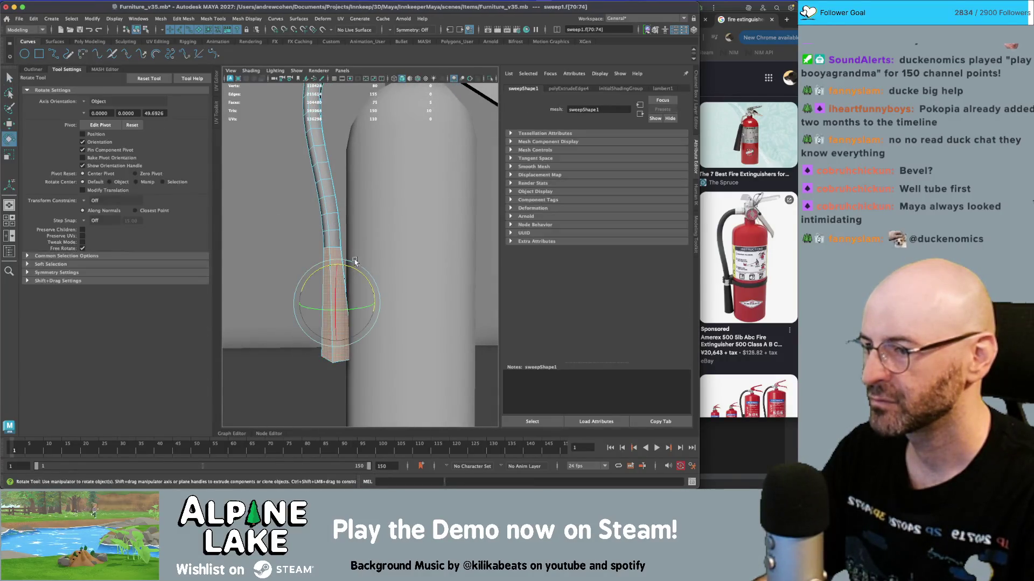
key(w)
middle_drag(299, 275, 295, 276)
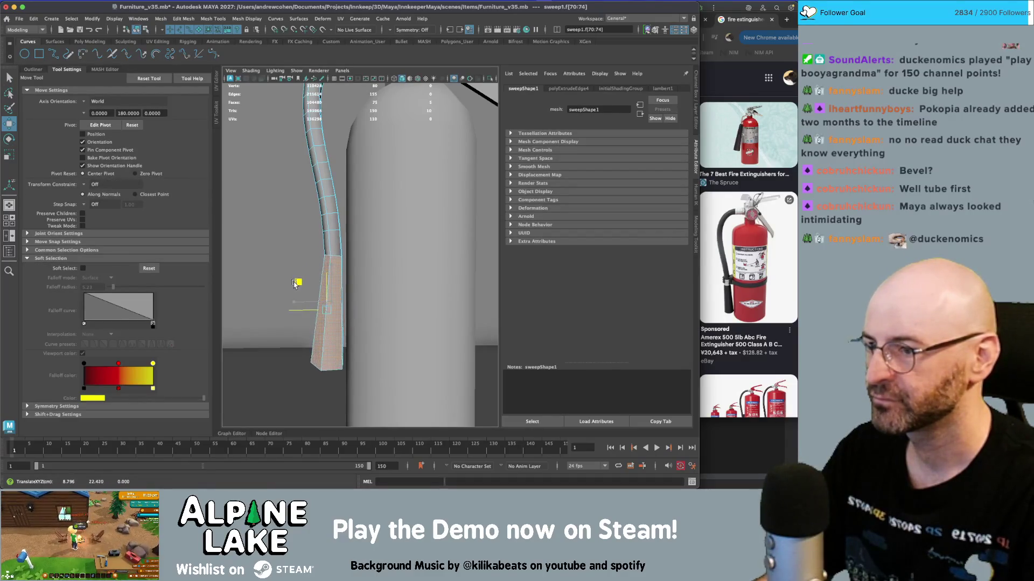
scroll(307, 259, down, 5)
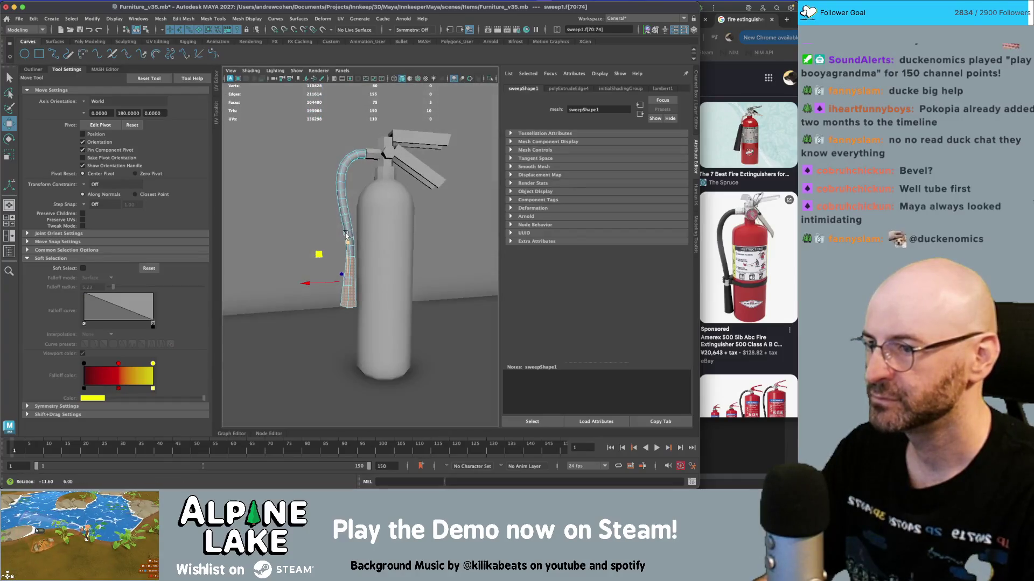
key(b)
middle_drag(314, 256, 348, 261)
click(136, 29)
- Apply Mesh Display > Soften Edge to the sweep1 hose, including its new nozzle section
key(q)
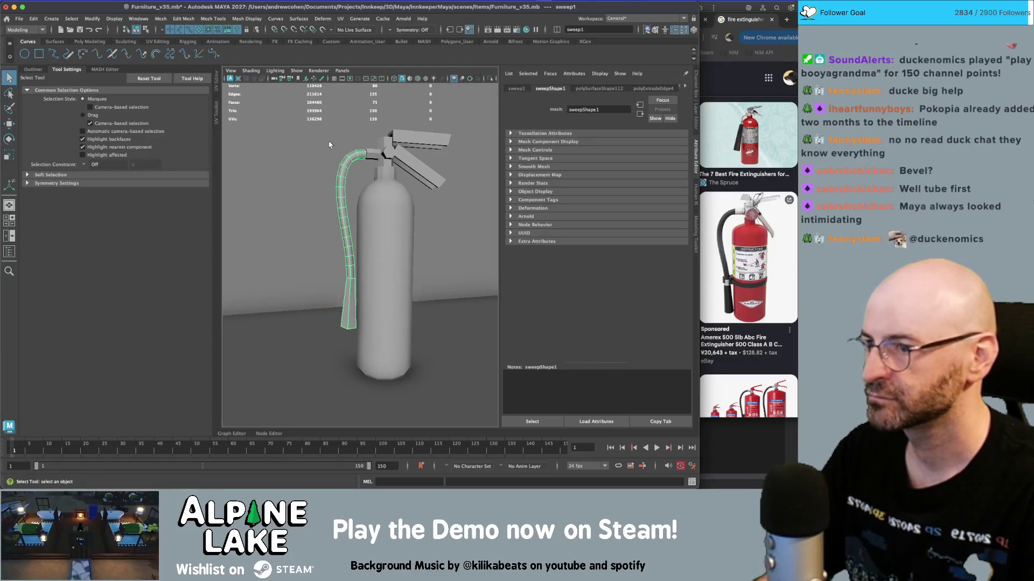
click(341, 163)
click(346, 236)
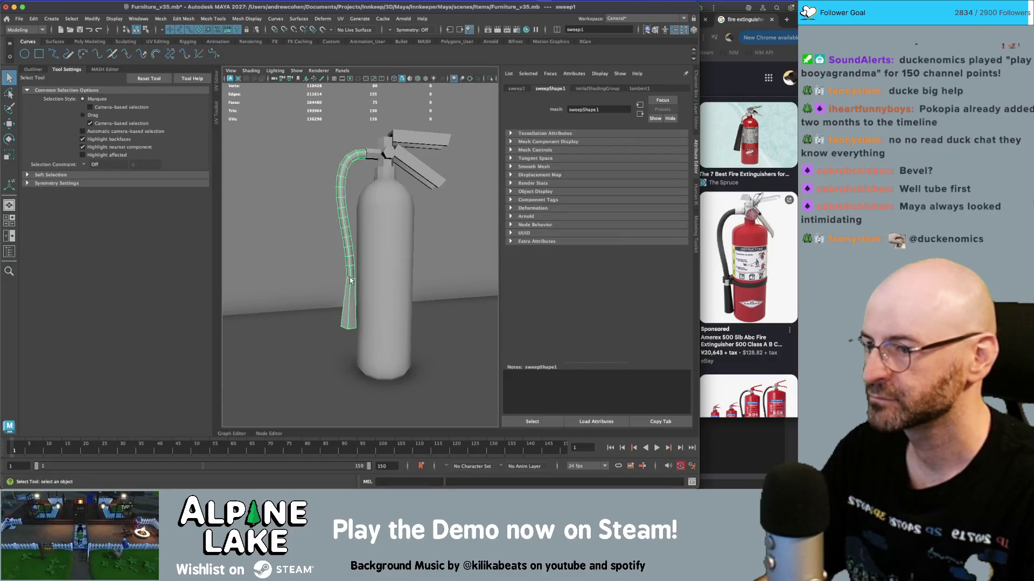
click(246, 18)
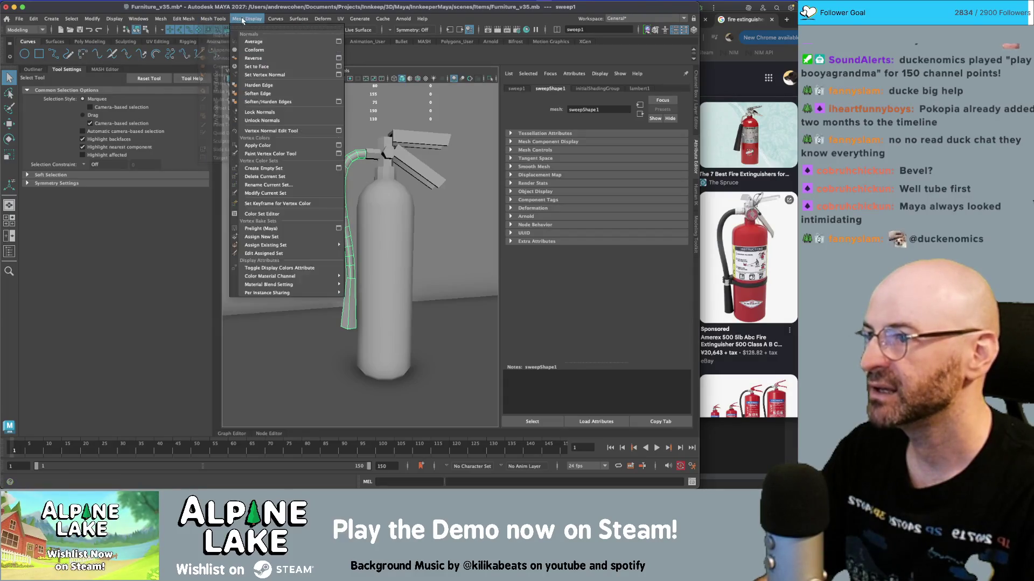
click(258, 94)
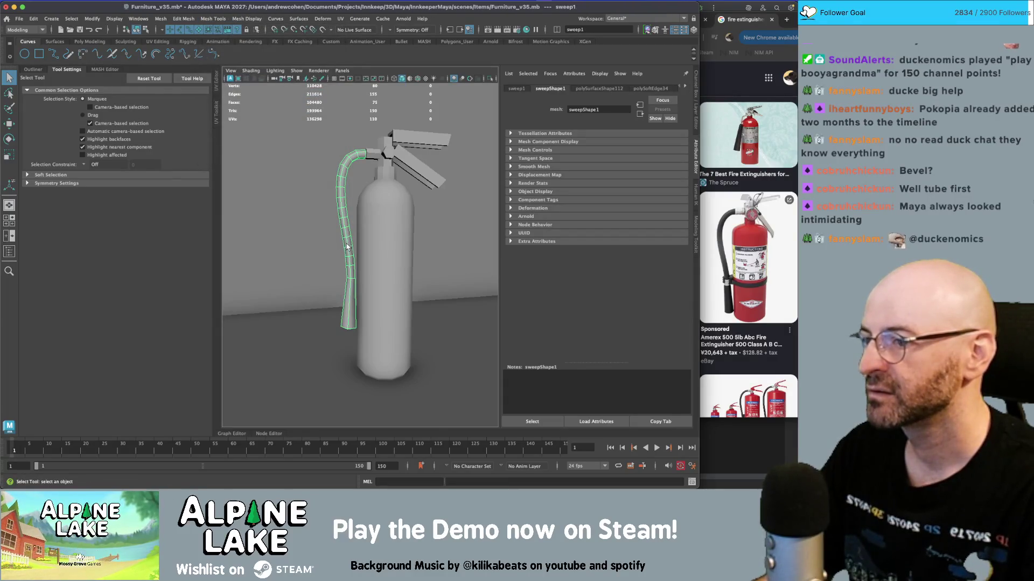
click(350, 264)
alt+drag(350, 264, 361, 226)
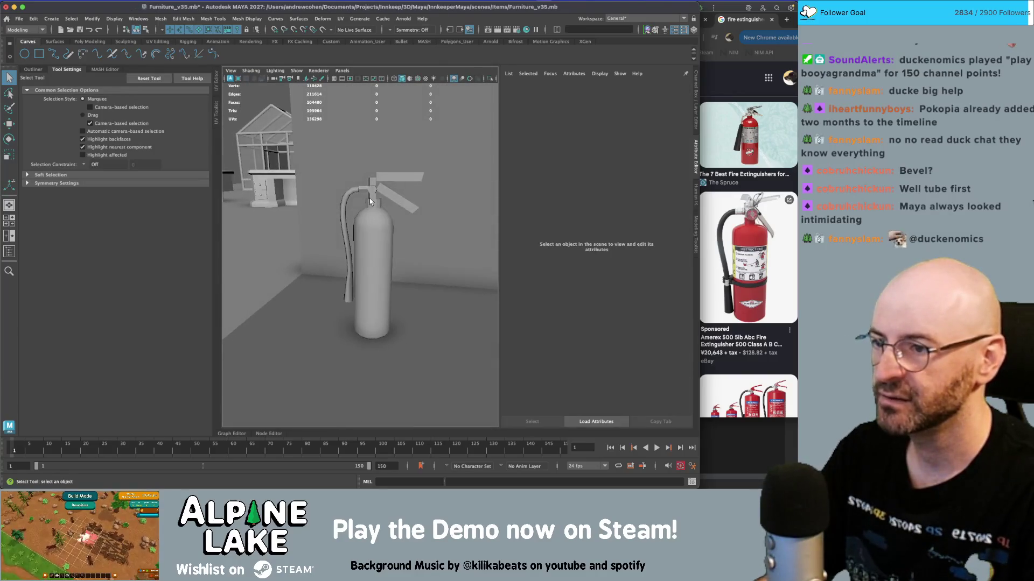
- Soften the edges of the neck cylinder pCylinder22 and the levers pCube32 and pCube31
click(369, 198)
key(g)
click(377, 180)
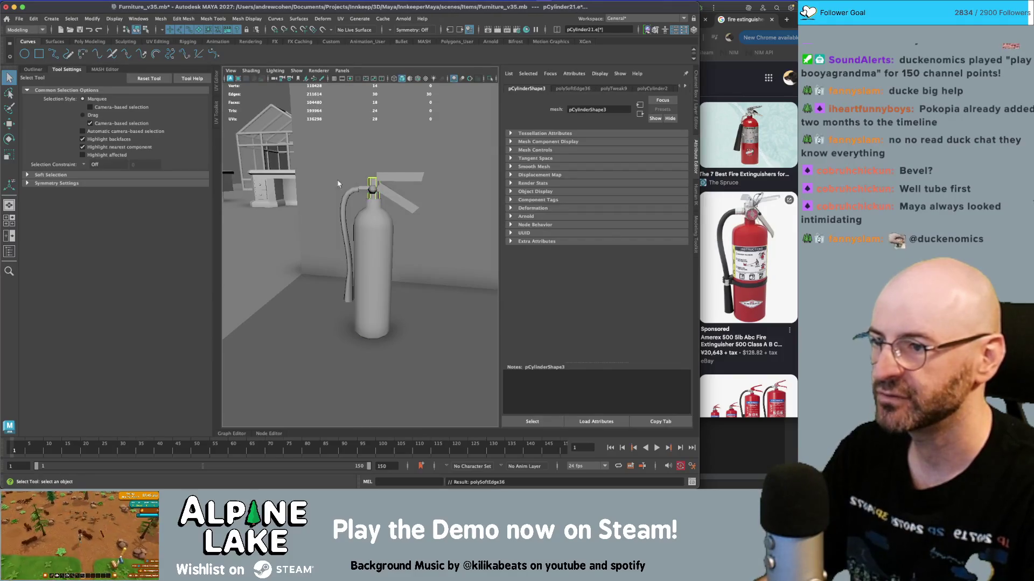
scroll(371, 183, up, 3)
key(g)
click(369, 107)
mouse_move(368, 108)
alt+mouse_down()
mouse_move(396, 213)
mouse_move(347, 218)
mouse_move(344, 194)
mouse_move(326, 255)
mouse_move(379, 249)
mouse_move(371, 237)
mouse_move(381, 260)
mouse_move(362, 248)
alt+mouse_up()
key(g)
click(396, 212)
click(145, 31)
click(137, 30)
click(355, 194)
- Cut three horizontal edge loops around the pCylinder20 body with Multi-Cut
click(355, 266)
shift+right_drag(362, 247, 345, 270)
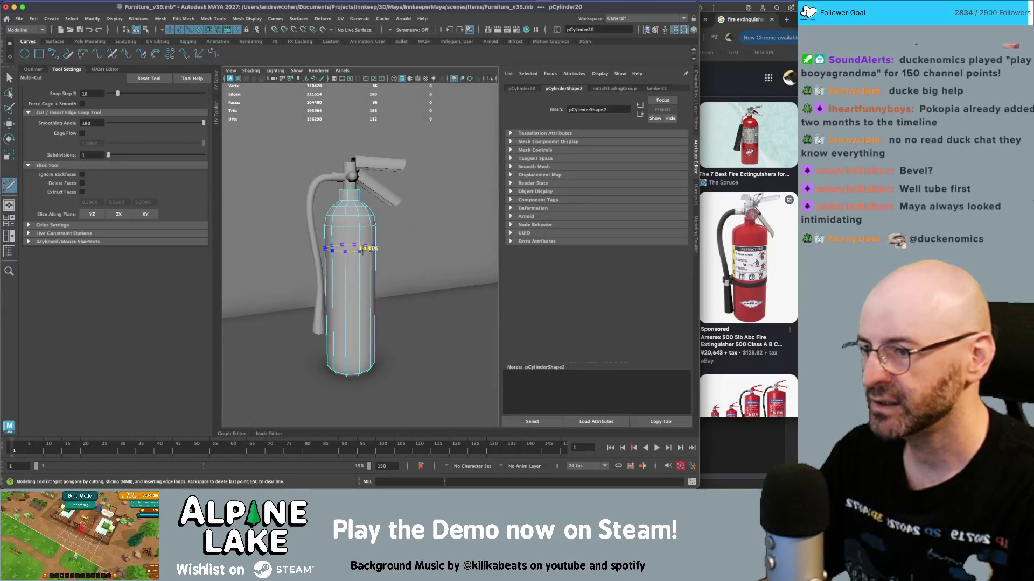
ctrl+click(362, 252)
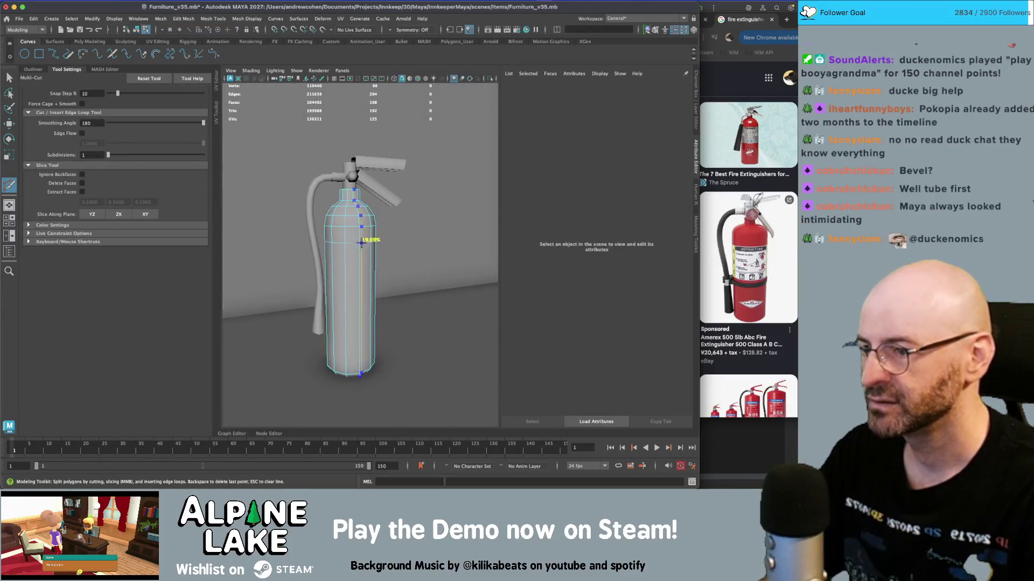
mouse_move(360, 305)
alt+right_down()
mouse_move(371, 302)
mouse_move(350, 288)
mouse_move(333, 301)
alt+right_up()
ctrl+click(360, 299)
ctrl+click(360, 281)
- Select a ring of faces on the lower body and raise it slightly
key(q)
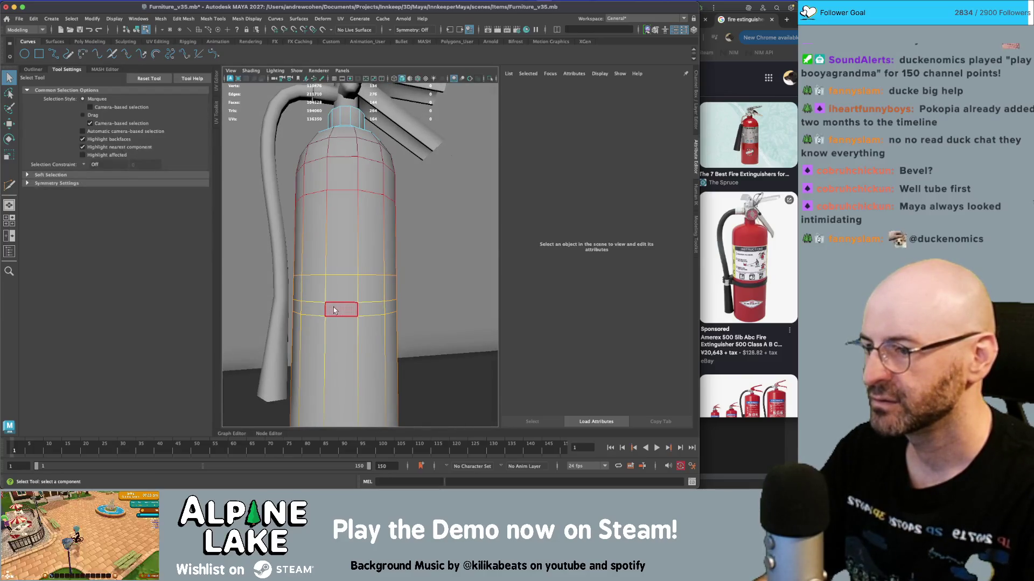
click(334, 311)
shift+double_click(323, 308)
key(w)
drag(346, 272, 346, 260)
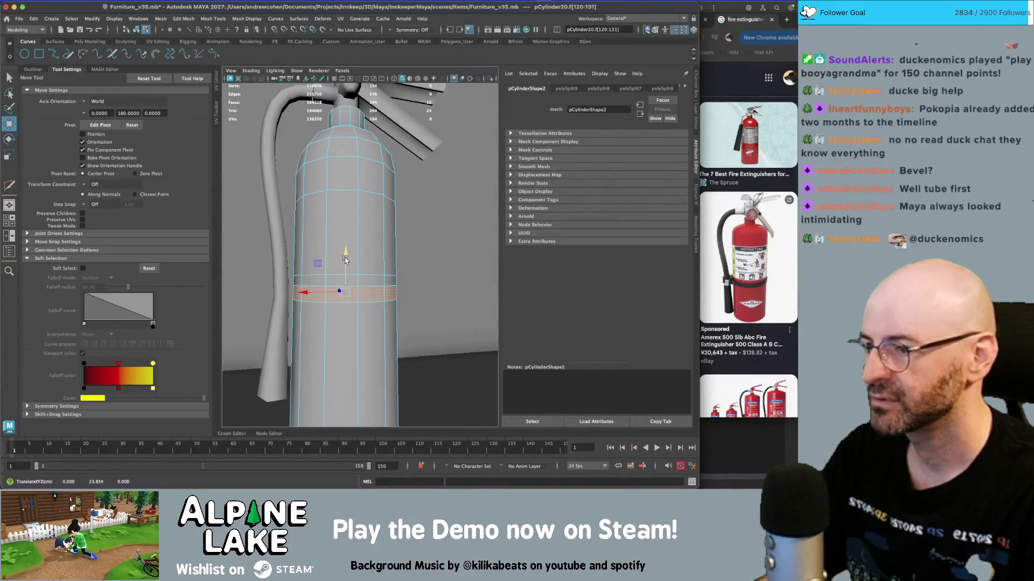
key(q)
- Select a higher ring of body faces and stretch the band taller
click(336, 247)
key(F11)
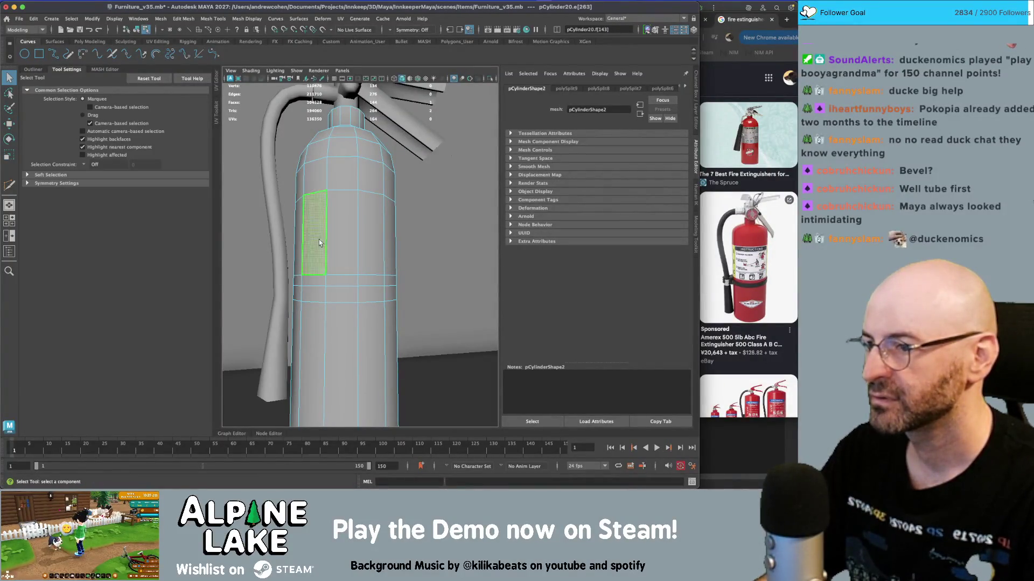
double_click(334, 242)
key(w)
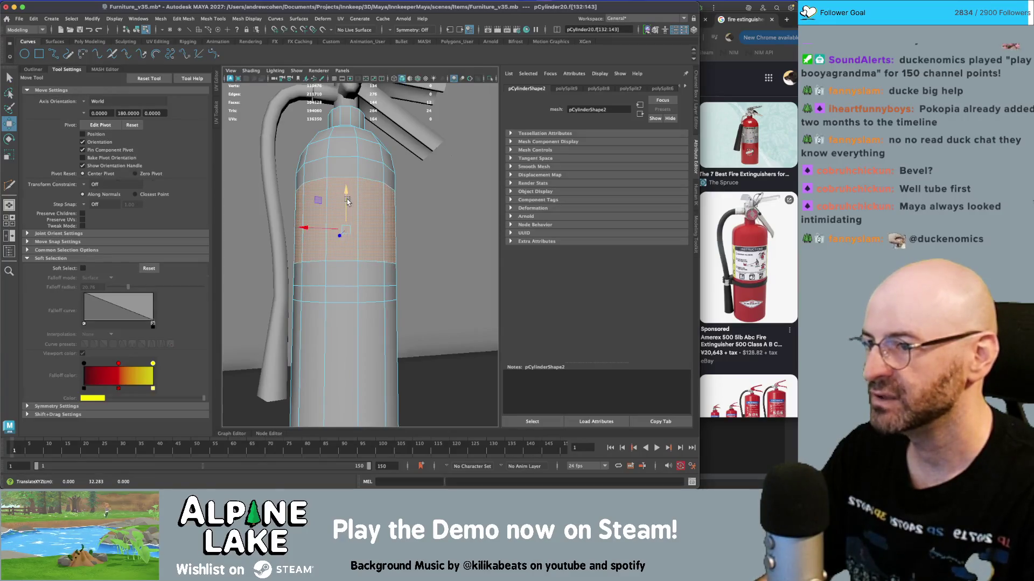
key(r)
key(w)
mouse_move(346, 194)
mouse_down()
mouse_move(383, 230)
mouse_move(350, 273)
mouse_move(318, 260)
mouse_up()
key(r)
- Extrude the lower face ring outward into a raised strap-like band
key(q)
click(326, 275)
double_click(353, 276)
key(r)
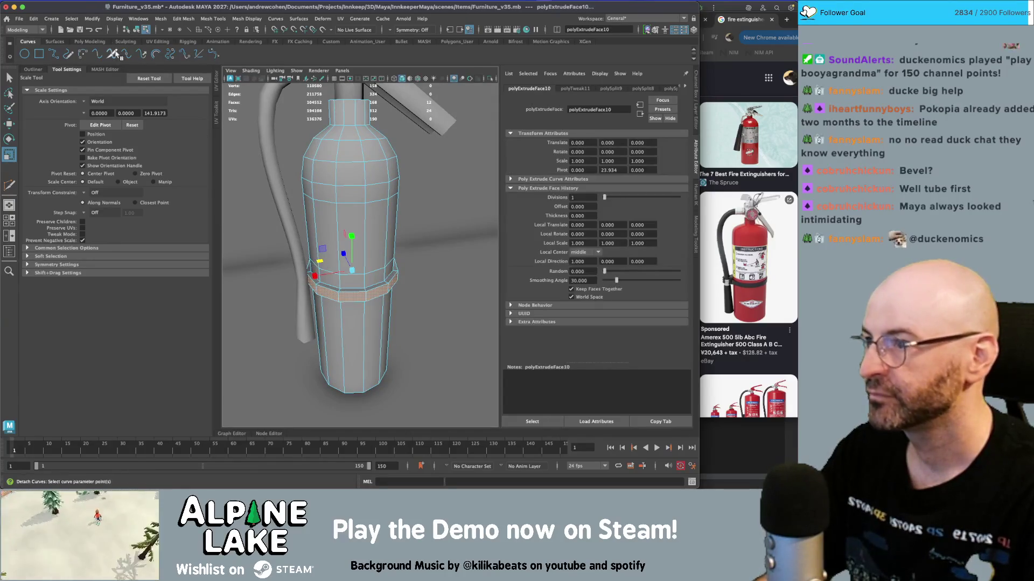
key(q)
click(292, 255)
- Select and frame a ring of faces on the hose in face mode
key(f)
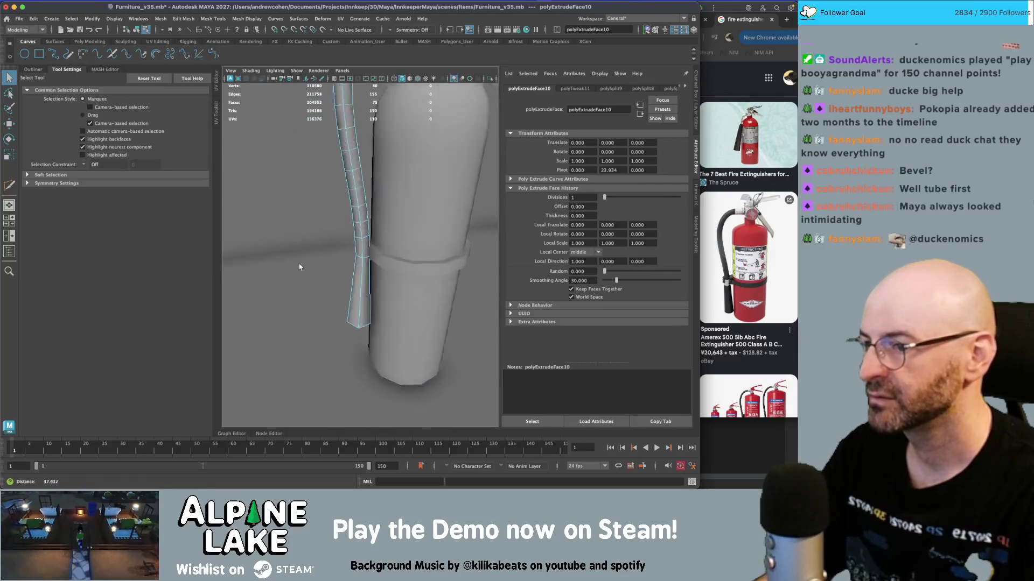
click(359, 238)
double_click(360, 239)
key(f)
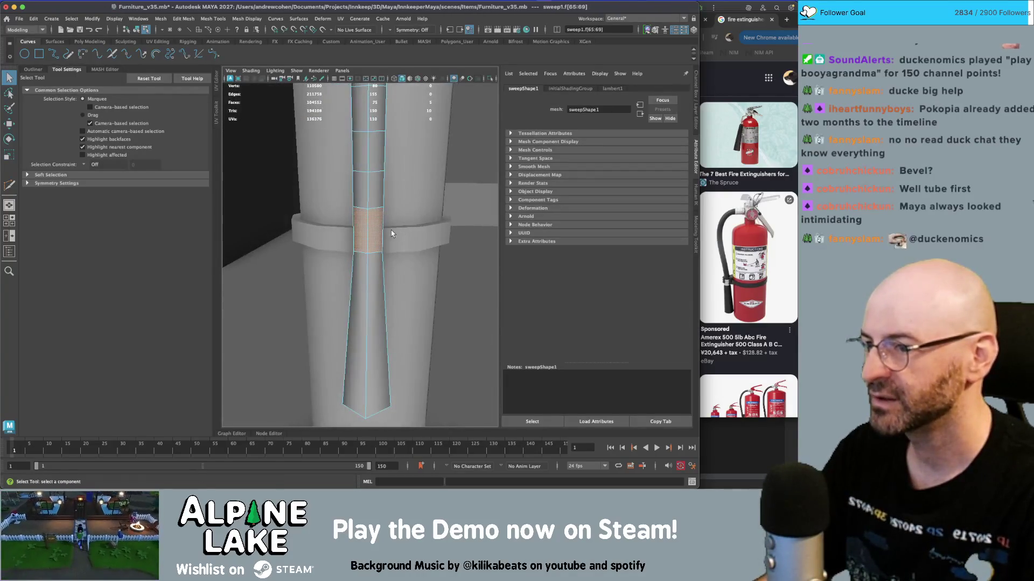
key(r)
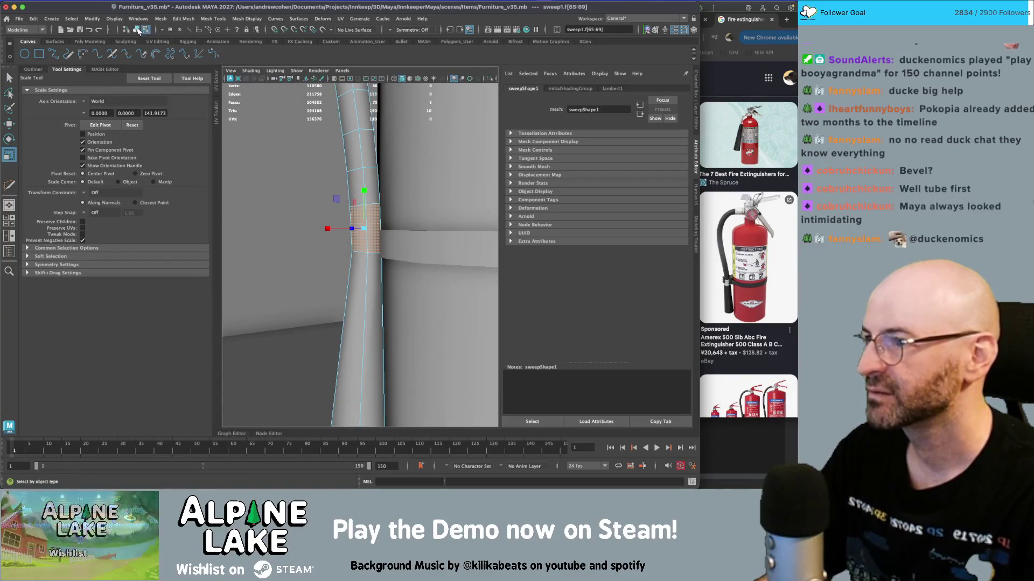
click(138, 30)
right_drag(366, 226, 363, 229)
scroll(363, 230, down, 5)
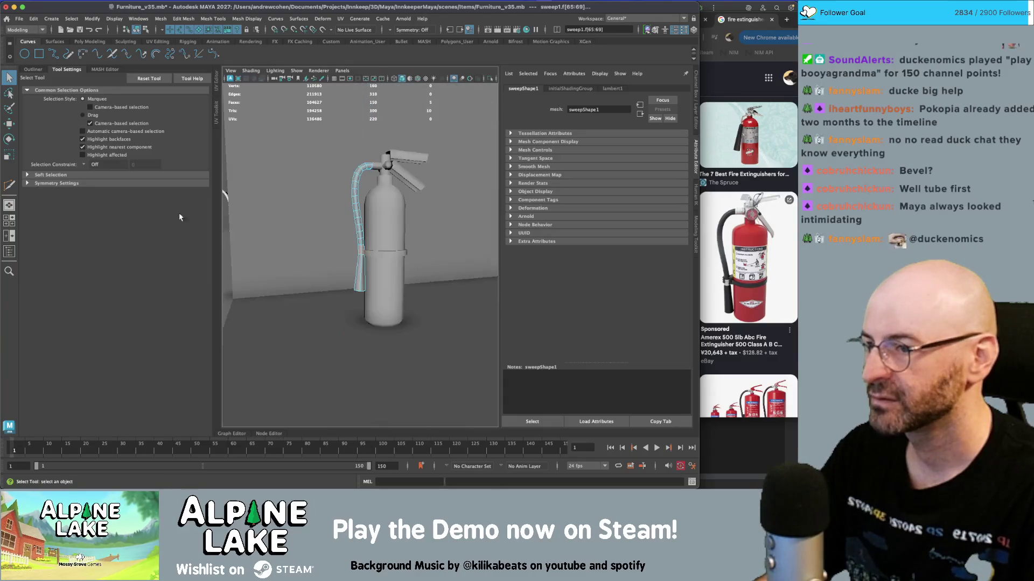
- Undo the hose face deletion and show the Outliner beside the viewport
click(415, 301)
key(ctrl+z)
key(f)
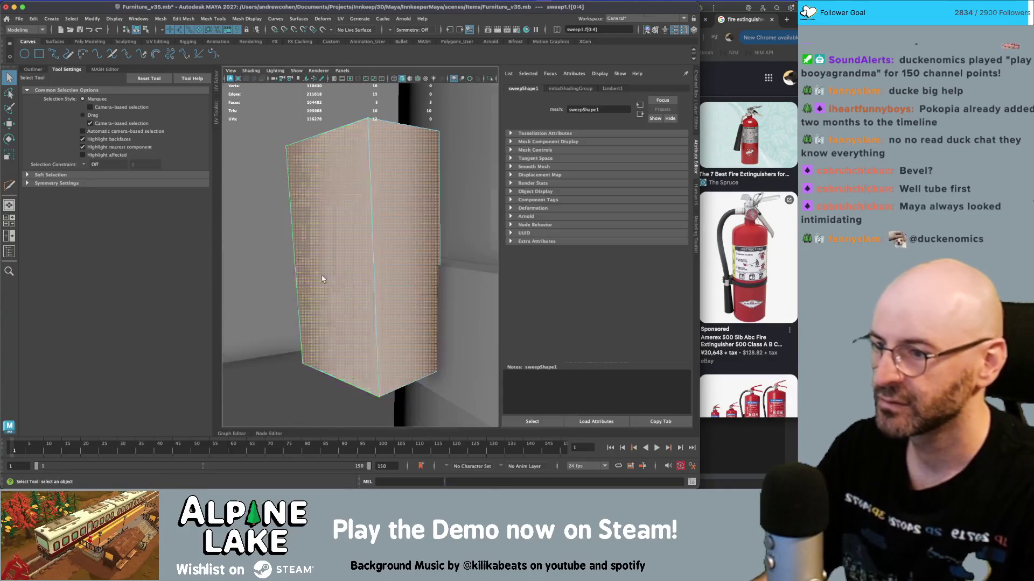
scroll(389, 242, down, 3)
key(ctrl+z)
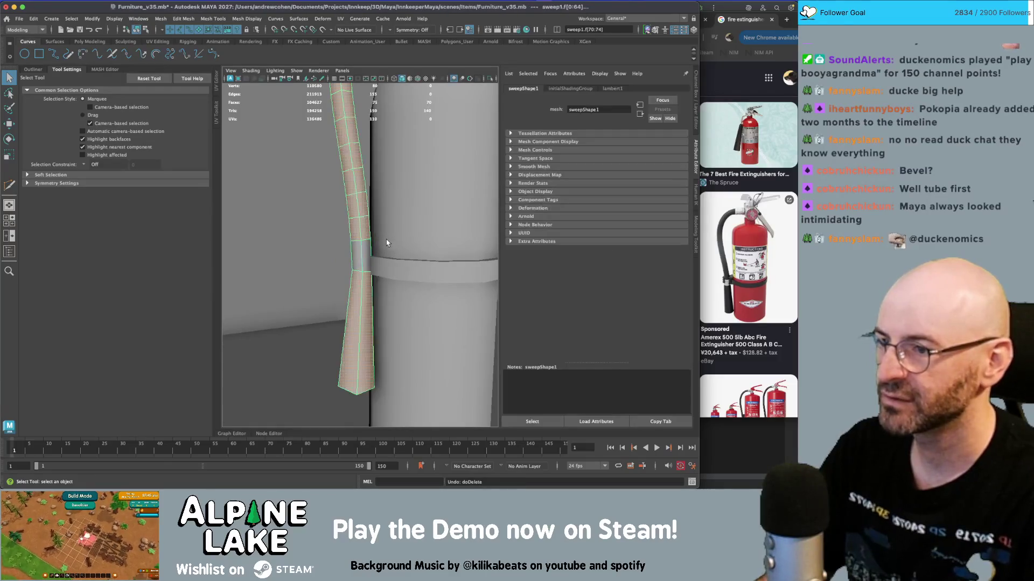
key(ctrl+z)
click(144, 32)
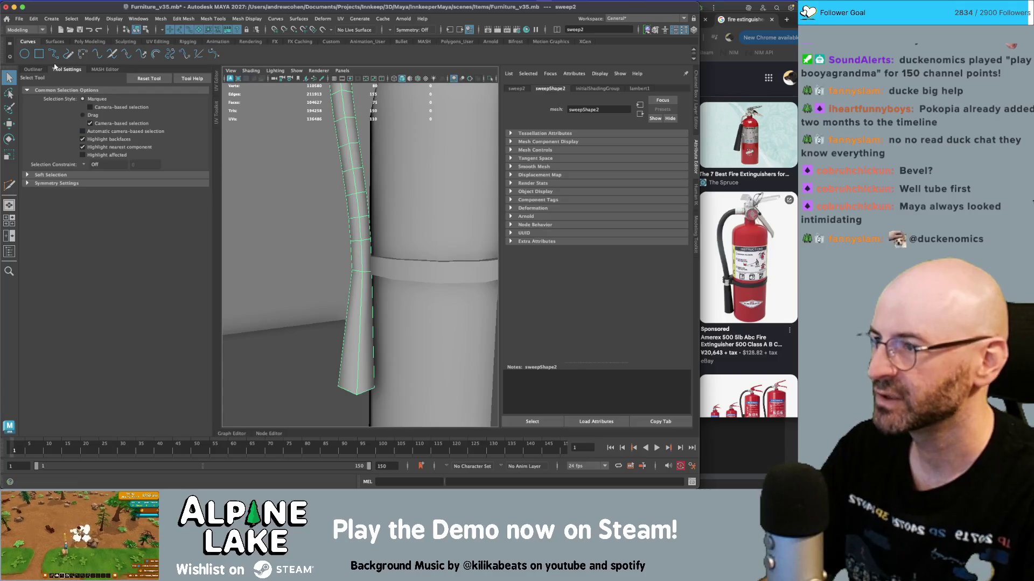
click(33, 69)
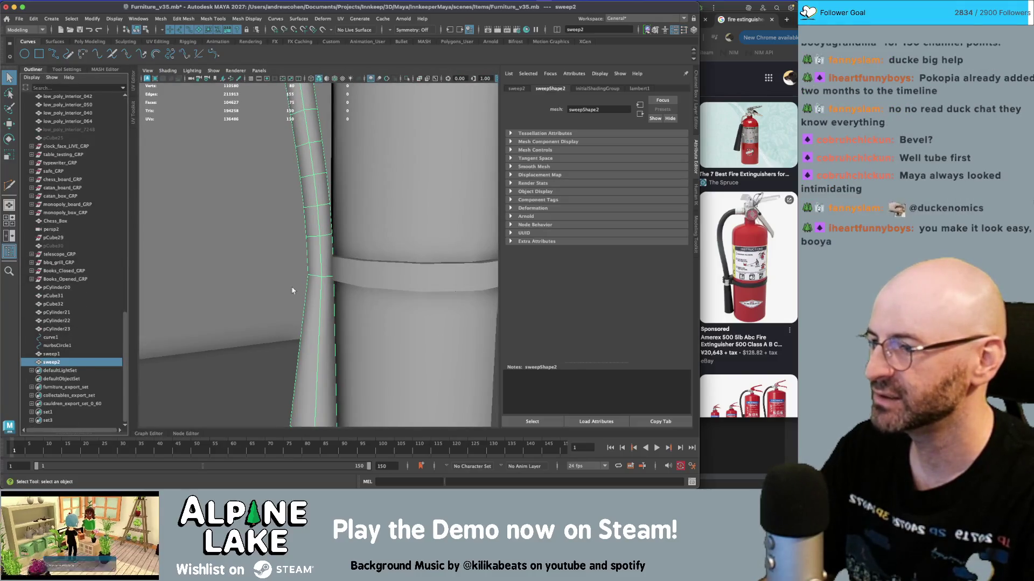
- Trim sweep2 to a short band by inverting the five kept faces and deleting the rest
click(75, 354)
click(77, 362)
click(144, 31)
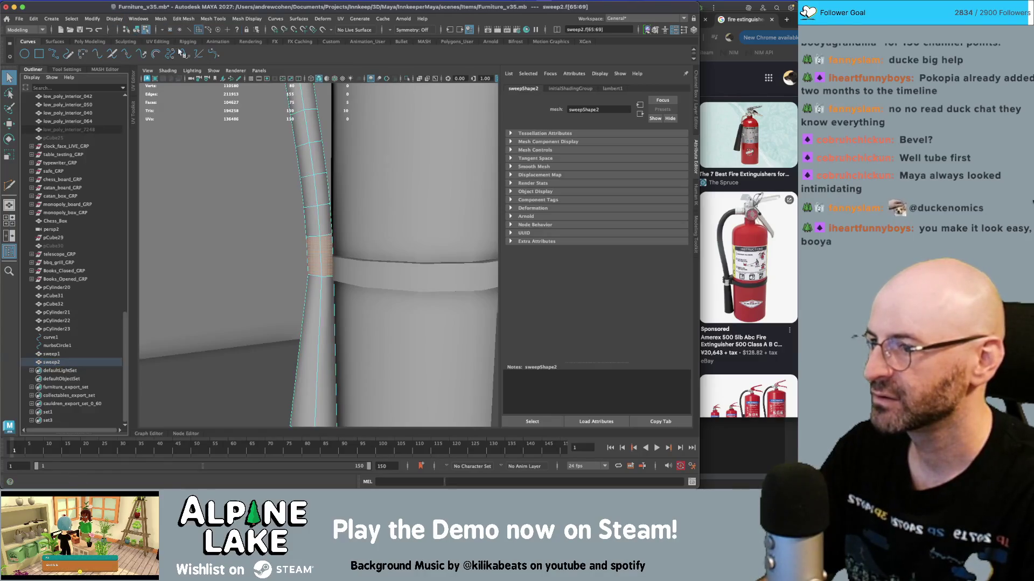
scroll(318, 253, down, 5)
key(ctrl+shift+i)
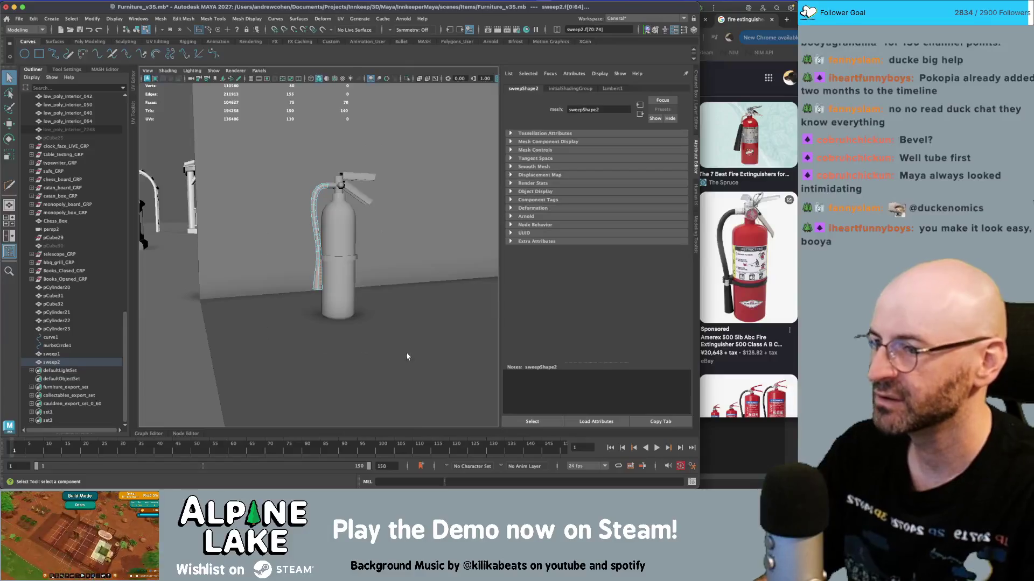
key(Delete)
- Reshape the band by selecting its edges and shifting a column of vertices left
key(f)
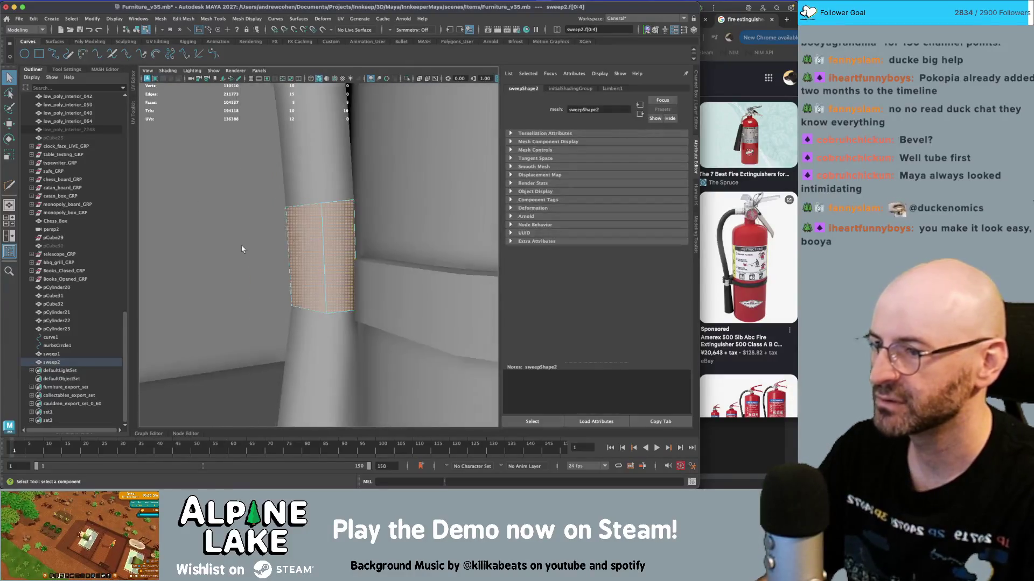
right_drag(306, 227, 307, 208)
drag(249, 181, 294, 203)
drag(381, 225, 383, 227)
key(r)
key(w)
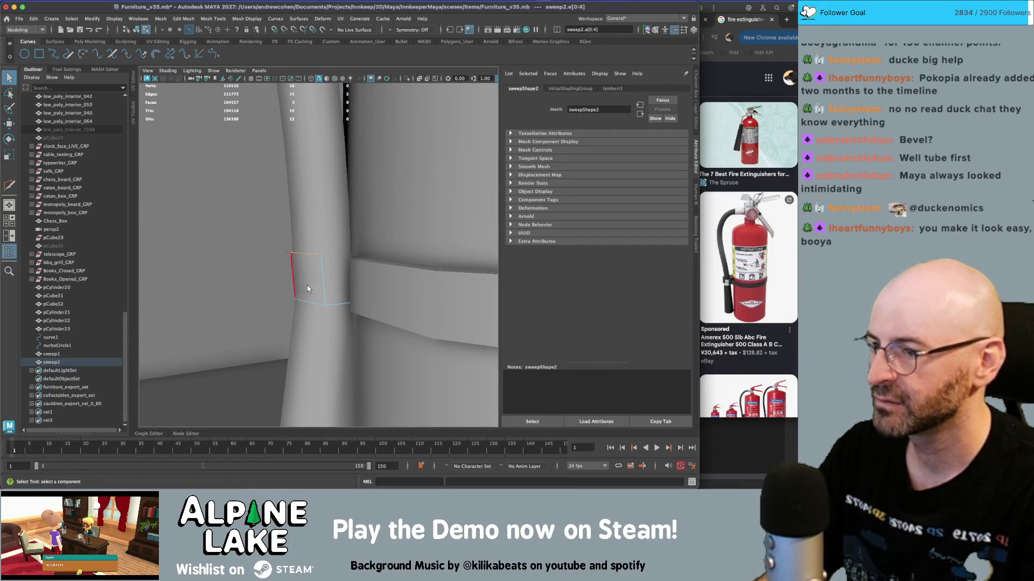
right_drag(299, 268, 297, 245)
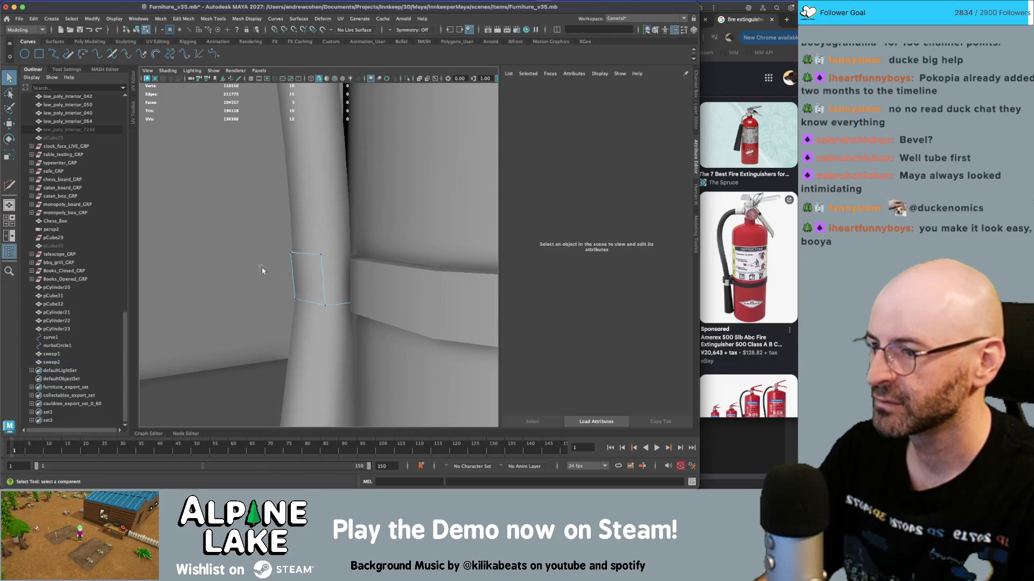
key(r)
key(w)
drag(306, 300, 302, 299)
- Extrude the band faces outward into a boxy clip, then return to object mode
right_drag(300, 274, 298, 251)
key(ctrl+e)
mouse_move(285, 273)
mouse_down()
mouse_move(279, 267)
mouse_move(282, 276)
mouse_up()
key(w)
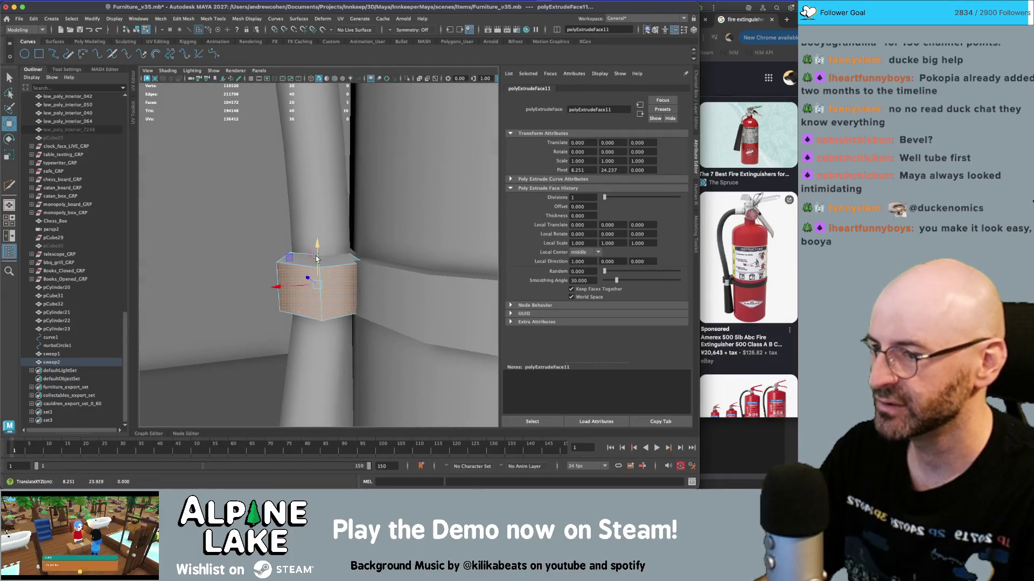
double_click(316, 259)
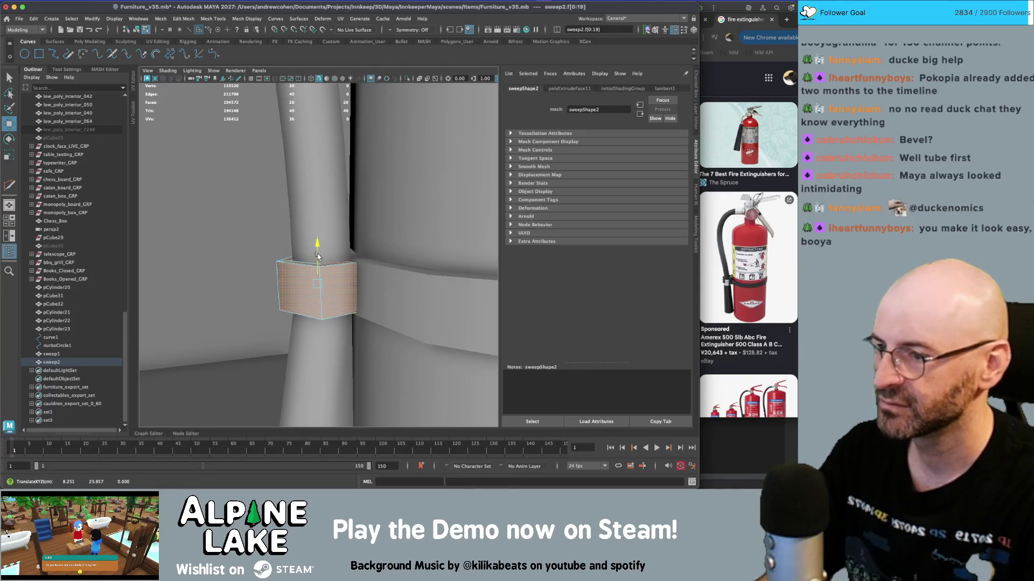
click(135, 31)
key(q)
click(334, 258)
mouse_move(334, 258)
alt+mouse_down()
mouse_move(323, 253)
mouse_move(344, 258)
mouse_move(333, 262)
mouse_move(357, 249)
alt+mouse_up()
click(333, 262)
alt+right_drag(358, 249, 268, 247)
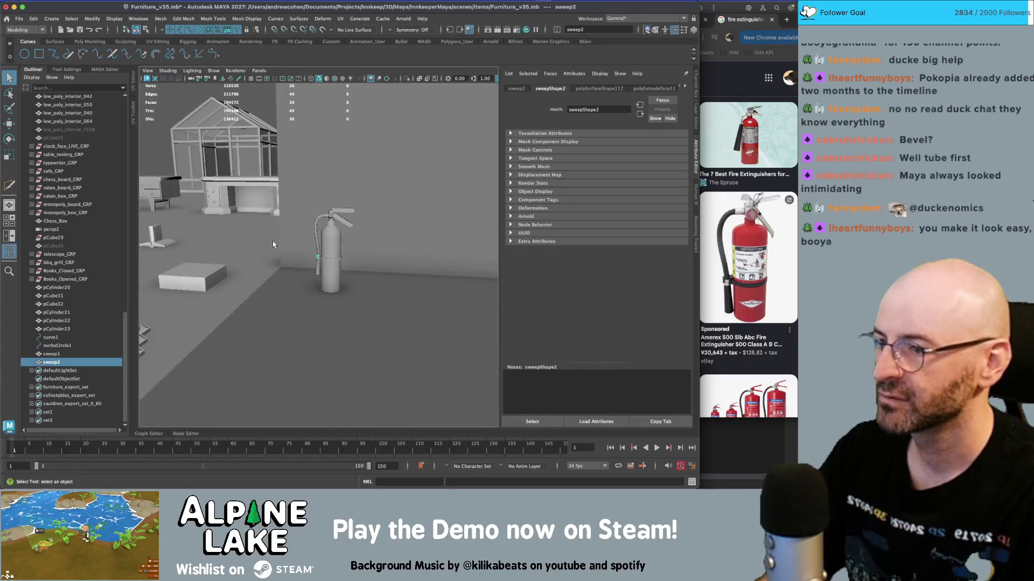
- Apply Mesh Display > Soften Edge to the pCylinder20 extinguisher body
alt+drag(267, 247, 260, 258)
alt+right_drag(260, 259, 428, 279)
shift+click(331, 260)
click(335, 263)
alt+middle_drag(428, 280, 377, 266)
right_drag(350, 203, 350, 188)
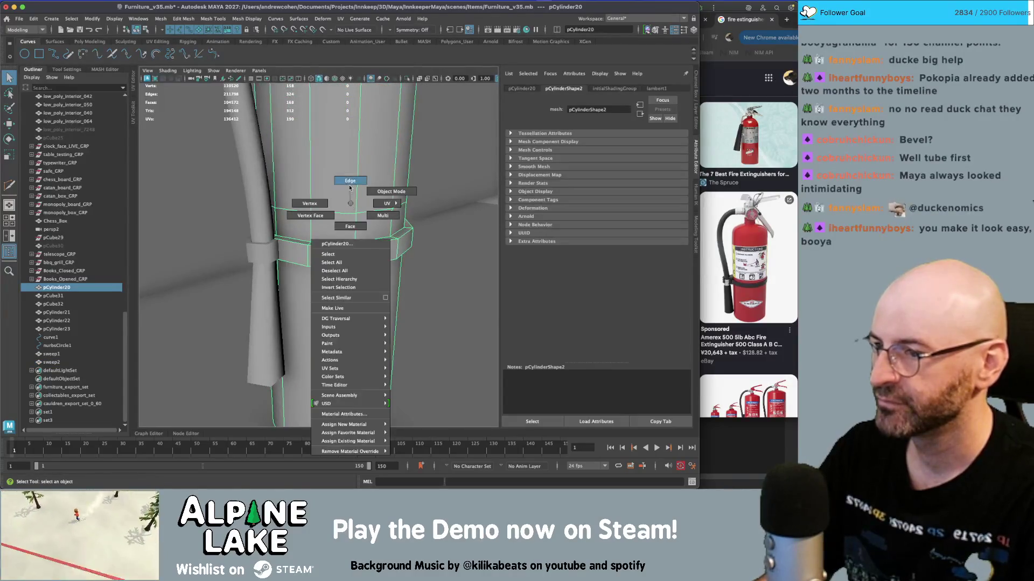
click(334, 266)
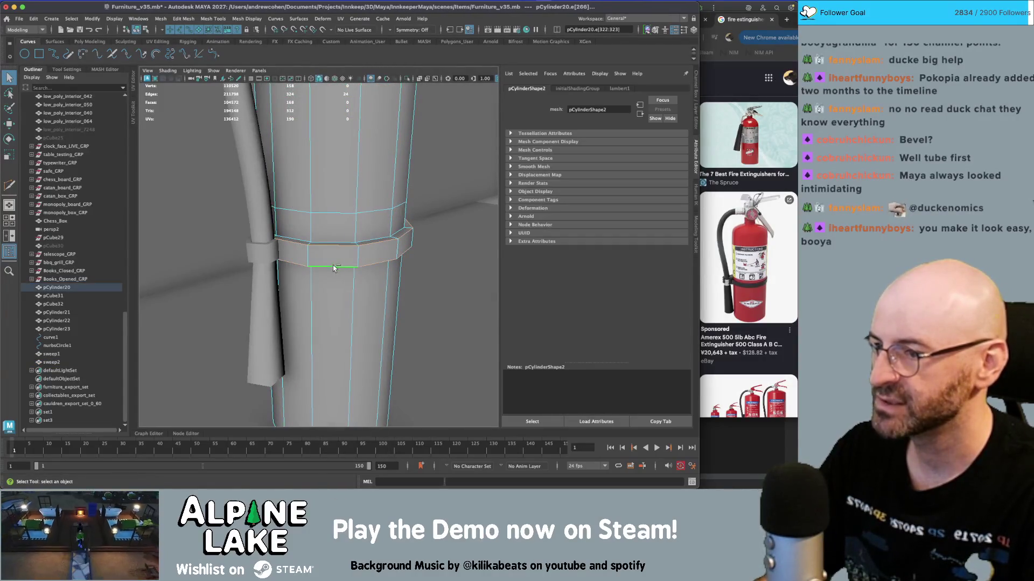
click(241, 20)
mouse_move(183, 20)
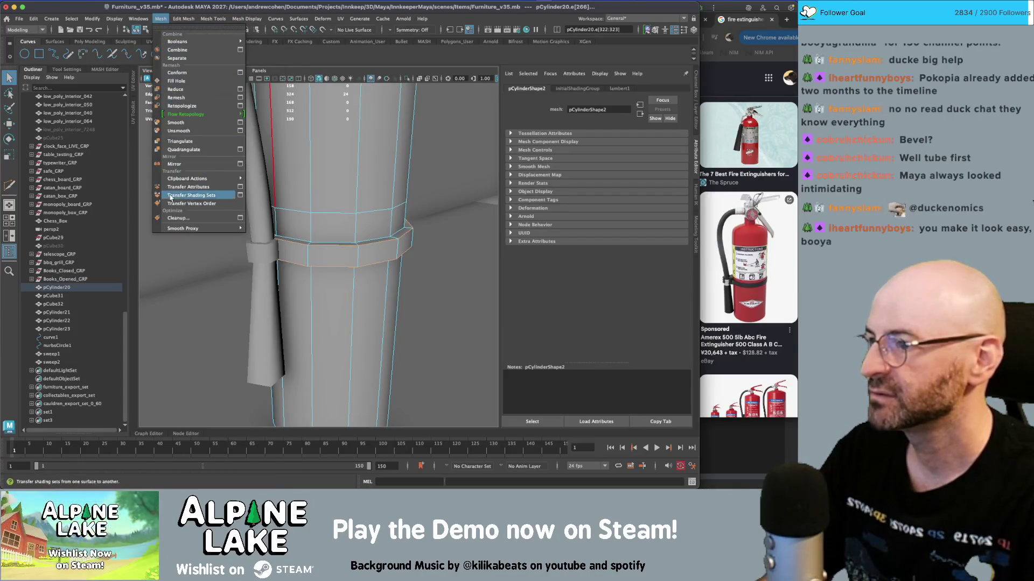
mouse_move(223, 22)
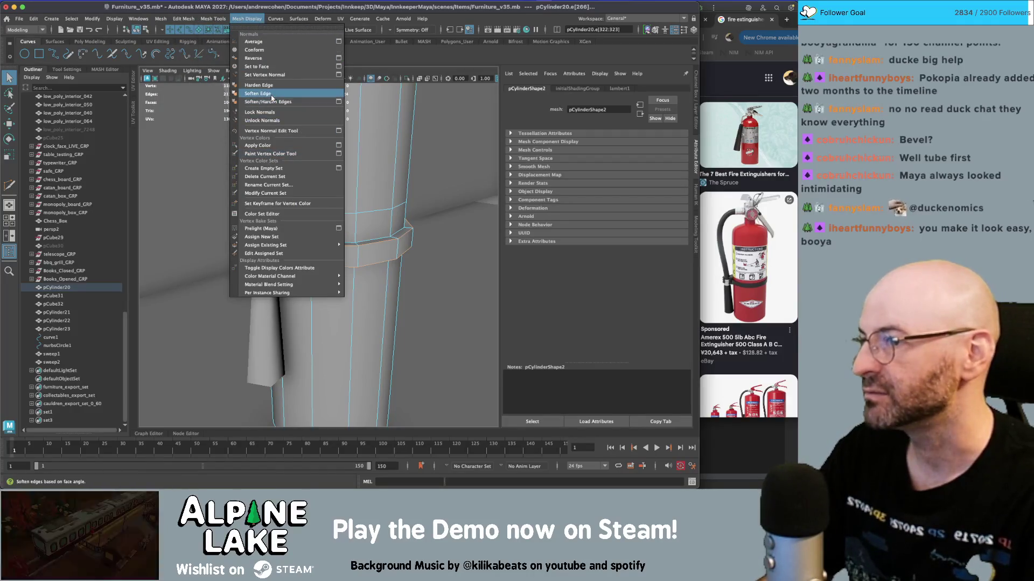
click(272, 98)
scroll(359, 223, down, 5)
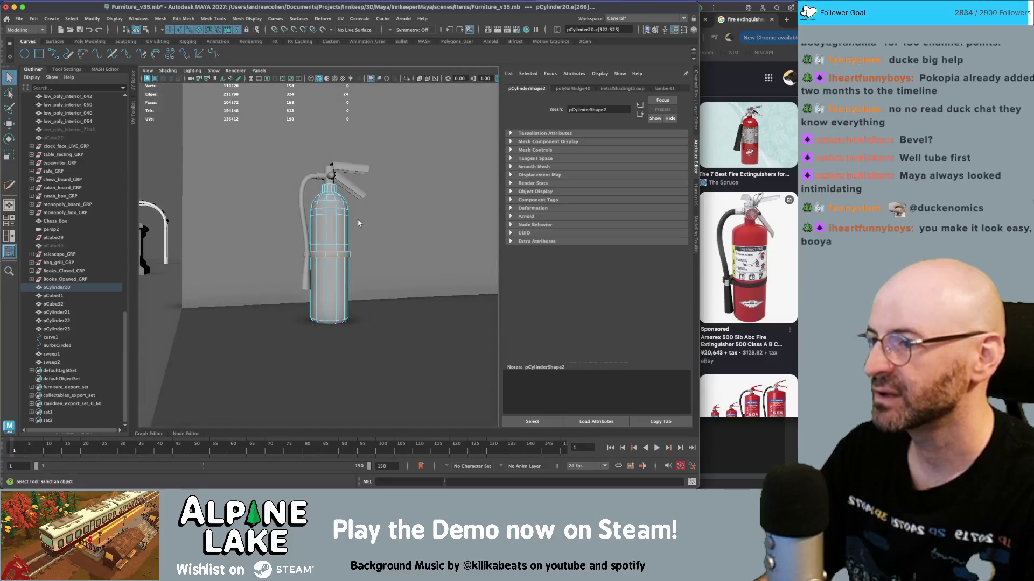
- Delete the leftover sweep curves curve1 and nurbsCircle1 in the Outliner
click(137, 30)
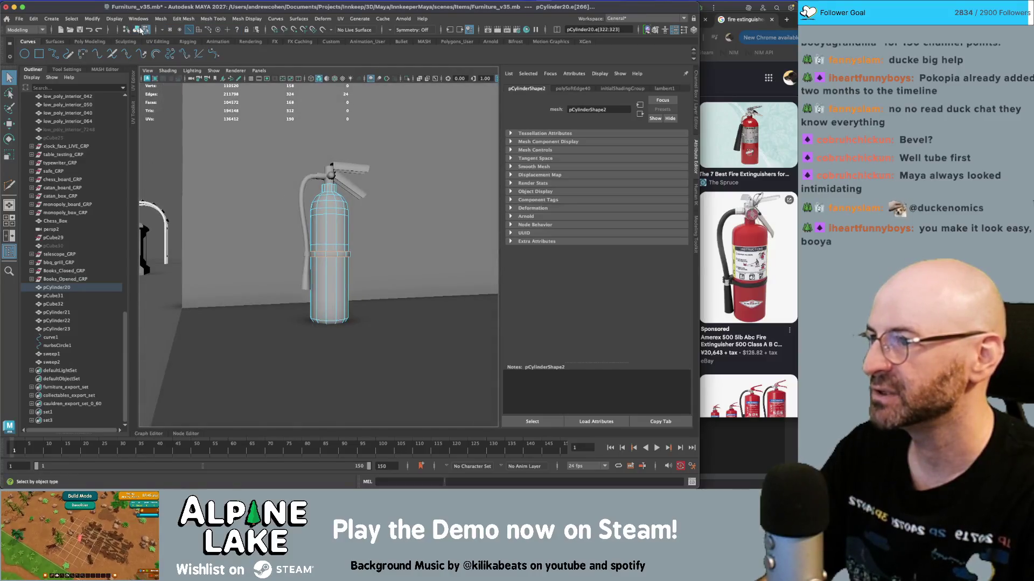
click(56, 345)
shift+click(50, 337)
key(Delete)
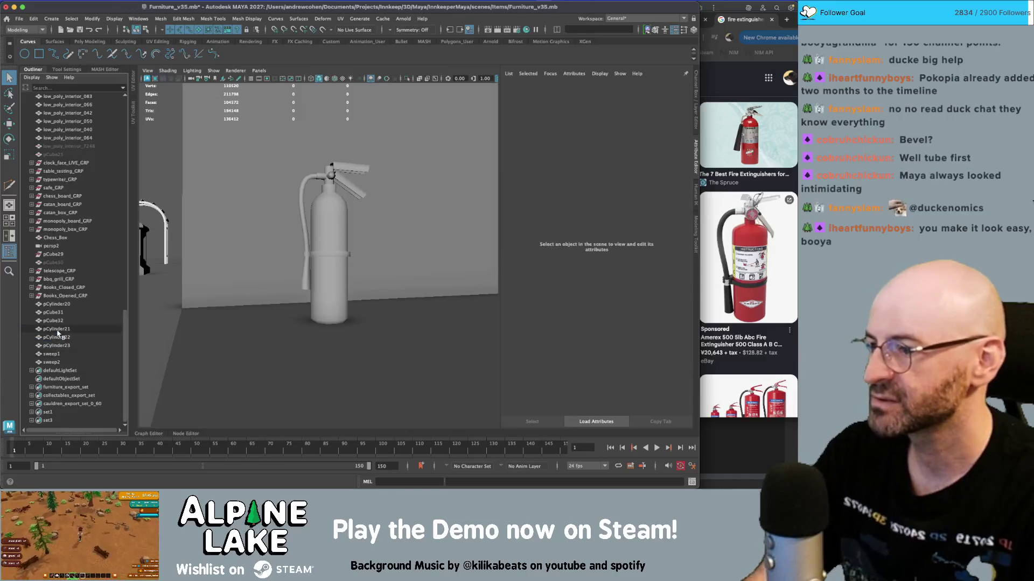
- Select all the extinguisher pieces and box-select their vertices
click(52, 362)
shift+click(58, 305)
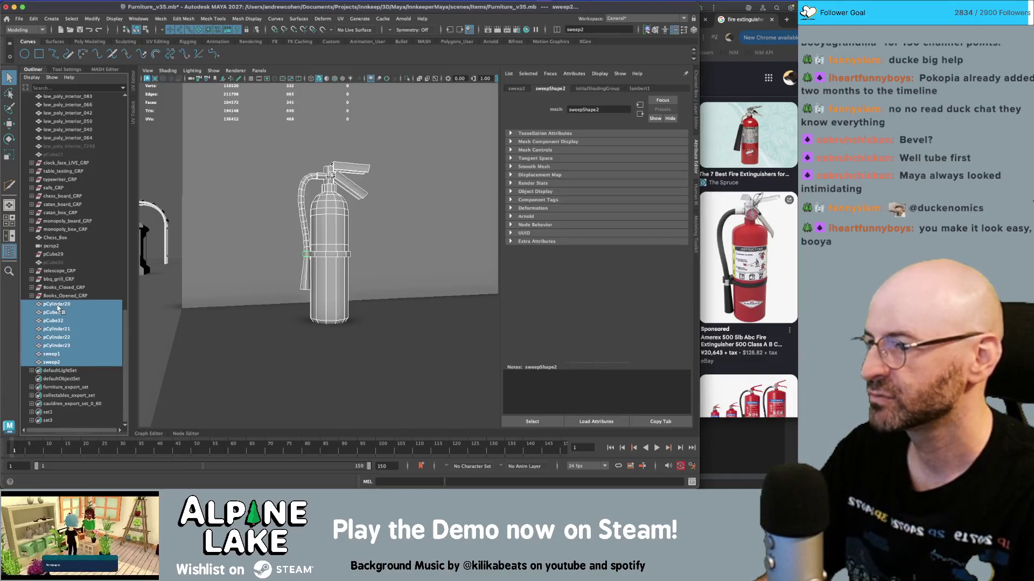
click(147, 29)
mouse_move(255, 112)
mouse_down()
mouse_move(365, 184)
mouse_move(469, 308)
mouse_up()
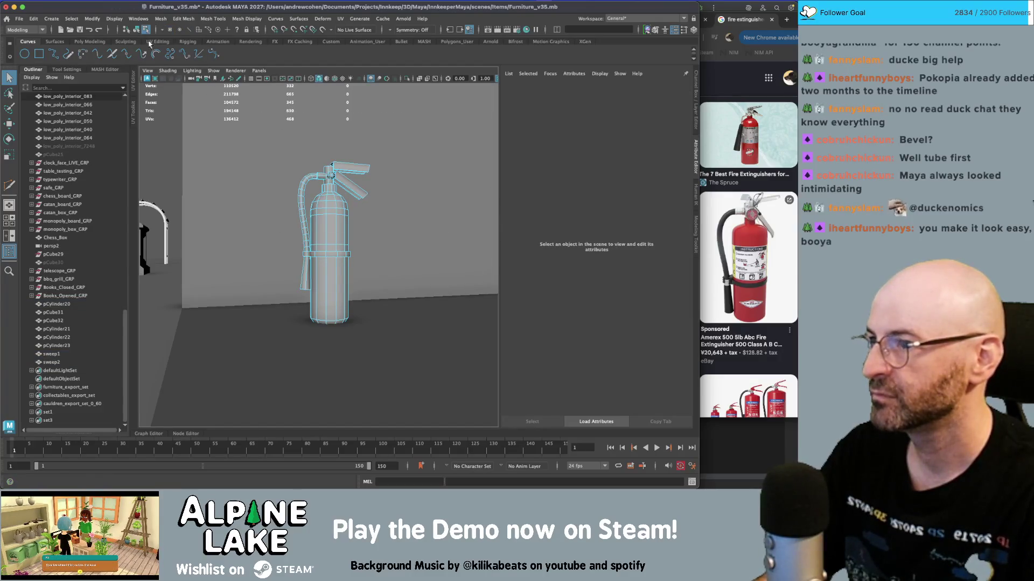
click(171, 31)
mouse_move(249, 113)
mouse_down()
mouse_move(447, 265)
mouse_move(458, 313)
mouse_up()
key(w)
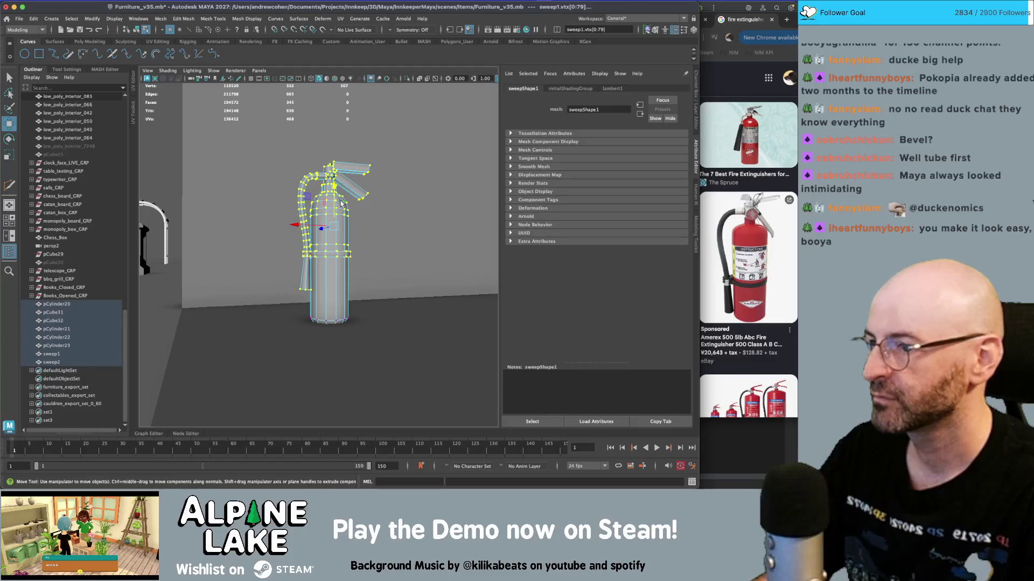
mouse_move(333, 203)
alt+mouse_down()
mouse_move(292, 272)
mouse_move(276, 269)
mouse_move(285, 259)
alt+mouse_up()
- Assign the existing maya_METAL_mat from Hypershade to every selected extinguisher piece
click(135, 31)
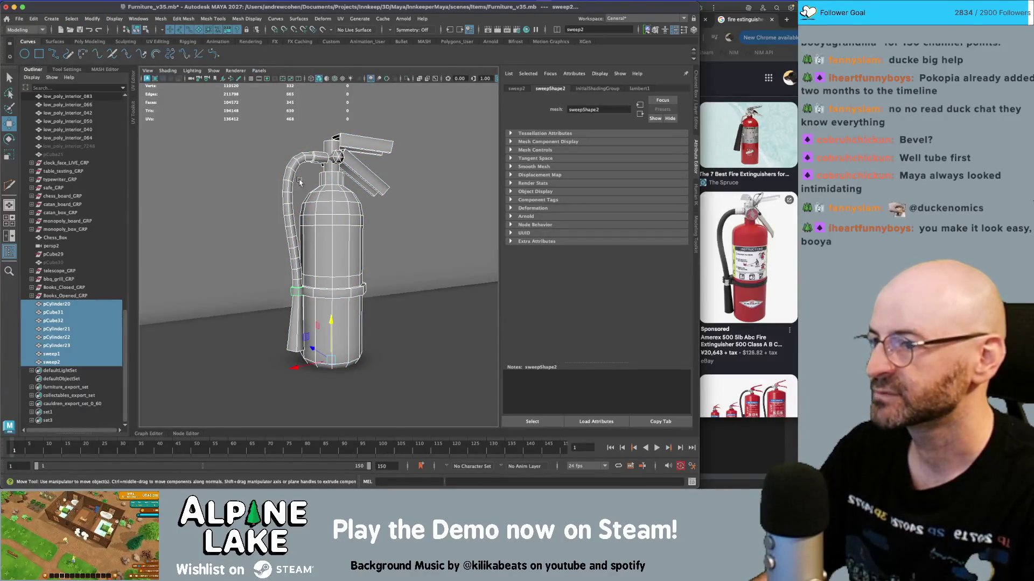
right_click(331, 222)
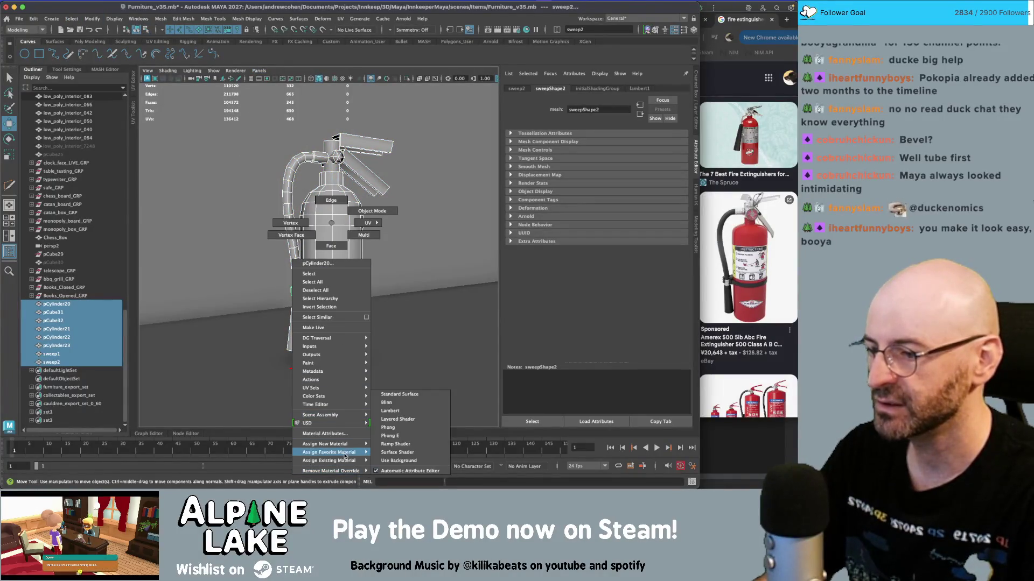
mouse_move(347, 462)
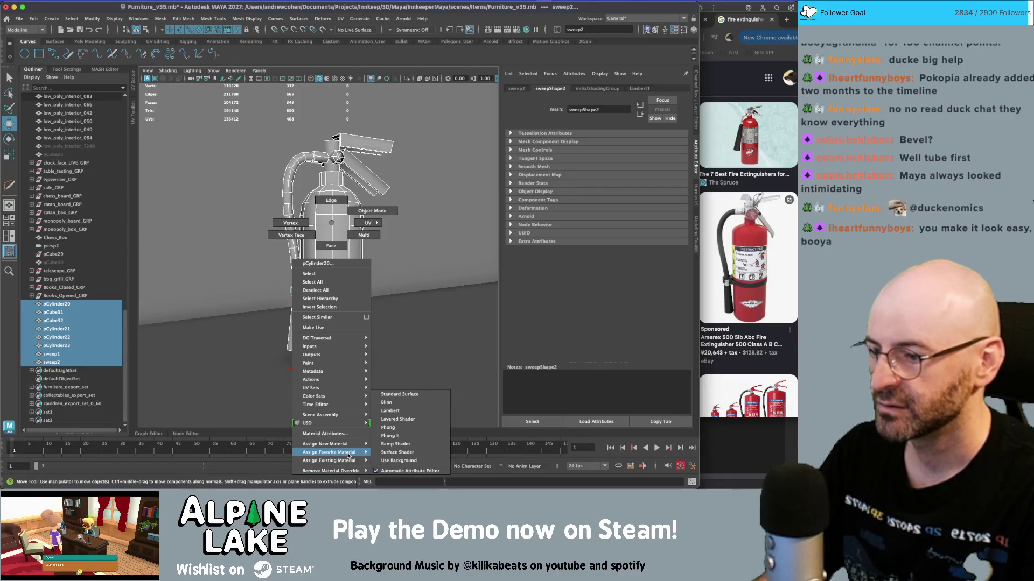
mouse_move(391, 461)
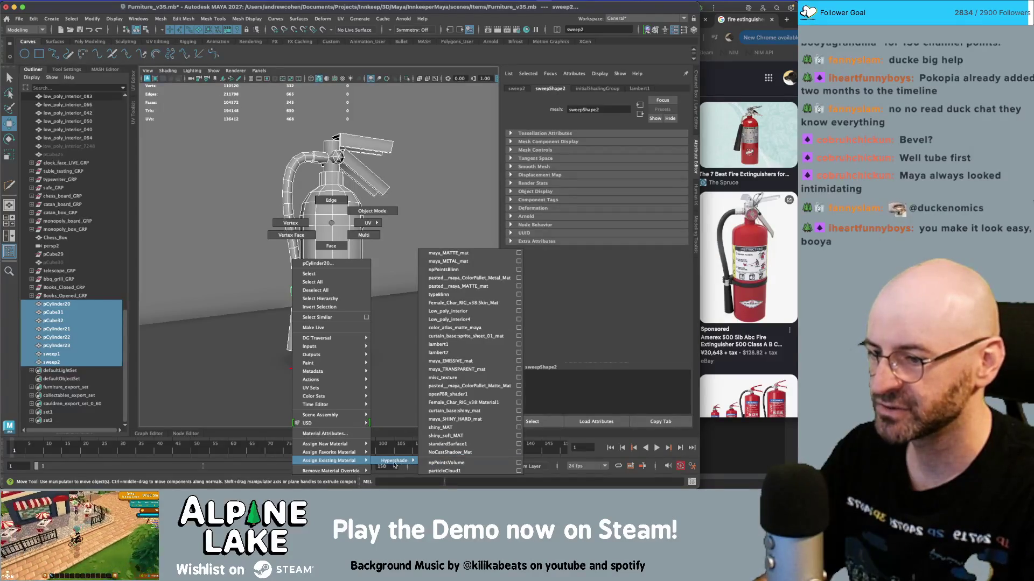
click(458, 263)
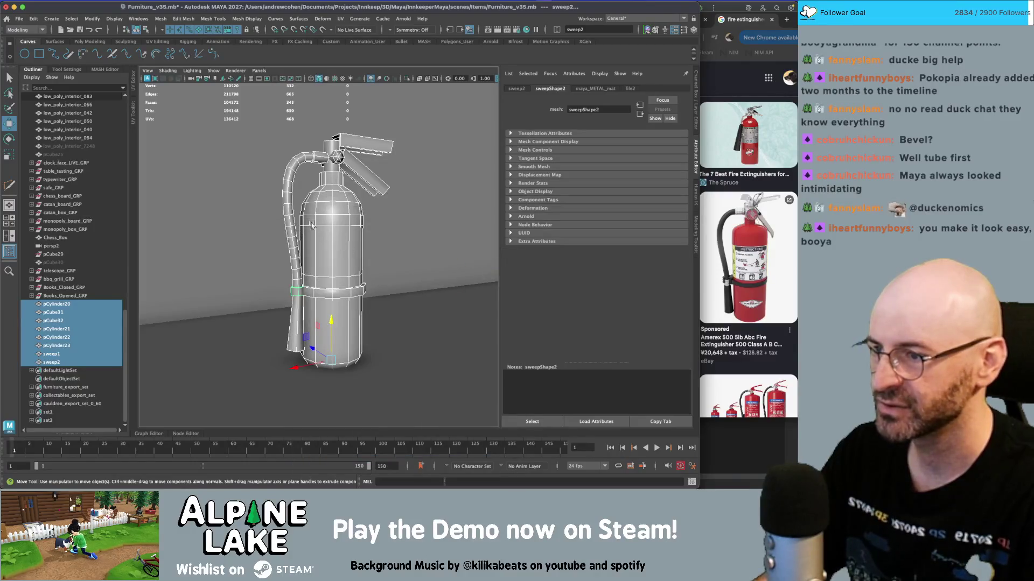
key(q)
click(296, 231)
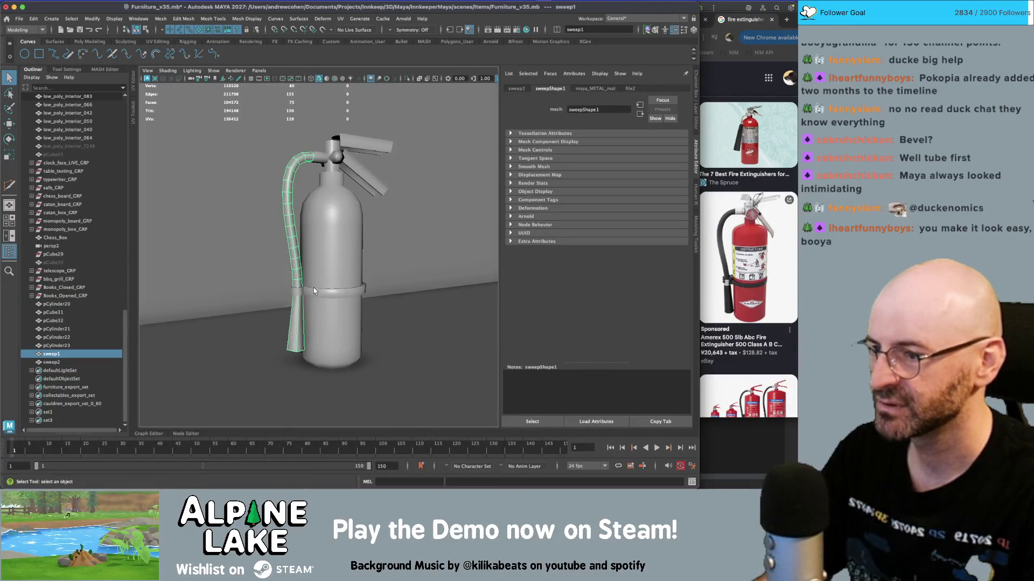
- Assign the existing shiny_soft_MAT material to both hose pieces, sweep1 and sweep2
shift+click(298, 292)
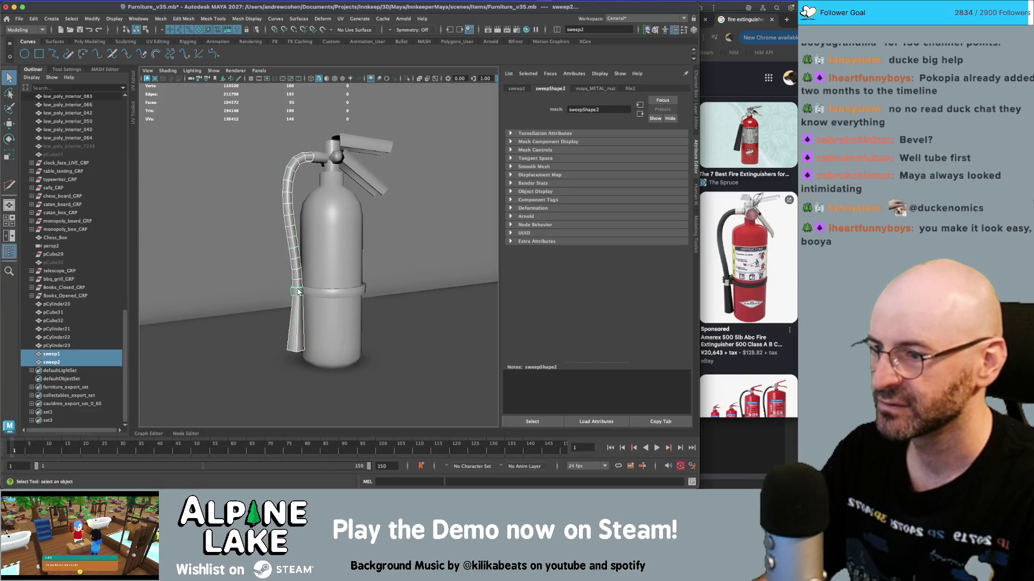
mouse_move(298, 292)
right_down()
mouse_move(296, 461)
mouse_move(376, 461)
mouse_move(441, 322)
mouse_move(422, 436)
right_up()
alt+right_drag(343, 232, 365, 267)
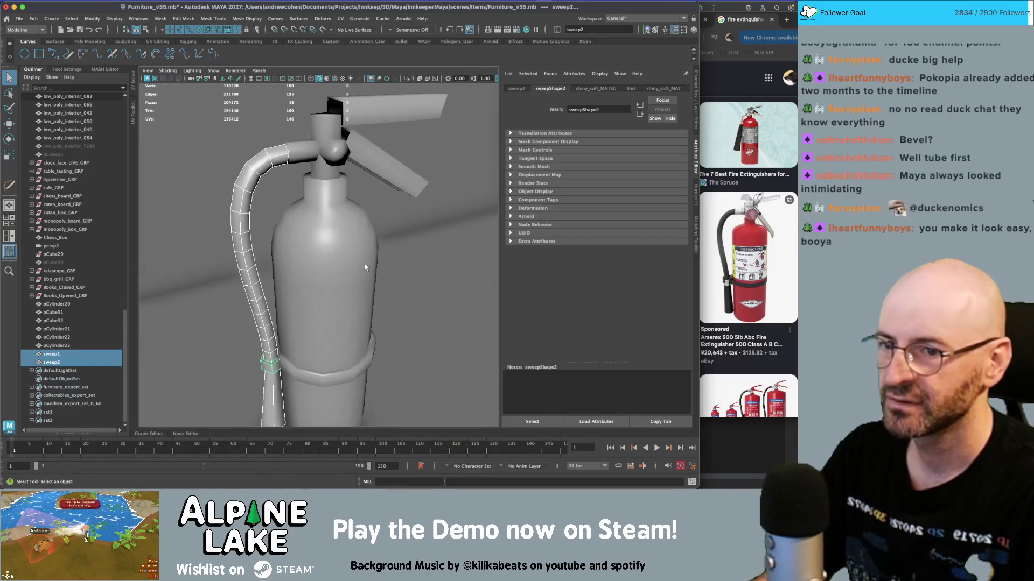
- Select the pCylinder20 body, show textures, and view its UVs over the palette in the UV Editor
click(347, 257)
mouse_move(347, 257)
alt+mouse_down()
mouse_move(328, 301)
mouse_move(330, 255)
mouse_move(326, 268)
alt+mouse_up()
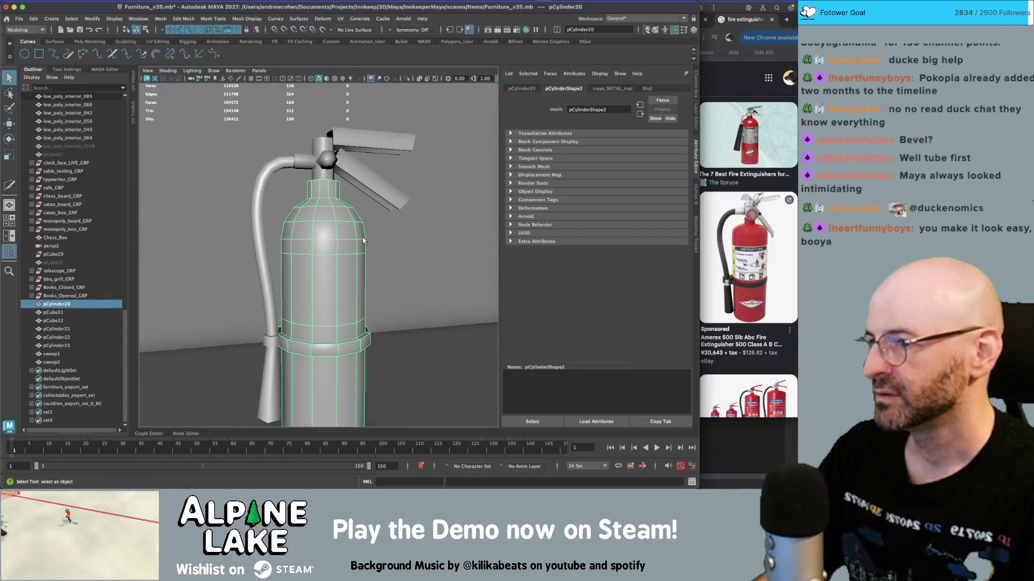
alt+right_drag(355, 244, 336, 250)
scroll(331, 249, down, 1)
key(6)
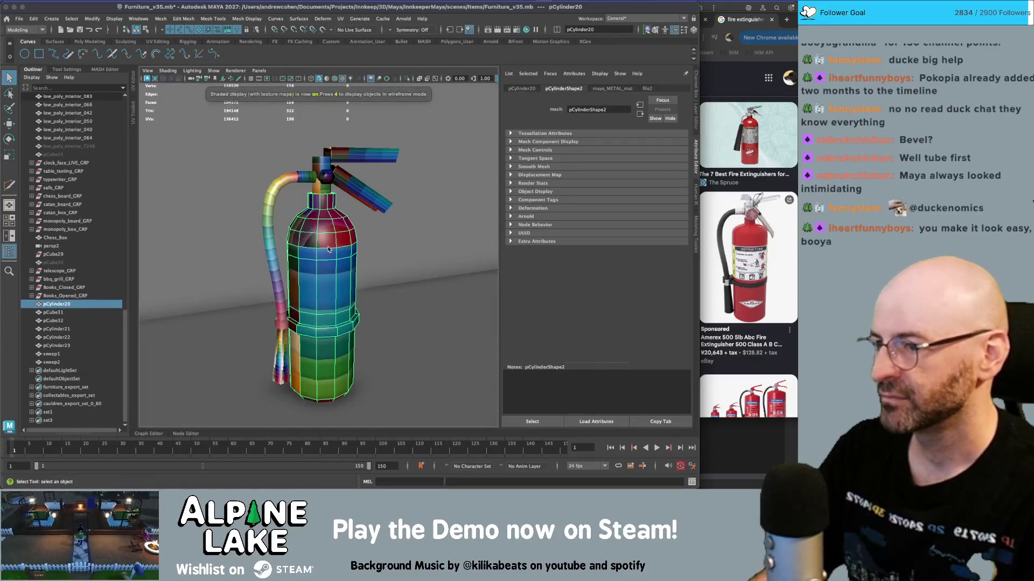
key(ctrl+u)
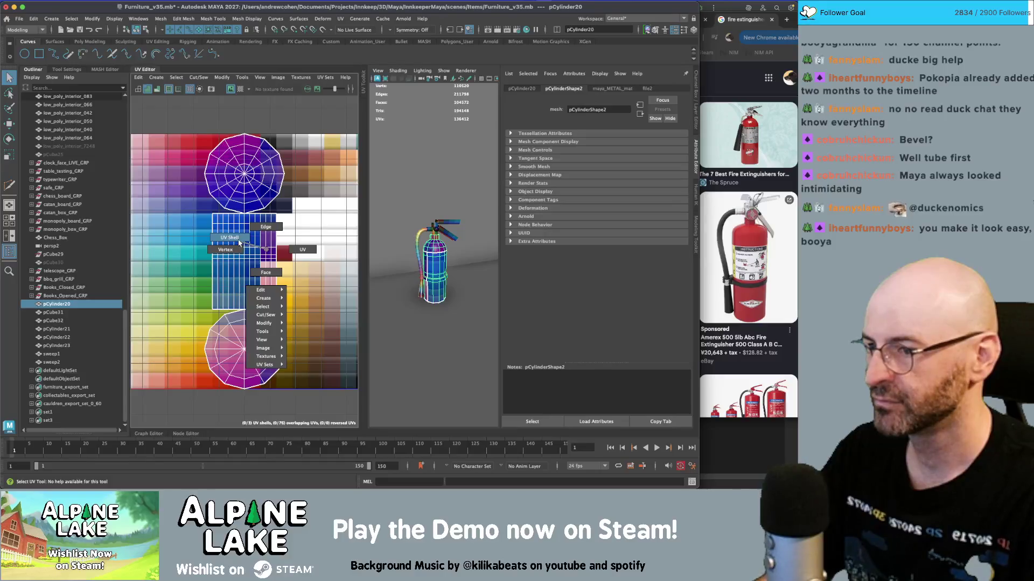
- Select all extinguisher parts and give them a planar UV projection from the side
shift+click(53, 362)
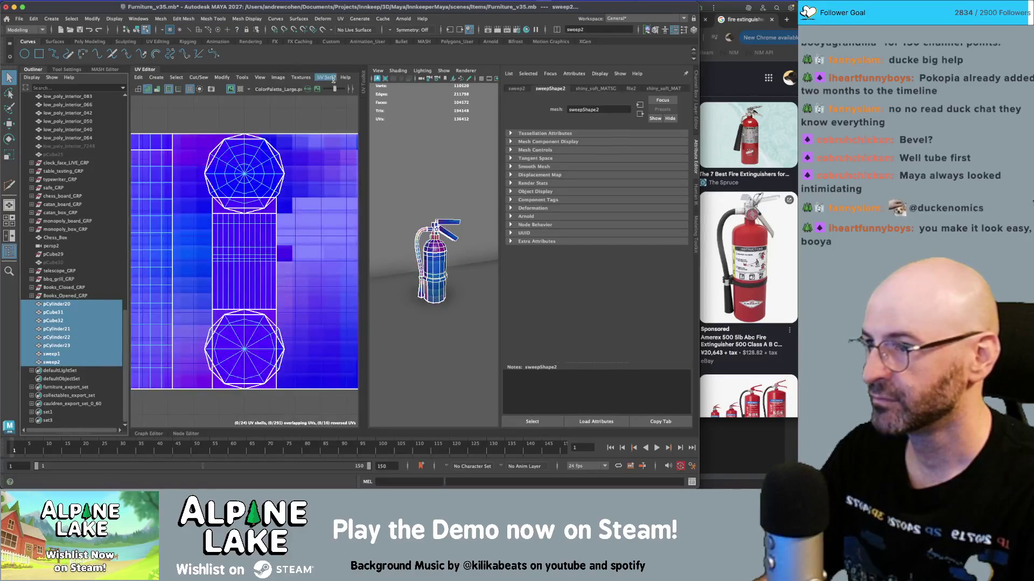
scroll(158, 190, down, 3)
drag(145, 113, 371, 345)
click(153, 71)
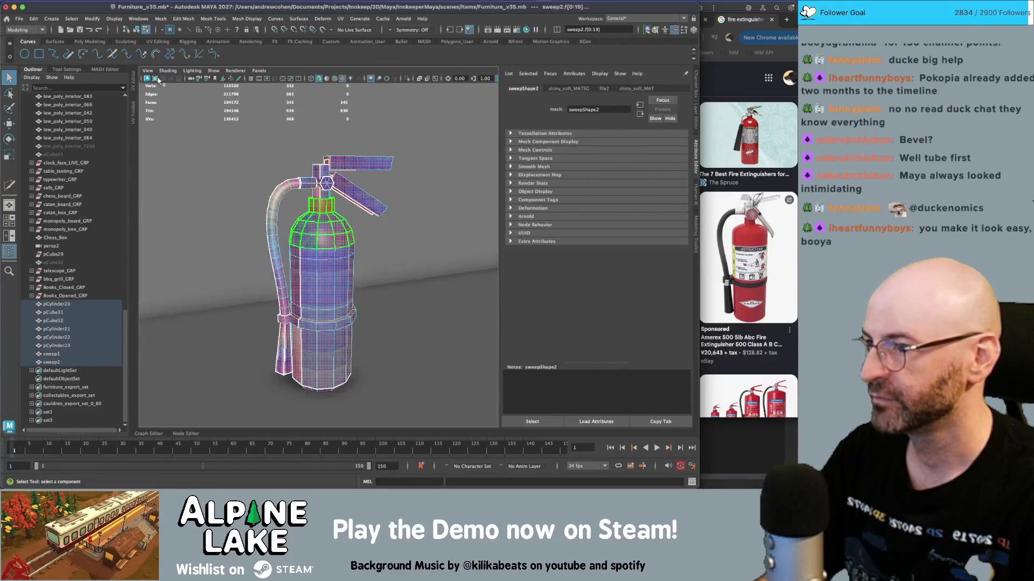
click(133, 79)
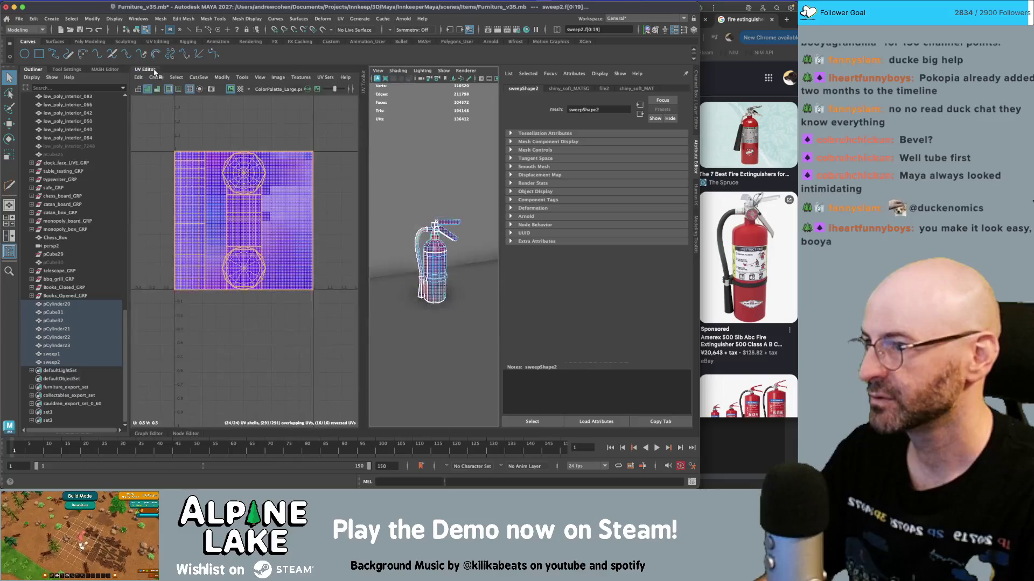
click(156, 77)
click(177, 140)
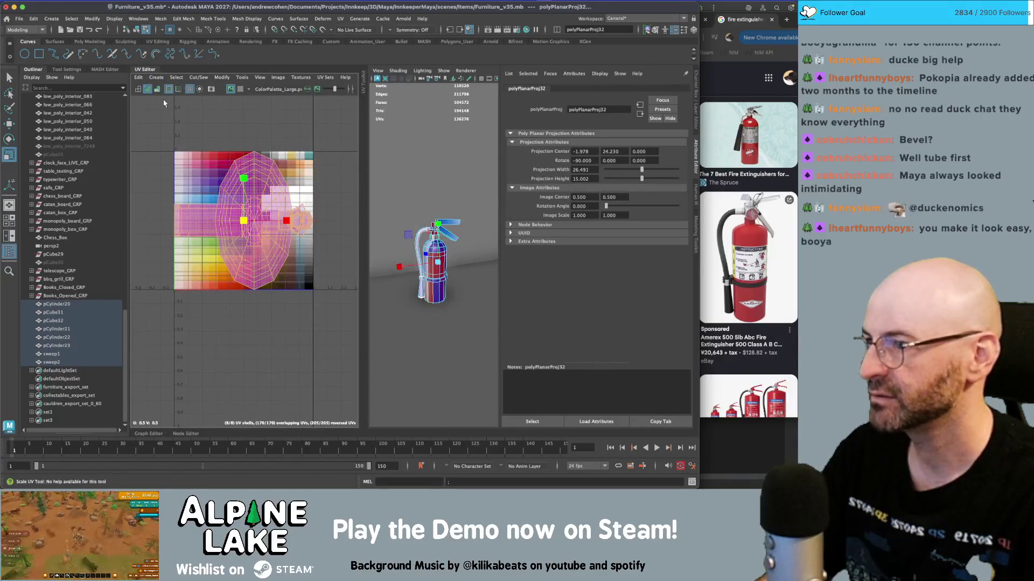
key(ctrl+z)
click(157, 77)
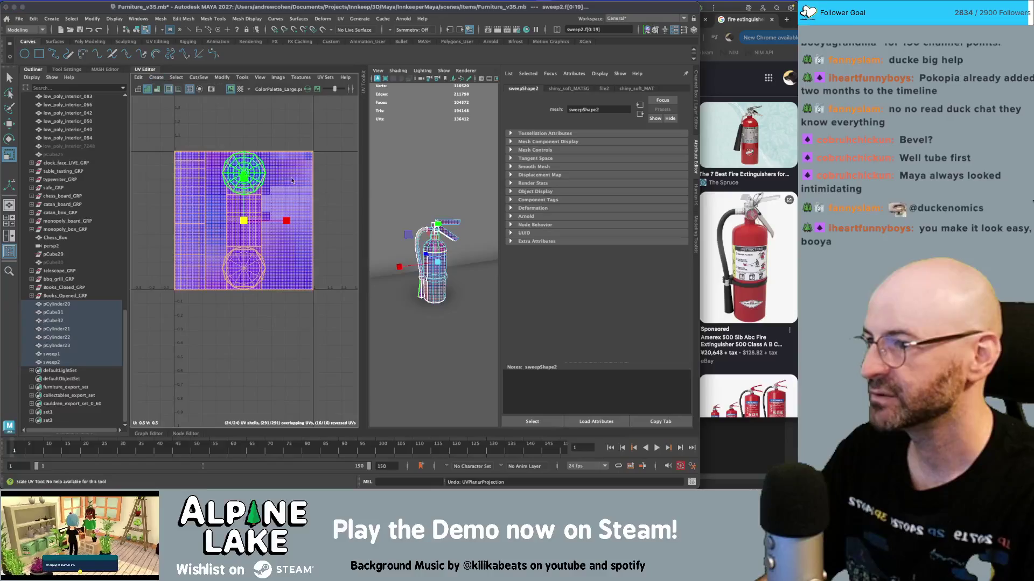
click(235, 144)
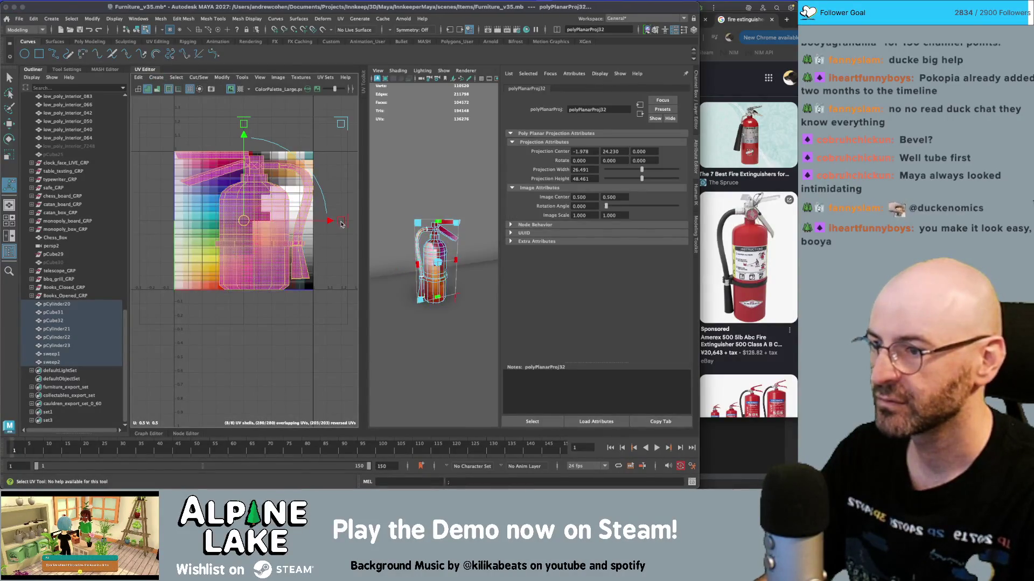
- Scale the extinguisher's UV shells down onto the palette's red-orange squares
key(q)
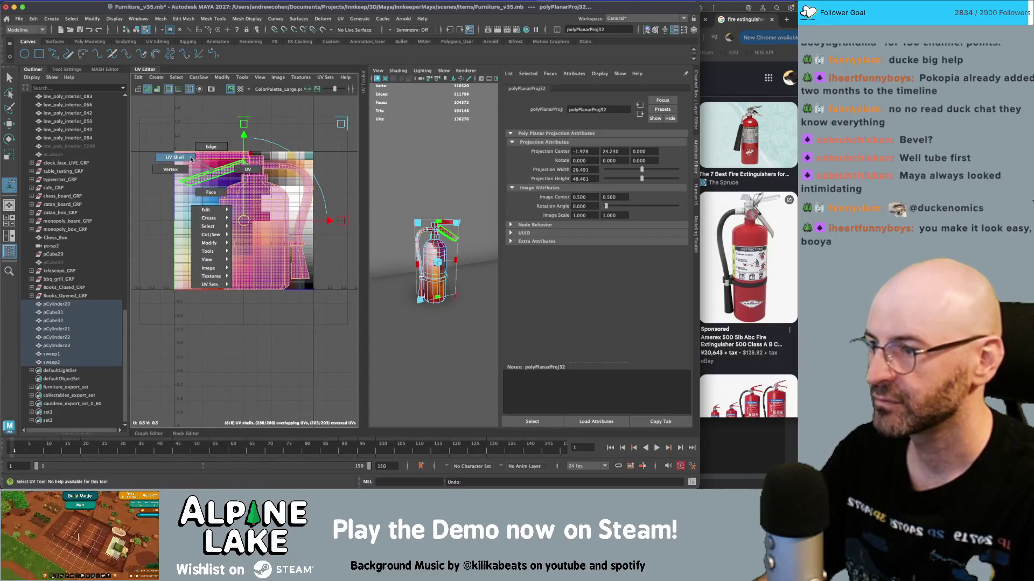
click(190, 158)
click(227, 226)
key(r)
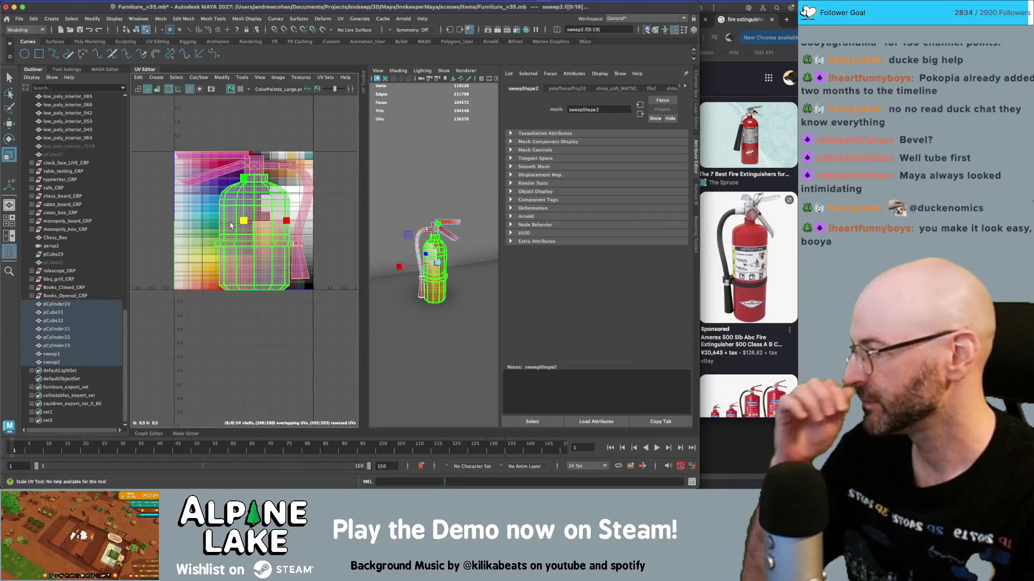
click(205, 220)
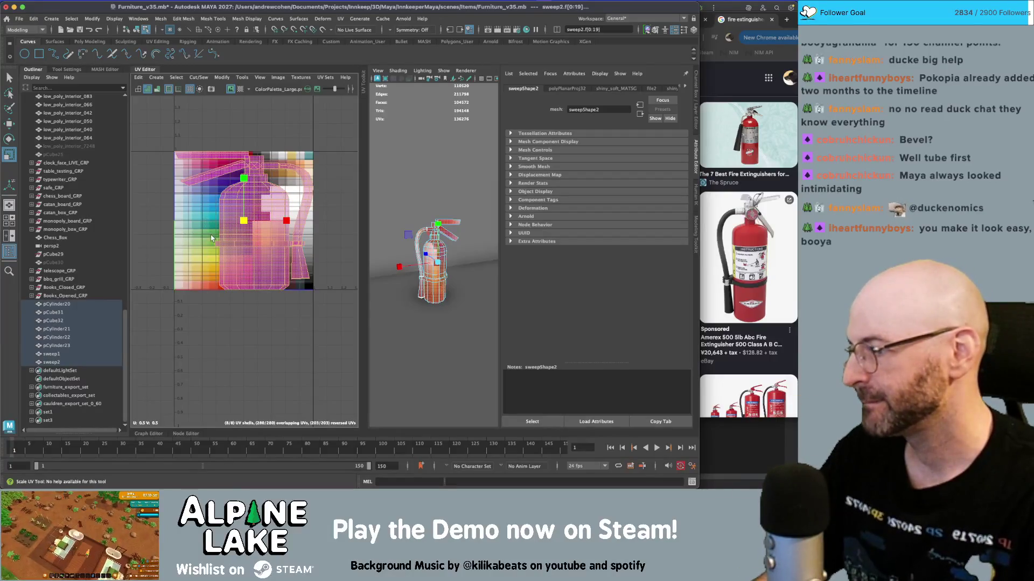
click(211, 237)
mouse_move(211, 237)
mouse_down()
mouse_move(274, 224)
mouse_move(258, 224)
mouse_up()
- Cut the cylinder body's UVs along an edge loop around the body
key(w)
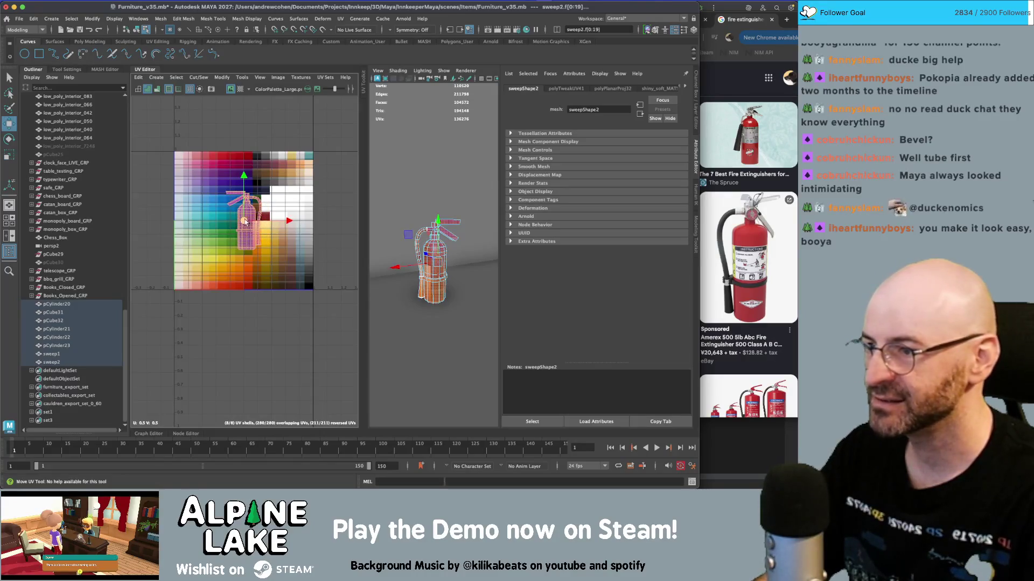
scroll(245, 221, up, 5)
key(q)
click(250, 218)
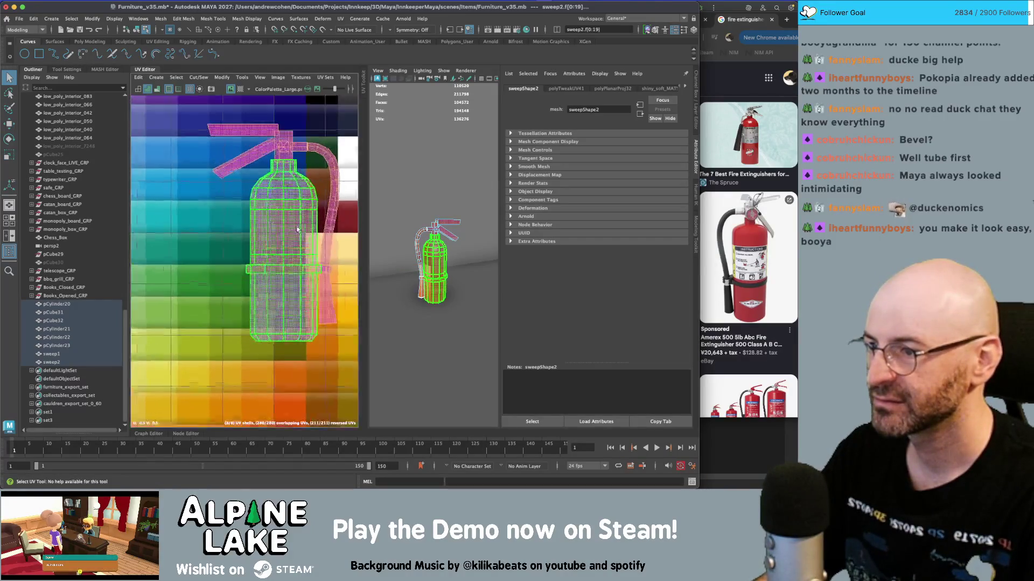
key(f)
key(f)
mouse_move(454, 223)
right_down()
mouse_move(454, 251)
mouse_move(454, 201)
right_up()
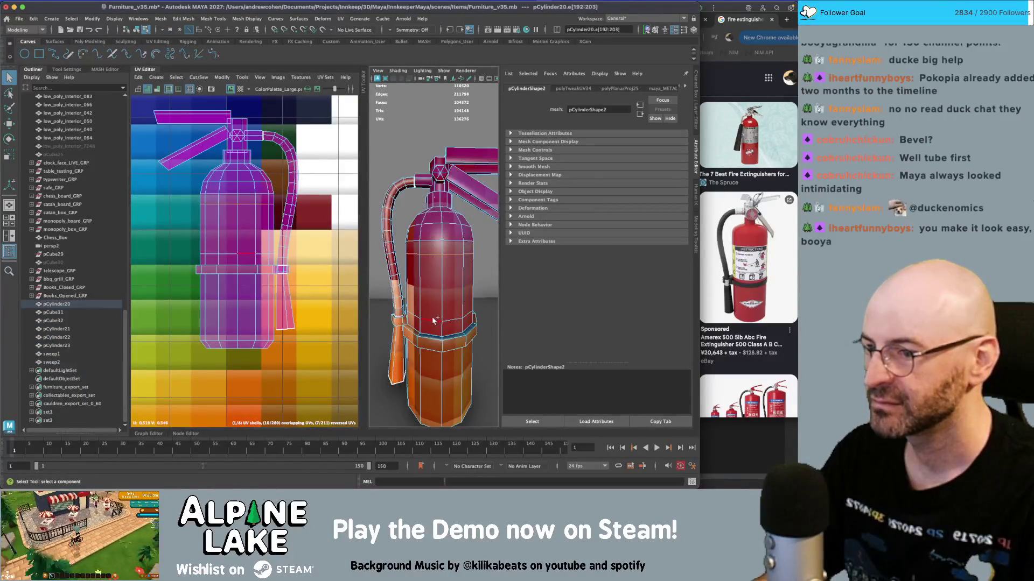
double_click(425, 308)
click(200, 91)
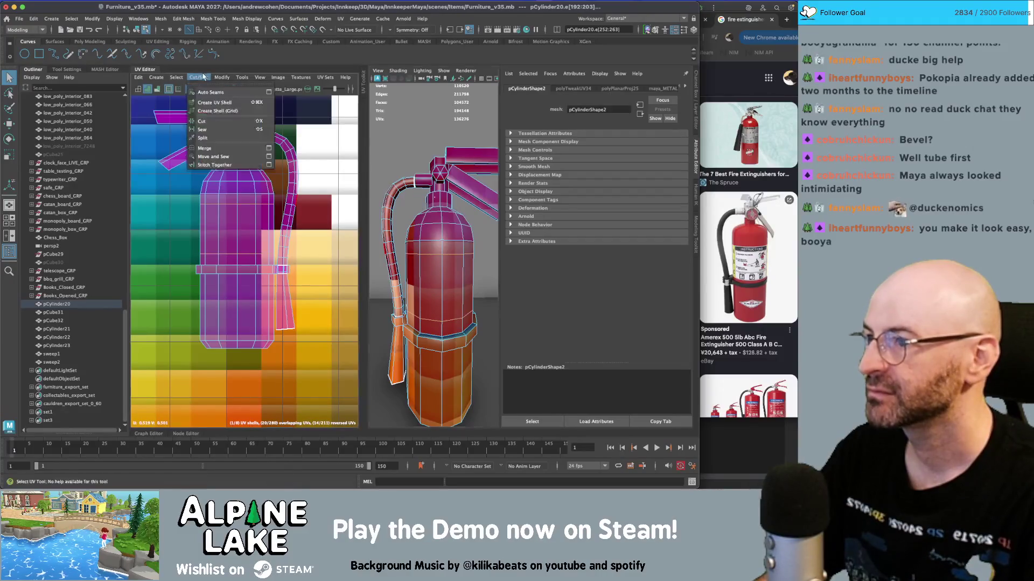
click(214, 114)
- Move the middle band shell onto pale swatches and the base shell onto red-orange swatches
right_drag(241, 201, 212, 186)
scroll(185, 233, down, 5)
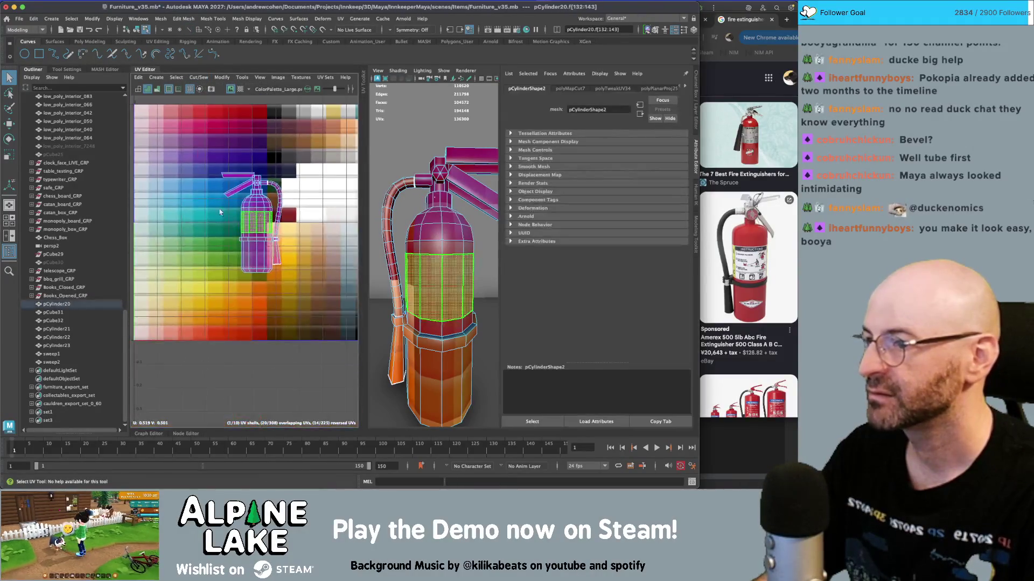
key(w)
drag(184, 233, 289, 169)
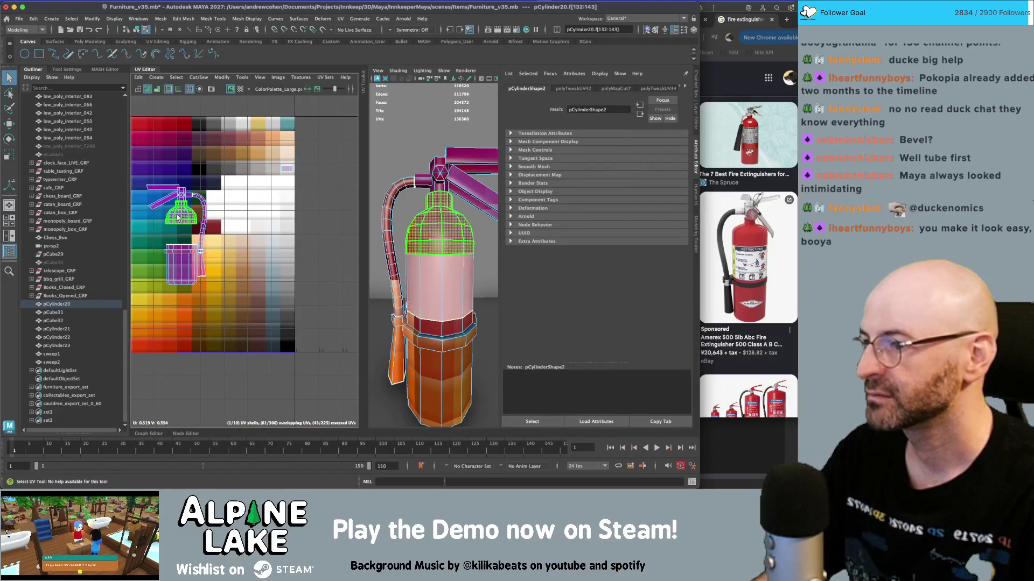
click(186, 257)
mouse_move(186, 257)
mouse_down()
mouse_move(170, 323)
mouse_move(168, 313)
mouse_move(171, 294)
mouse_move(172, 346)
mouse_up()
- Cut the body's UVs along the edge loop near the top of the extinguisher
key(r)
key(f)
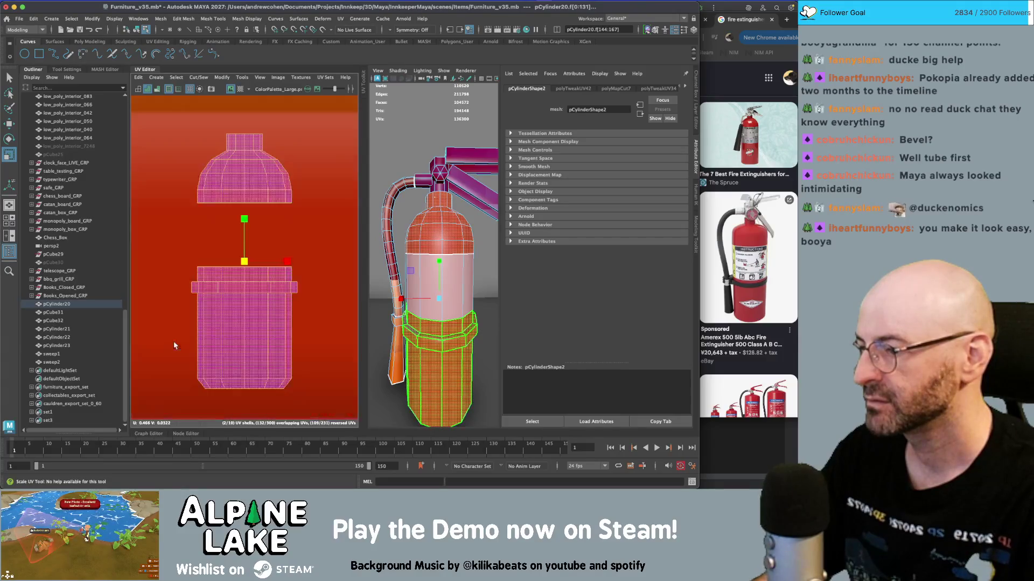
key(q)
right_drag(237, 290, 237, 258)
mouse_move(409, 269)
alt+mouse_down()
mouse_move(428, 311)
mouse_move(438, 296)
mouse_move(431, 307)
mouse_move(440, 238)
alt+mouse_up()
scroll(451, 278, up, 5)
click(427, 313)
double_click(434, 302)
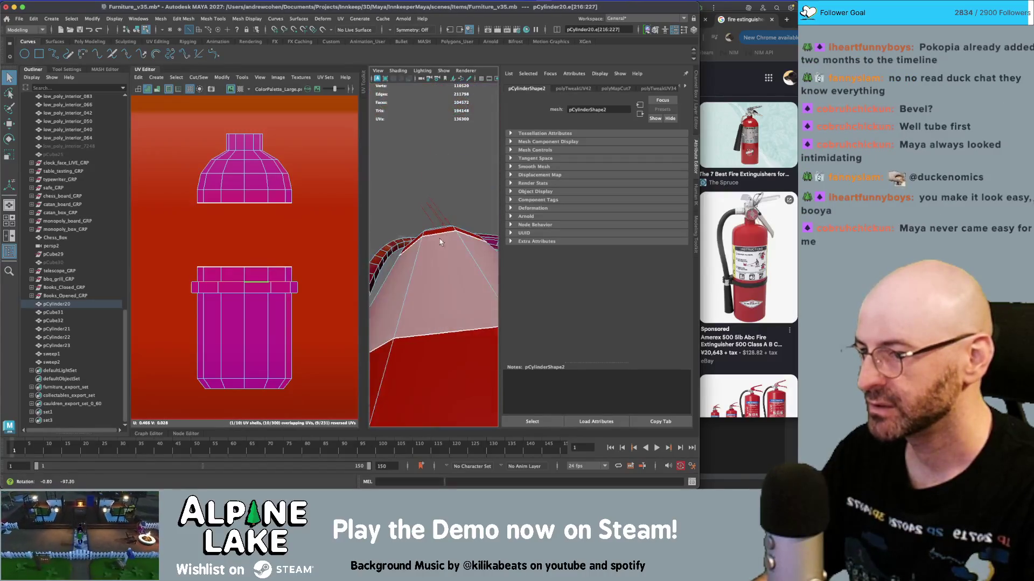
alt+right_drag(440, 238, 410, 211)
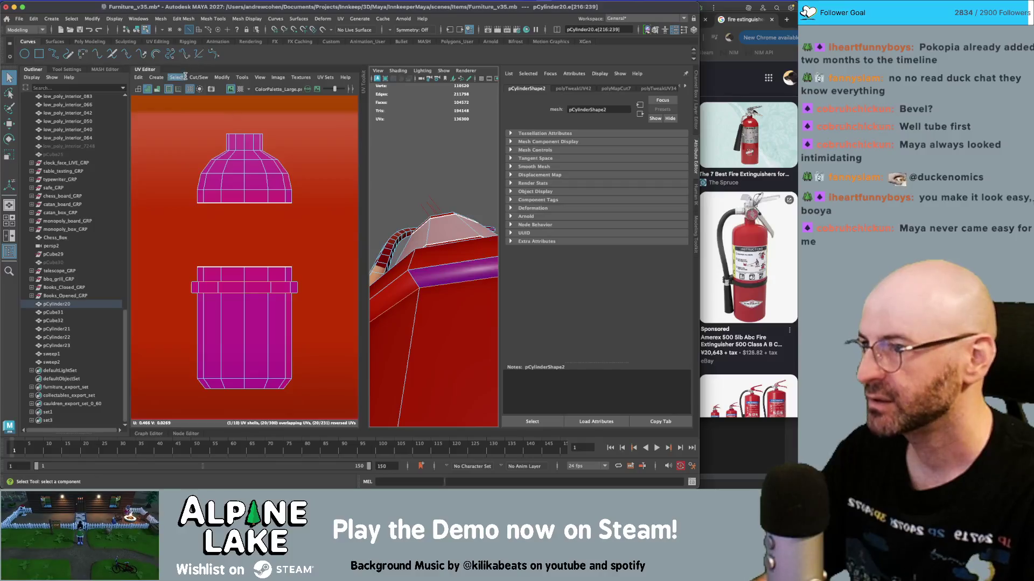
click(186, 77)
mouse_move(198, 77)
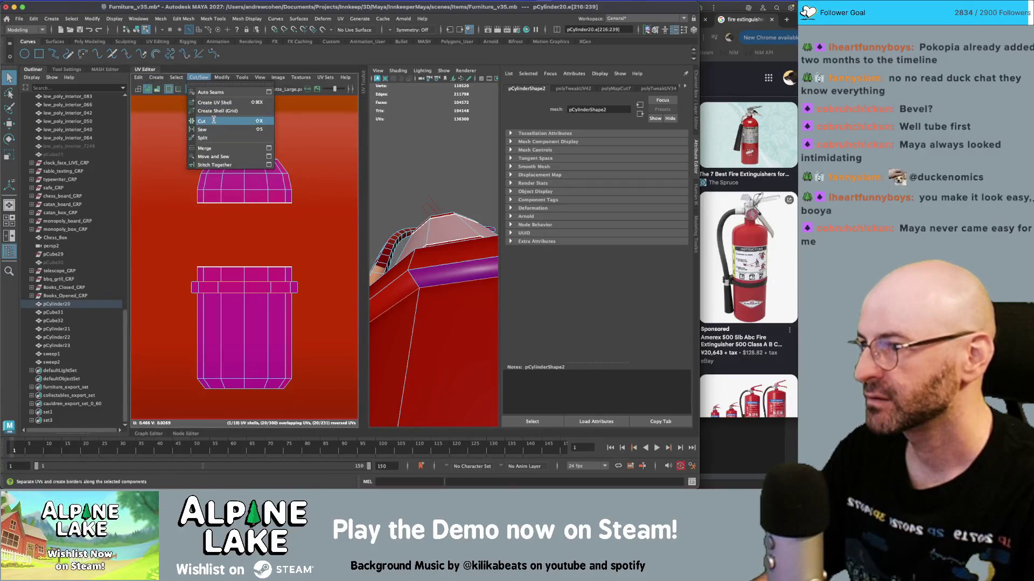
click(213, 120)
- Move the narrow top ring's UV shell onto blue-purple palette swatches
right_drag(253, 242, 239, 295)
scroll(274, 241, down, 10)
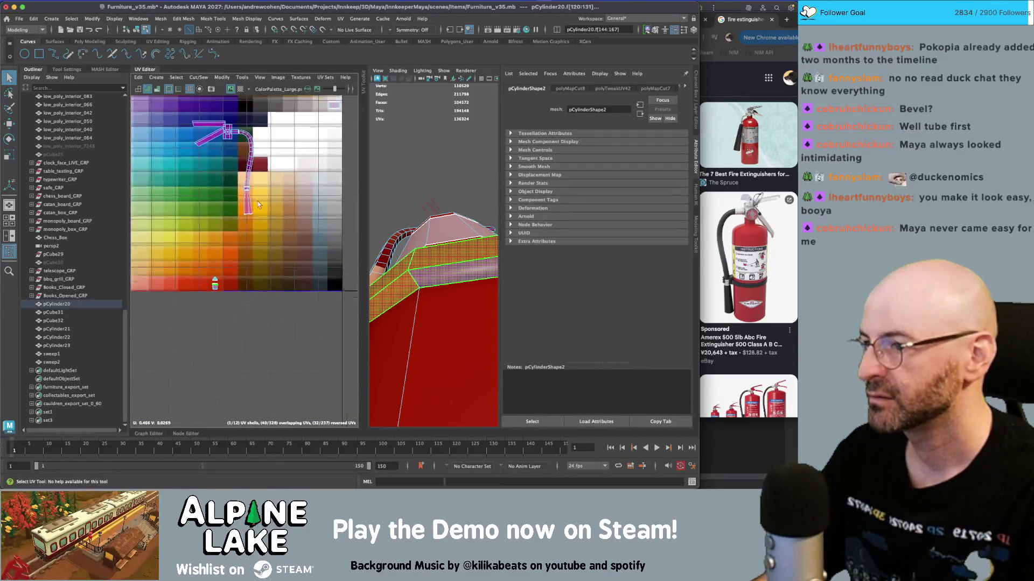
scroll(271, 202, down, 1)
key(w)
drag(230, 256, 253, 102)
key(F8)
scroll(436, 215, down, 5)
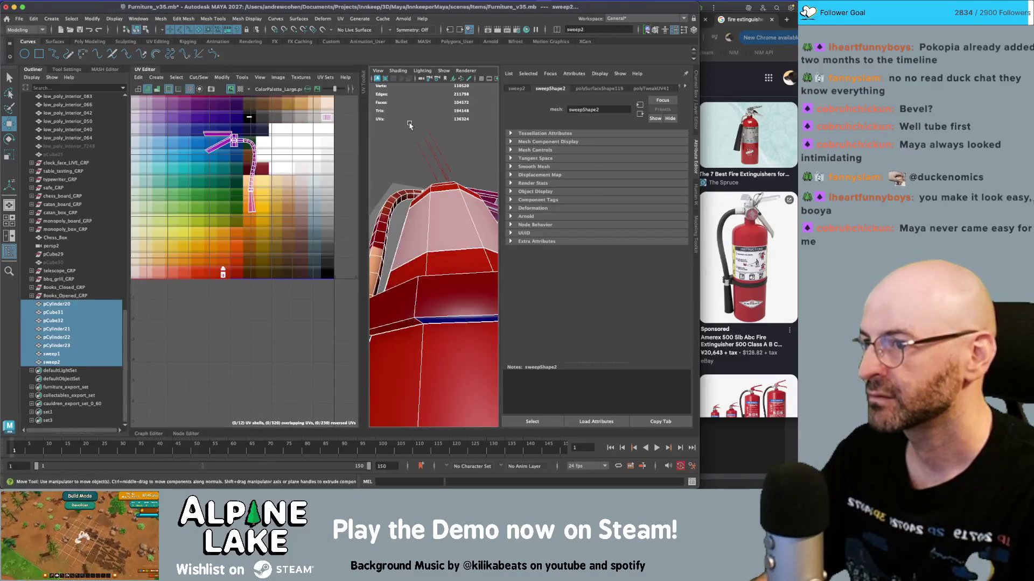
- Select both hose pieces' faces and move their UVs up the palette, then undo it
click(436, 207)
alt+middle_drag(436, 207, 457, 180)
key(q)
click(425, 161)
right_drag(248, 221, 250, 186)
key(w)
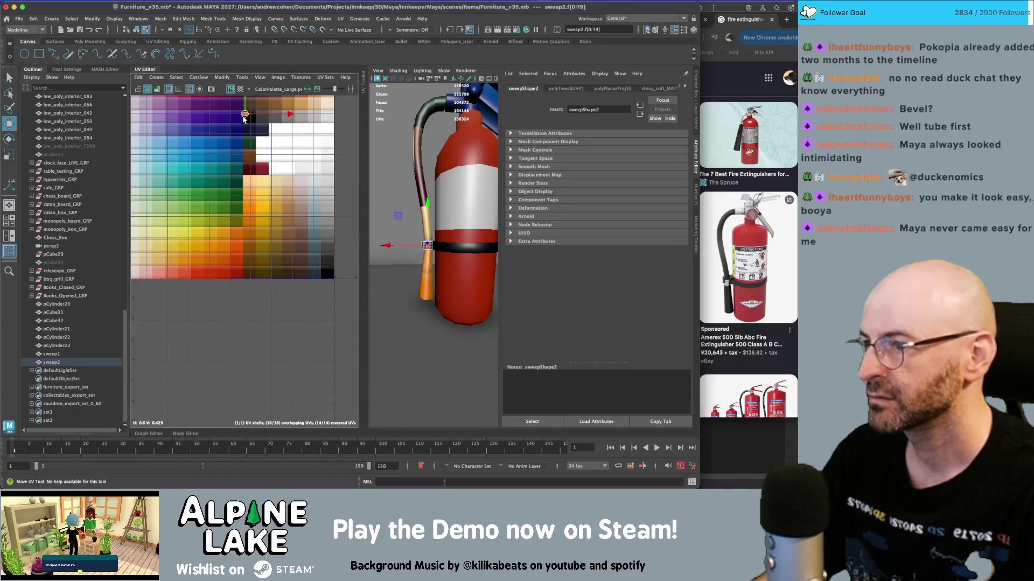
click(138, 31)
key(q)
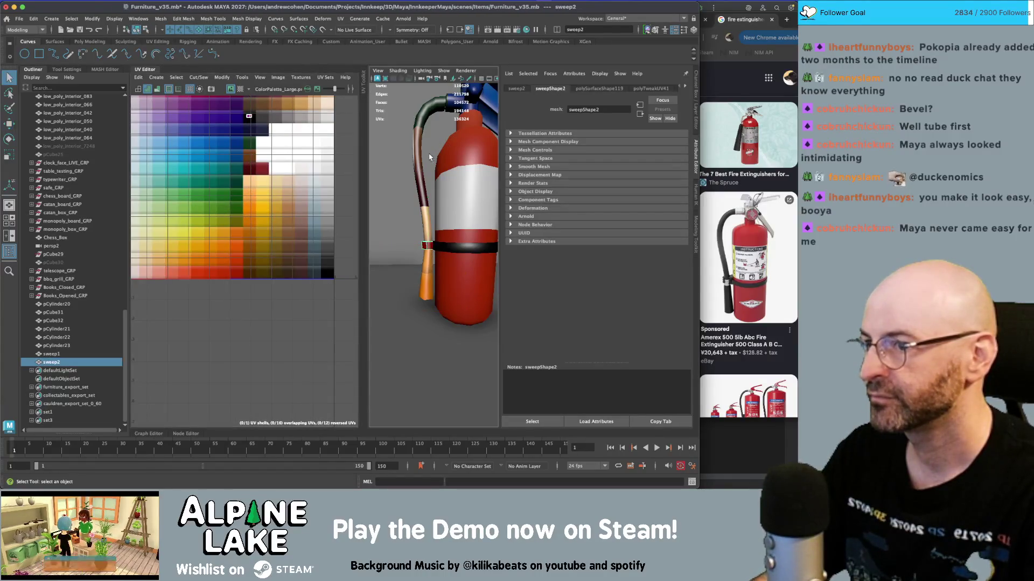
click(421, 163)
right_drag(214, 180, 215, 154)
key(w)
mouse_move(249, 164)
mouse_down()
mouse_move(249, 122)
mouse_move(222, 156)
mouse_up()
key(r)
key(z)
key(z)
key(z)
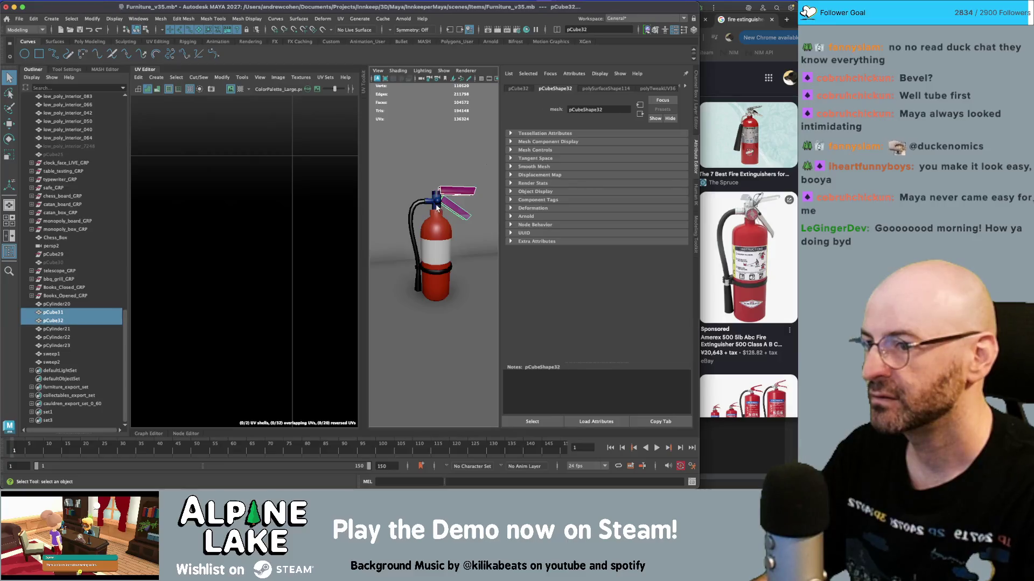
- Shrink and move the pCylinder22 and pCylinder23 handle UVs onto grey swatches
right_drag(261, 201, 194, 183)
scroll(289, 209, down, 3)
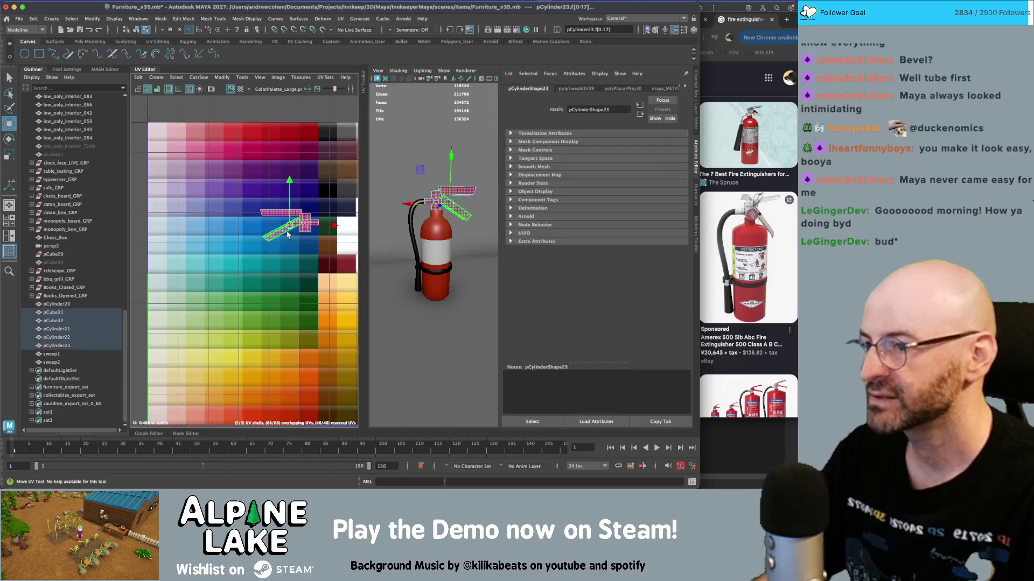
key(w)
click(284, 210)
drag(286, 210, 281, 210)
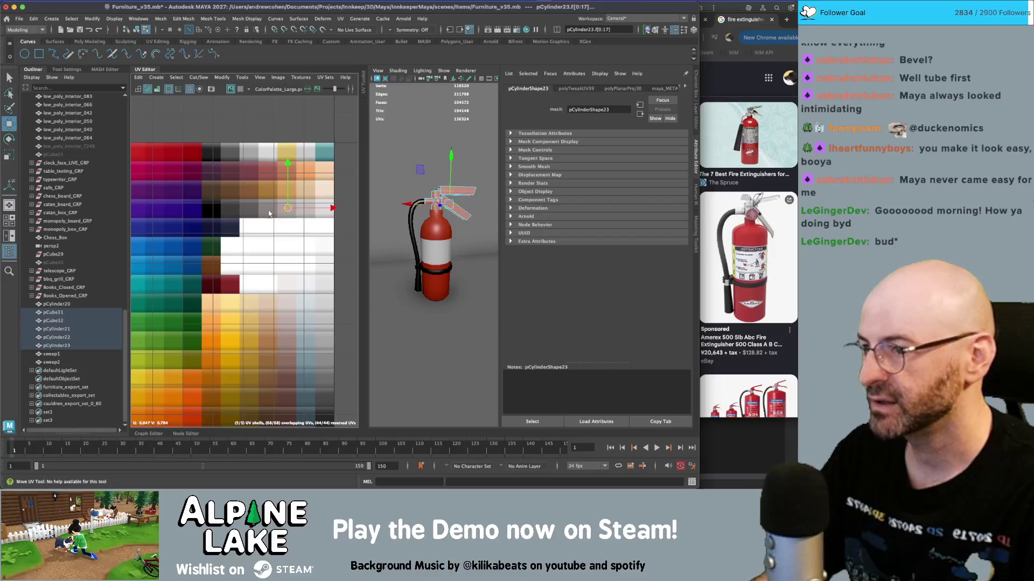
scroll(259, 230, up, 6)
click(272, 152)
scroll(280, 155, down, 4)
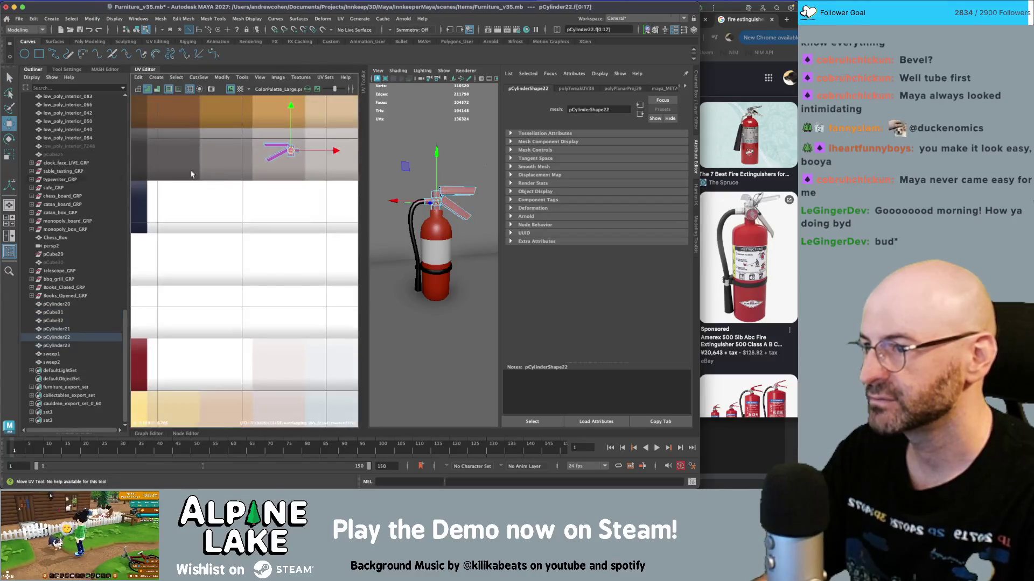
drag(272, 158, 126, 160)
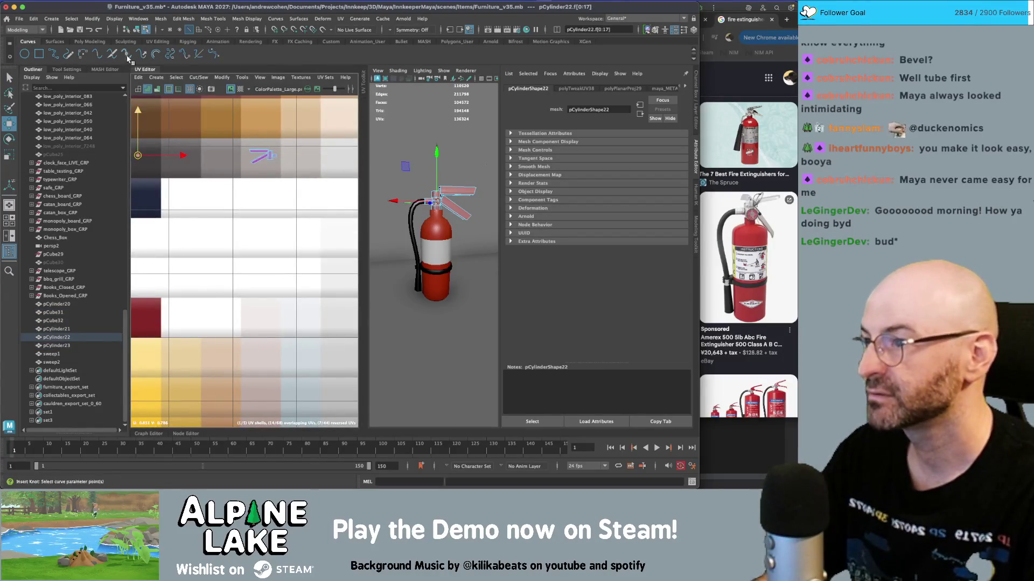
click(137, 29)
click(458, 350)
alt+drag(458, 350, 441, 226)
scroll(438, 244, up, 5)
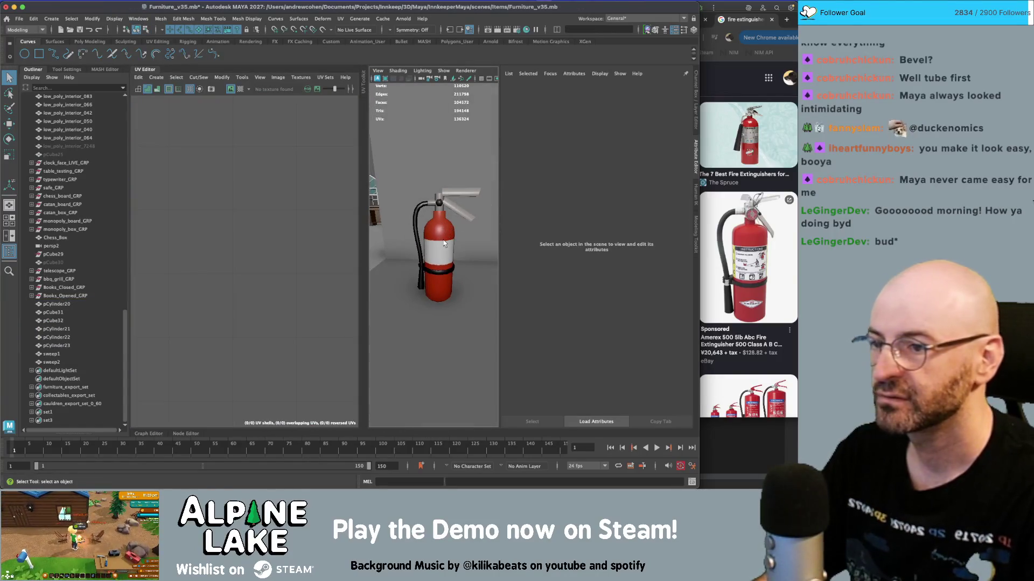
- Select the body's middle band face loop and bring up the existing materials list
scroll(442, 243, down, 3)
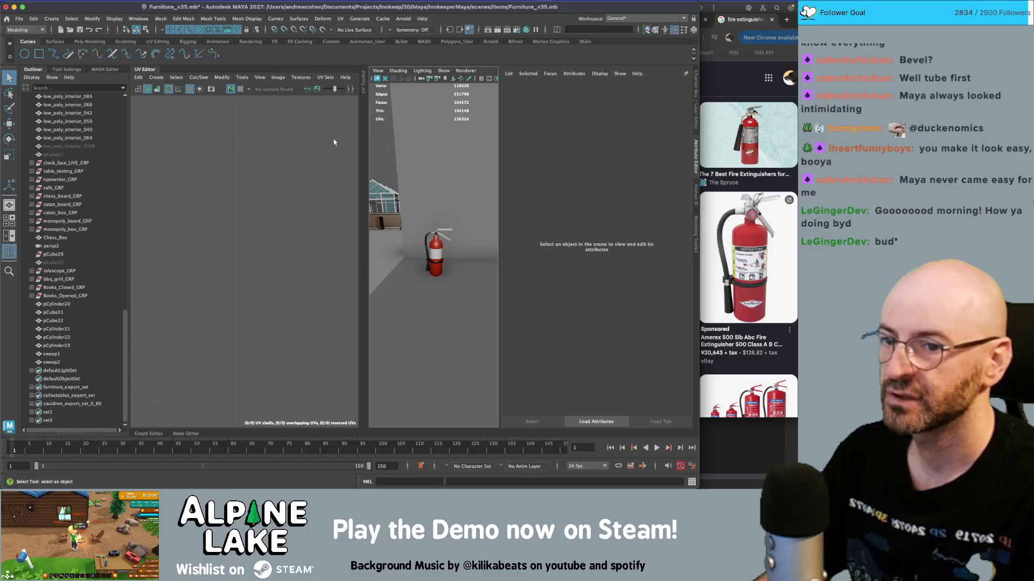
scroll(438, 235, up, 5)
click(446, 222)
mouse_move(446, 222)
right_down()
mouse_move(446, 283)
mouse_move(446, 242)
mouse_move(415, 235)
mouse_move(431, 229)
mouse_move(419, 221)
mouse_move(446, 245)
right_up()
click(427, 303)
double_click(427, 303)
key(f)
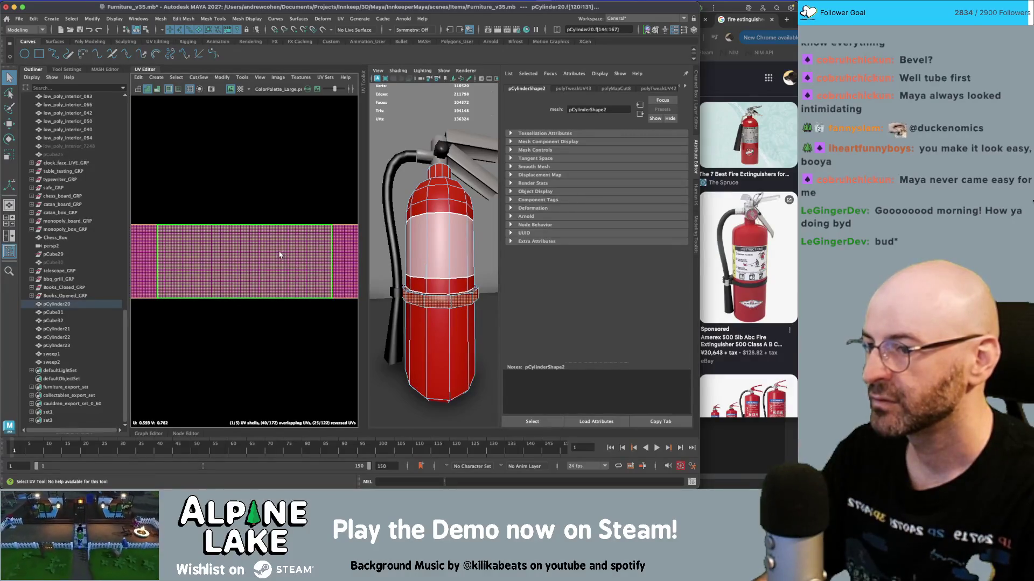
mouse_move(462, 222)
right_down()
mouse_move(463, 471)
mouse_move(592, 462)
mouse_move(593, 315)
mouse_move(612, 416)
mouse_move(603, 436)
right_up()
- Return to object mode and close the UV Editor to view the whole furniture scene
click(141, 32)
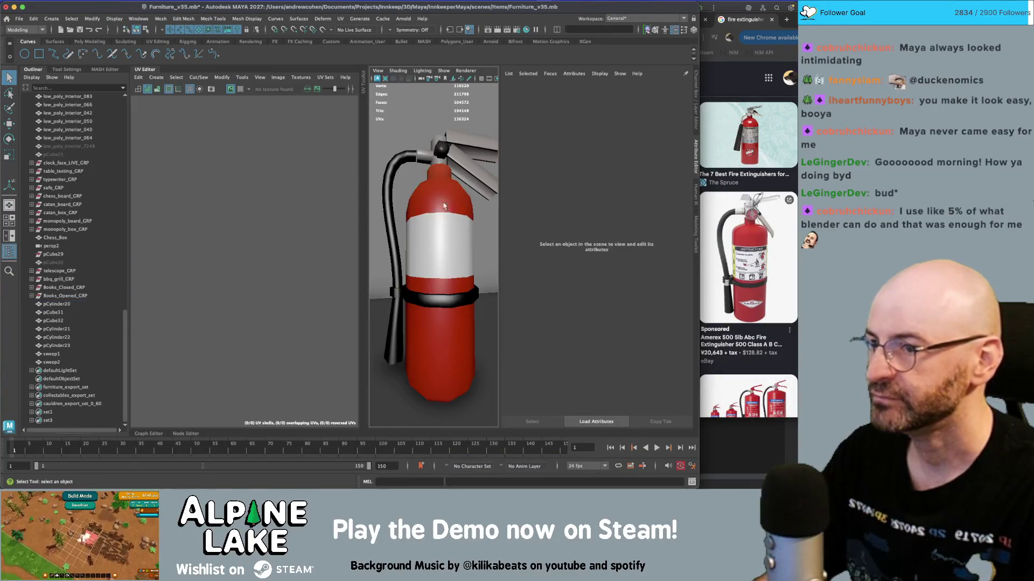
scroll(438, 202, down, 3)
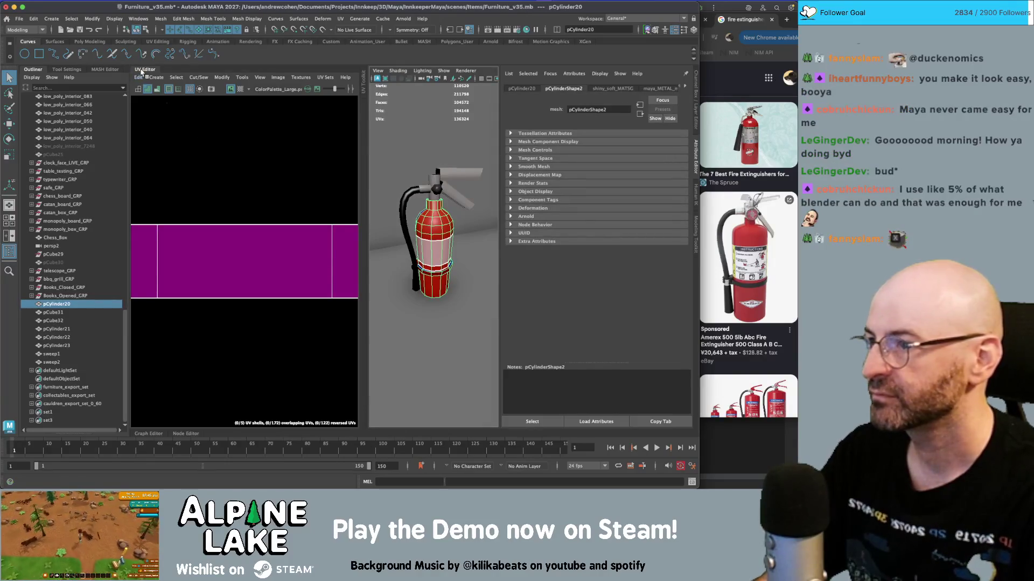
click(141, 70)
scroll(224, 193, down, 5)
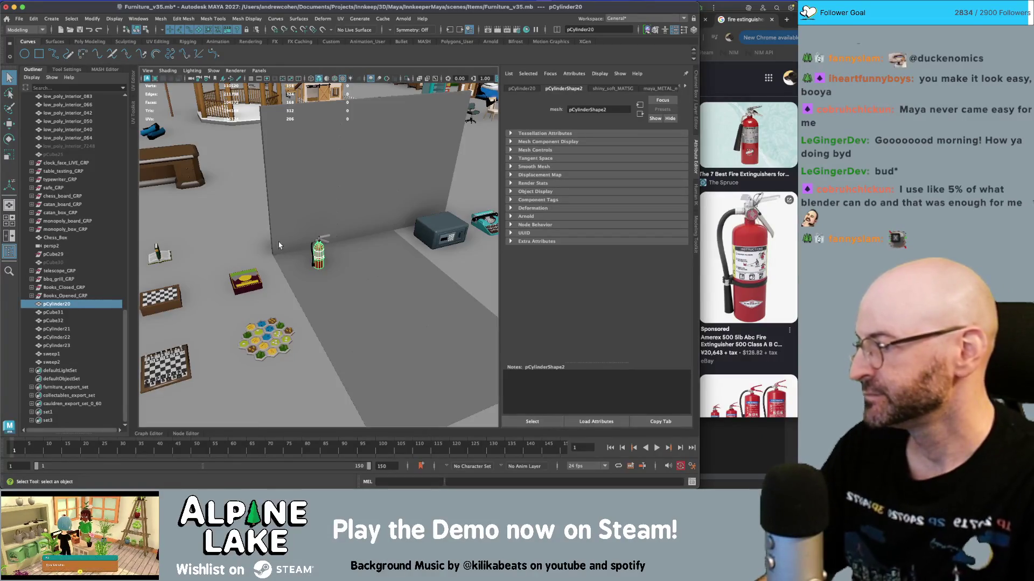
- Frame the extinguisher, select the hose, then pick the small sweep2 strap on it
key(f)
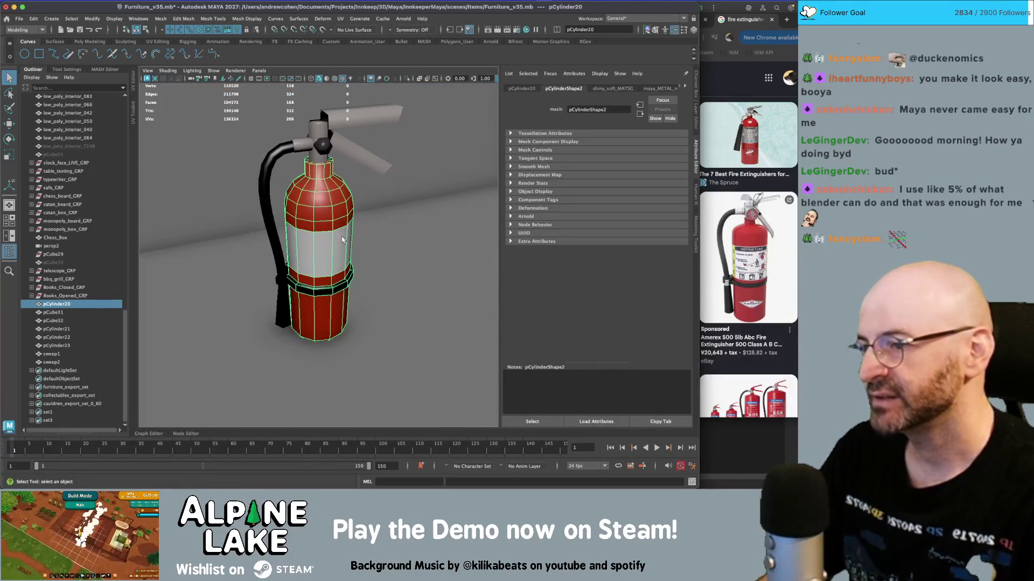
click(331, 232)
alt+drag(331, 231, 317, 228)
scroll(319, 288, up, 5)
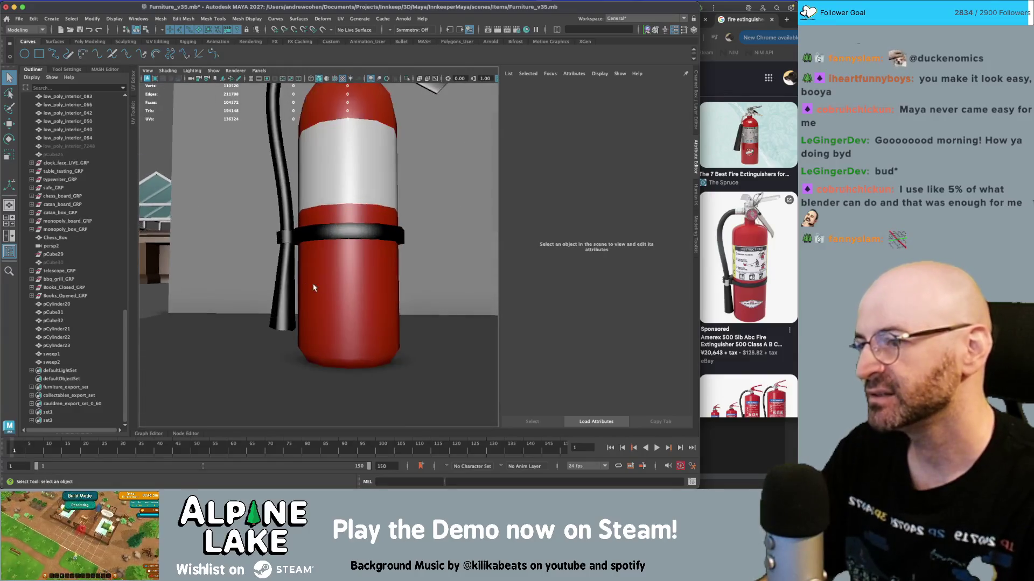
click(319, 288)
mouse_move(320, 288)
alt+mouse_down()
mouse_move(287, 221)
mouse_move(360, 242)
mouse_move(450, 208)
mouse_move(300, 236)
alt+mouse_up()
click(345, 240)
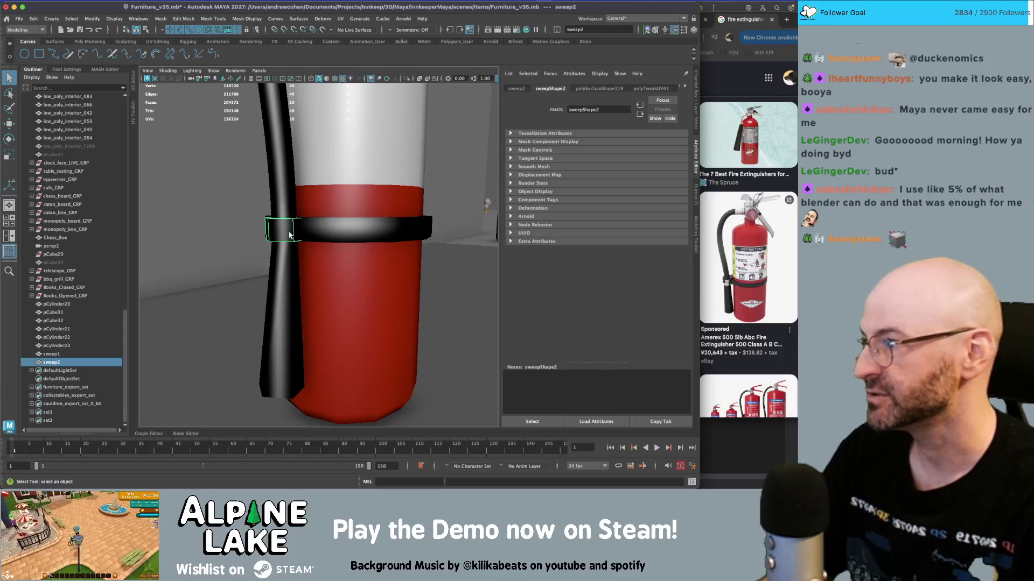
- Nudge one of the sweep2 strap's vertices slightly so it sits flush on the hose
mouse_move(303, 231)
alt+right_down()
mouse_move(358, 231)
mouse_move(357, 249)
alt+right_up()
mouse_move(358, 249)
alt+mouse_down()
mouse_move(322, 249)
mouse_move(334, 242)
mouse_move(332, 223)
alt+mouse_up()
mouse_move(332, 222)
right_down()
mouse_move(330, 232)
mouse_move(324, 220)
mouse_move(302, 223)
right_up()
key(w)
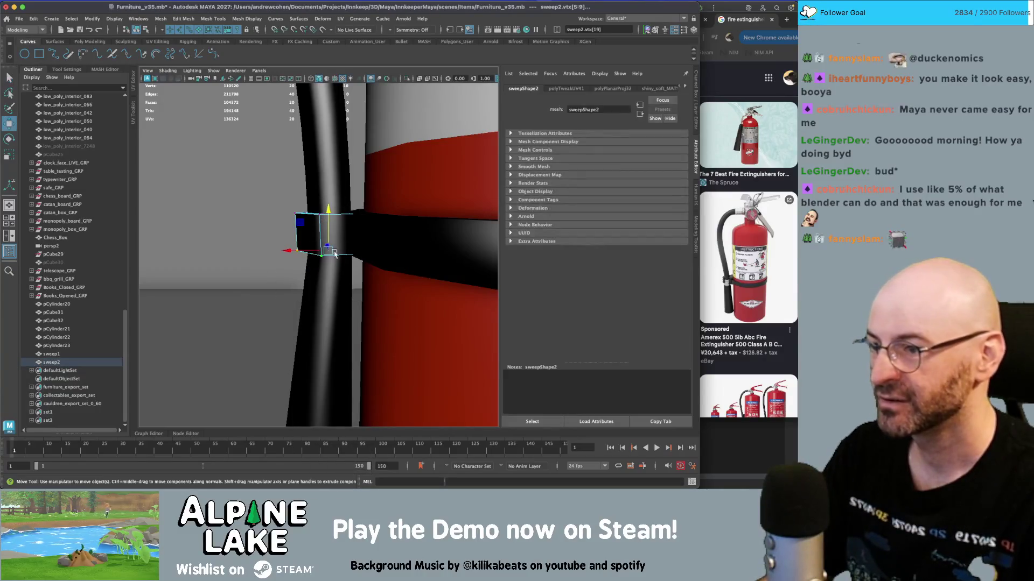
click(304, 251)
alt+drag(304, 250, 306, 231)
mouse_move(276, 179)
mouse_down()
mouse_move(393, 213)
mouse_move(392, 226)
mouse_up()
drag(295, 213, 288, 212)
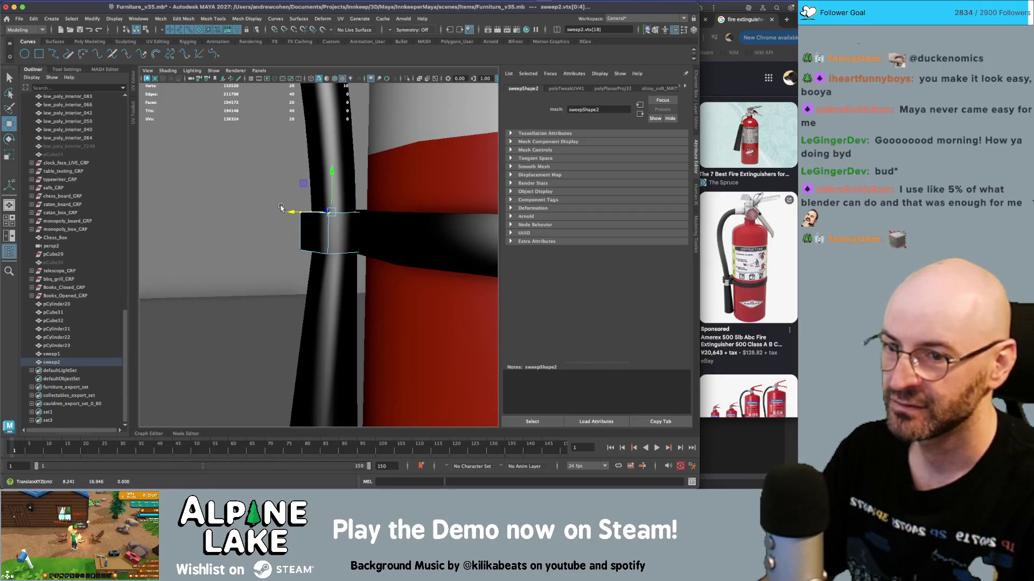
- Return to object mode and orbit around to inspect the finished extinguisher
click(136, 30)
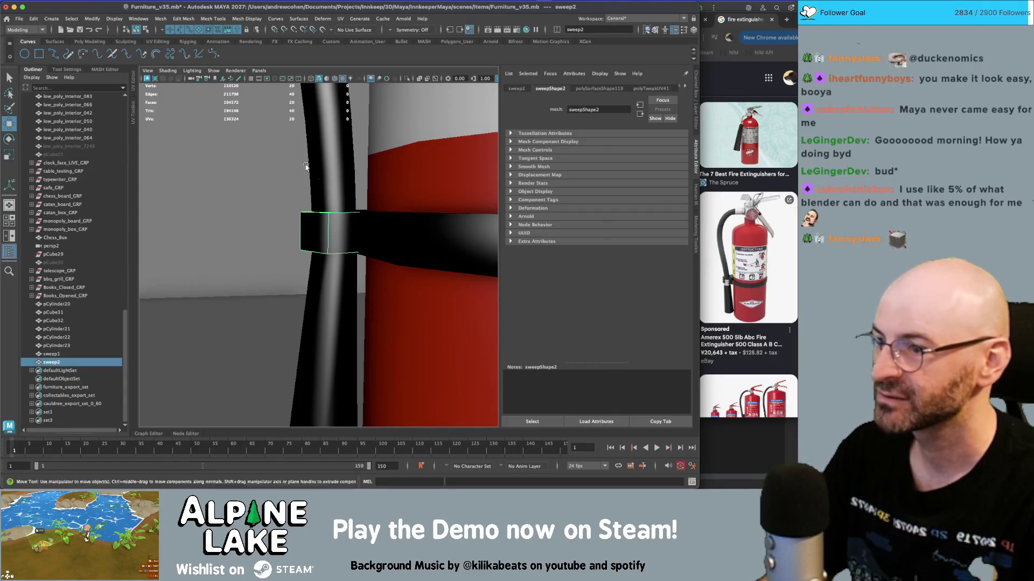
key(q)
click(258, 323)
mouse_move(259, 323)
alt+mouse_down()
mouse_move(284, 263)
mouse_move(344, 231)
alt+mouse_up()
scroll(284, 259, down, 5)
scroll(427, 227, up, 5)
mouse_move(428, 231)
alt+mouse_down()
mouse_move(404, 194)
mouse_move(321, 253)
alt+mouse_up()
scroll(403, 188, up, 3)
scroll(319, 259, up, 3)
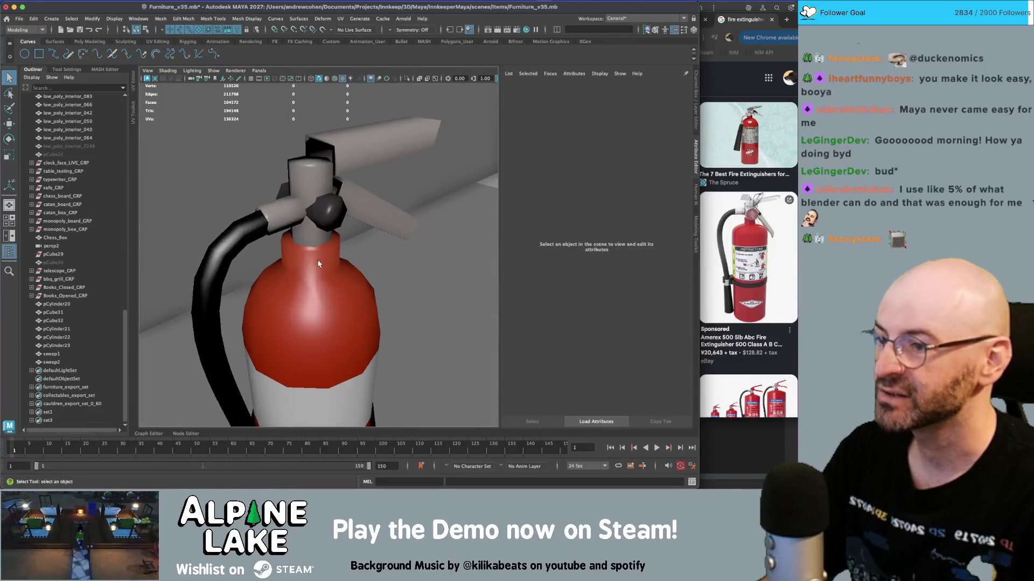
- Combine all extinguisher parts, pCylinder20 through sweep2, into one pCylinder24 mesh
click(339, 310)
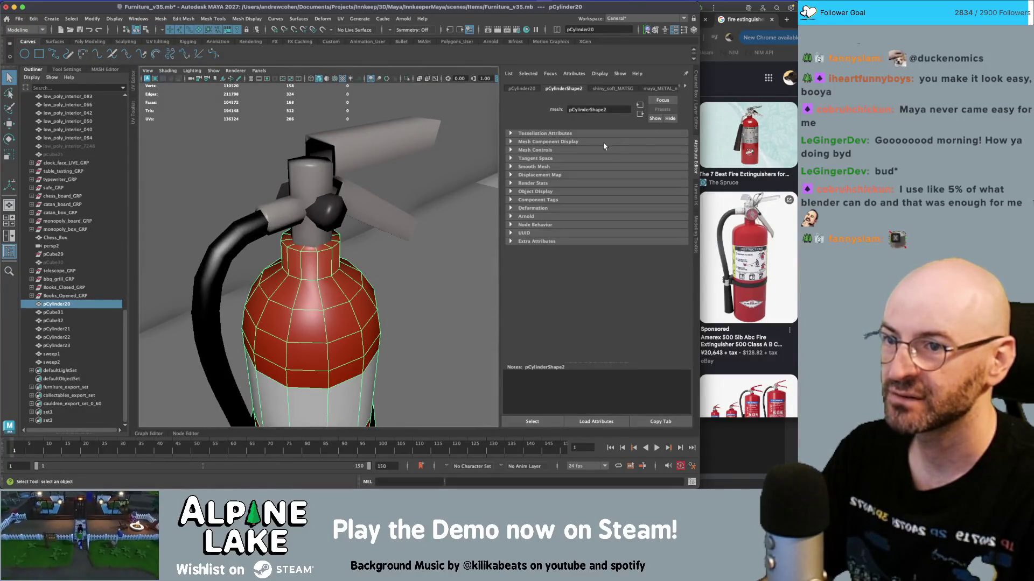
scroll(314, 234, down, 4)
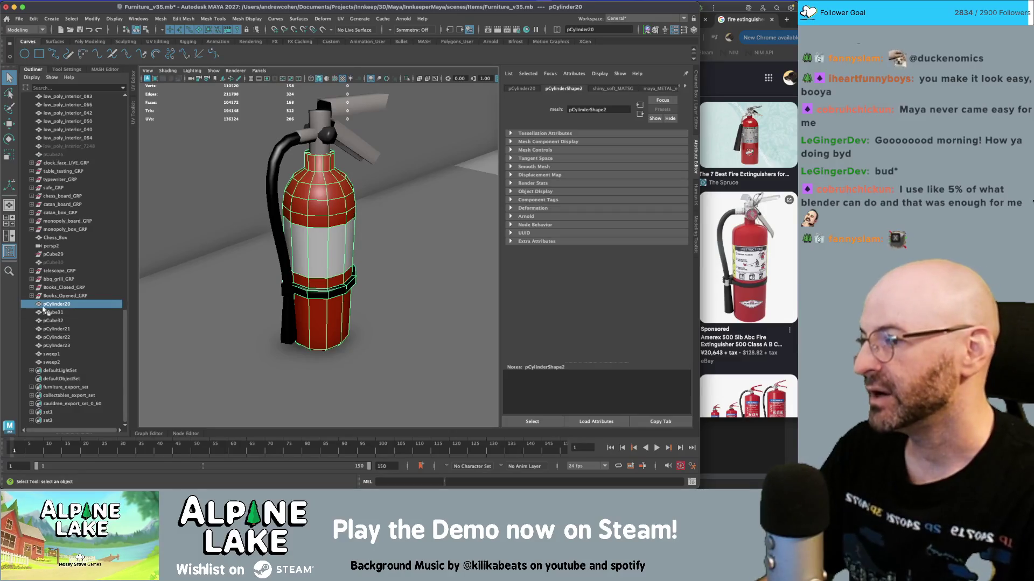
shift+click(52, 363)
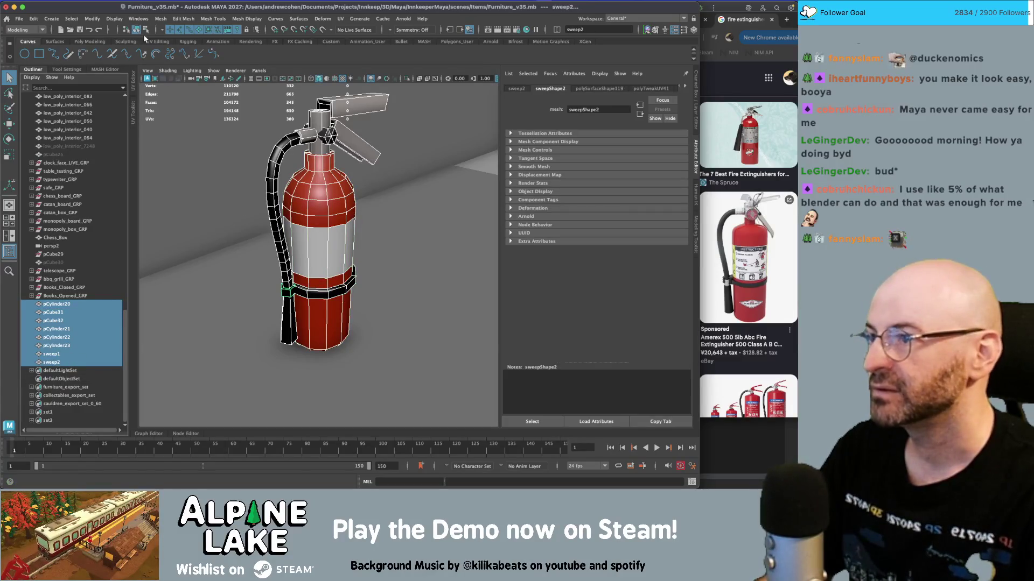
click(90, 41)
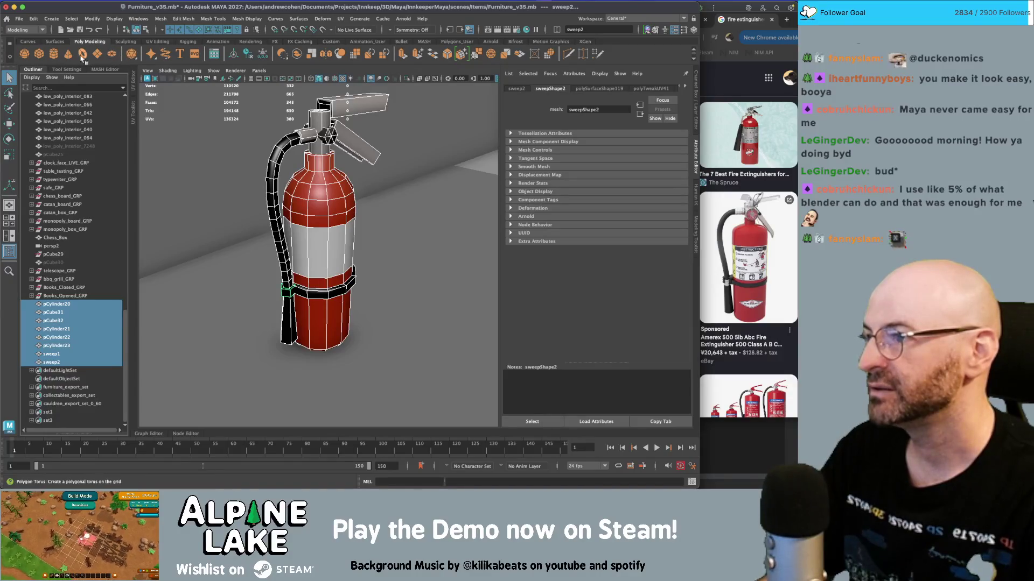
click(296, 57)
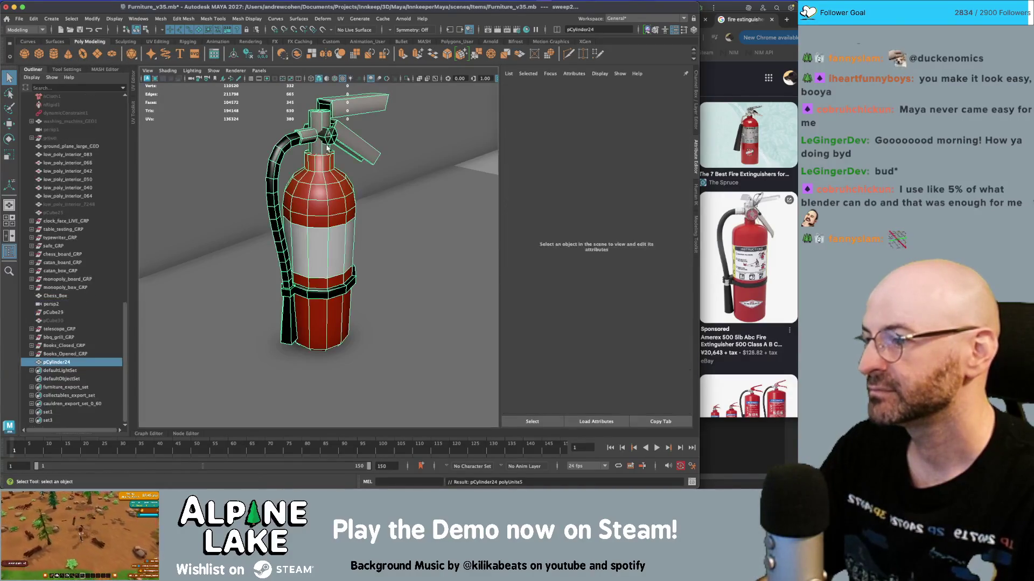
- Put the combined pCylinder24 mesh into a new group, group3
key(w)
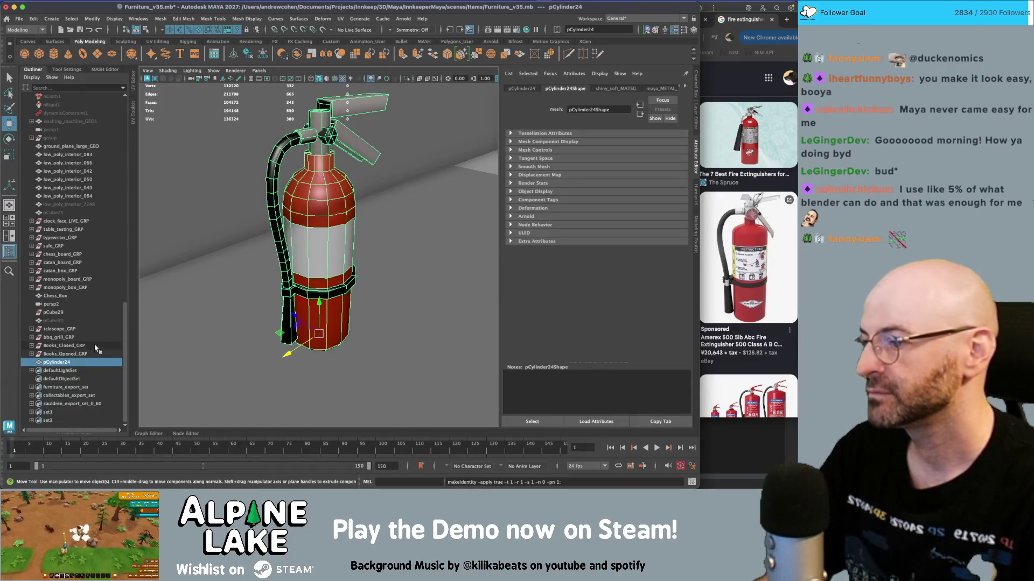
key(ctrl+d)
key(ctrl+z)
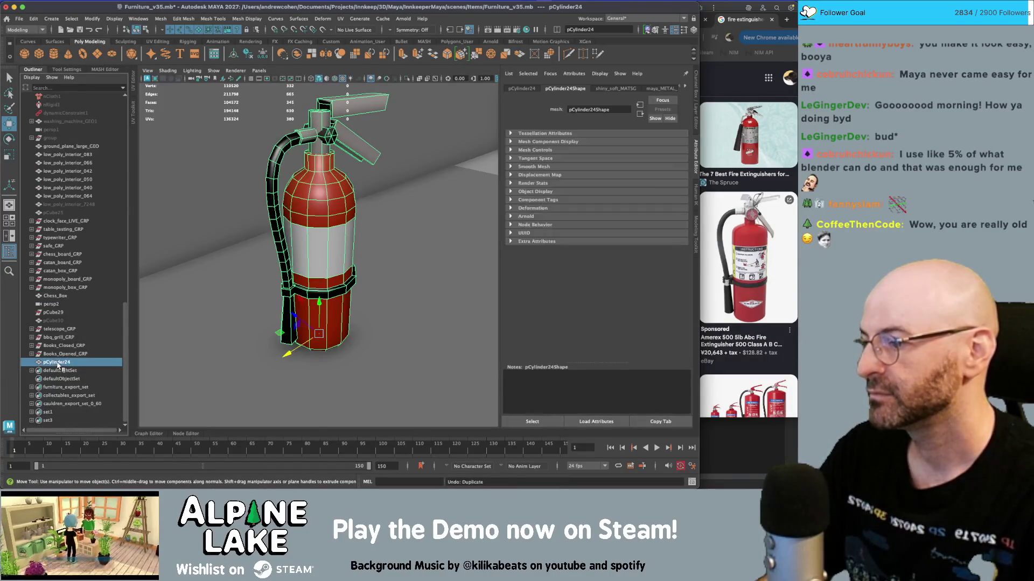
key(ctrl+g)
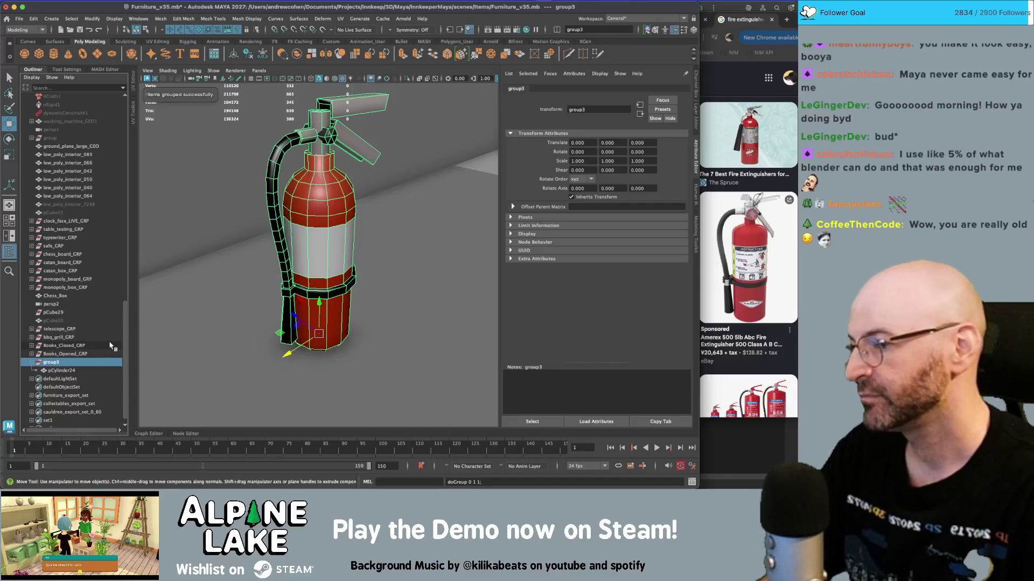
- Rename group3 to fire_extinguisher_GRP
double_click(47, 364)
text(fire)
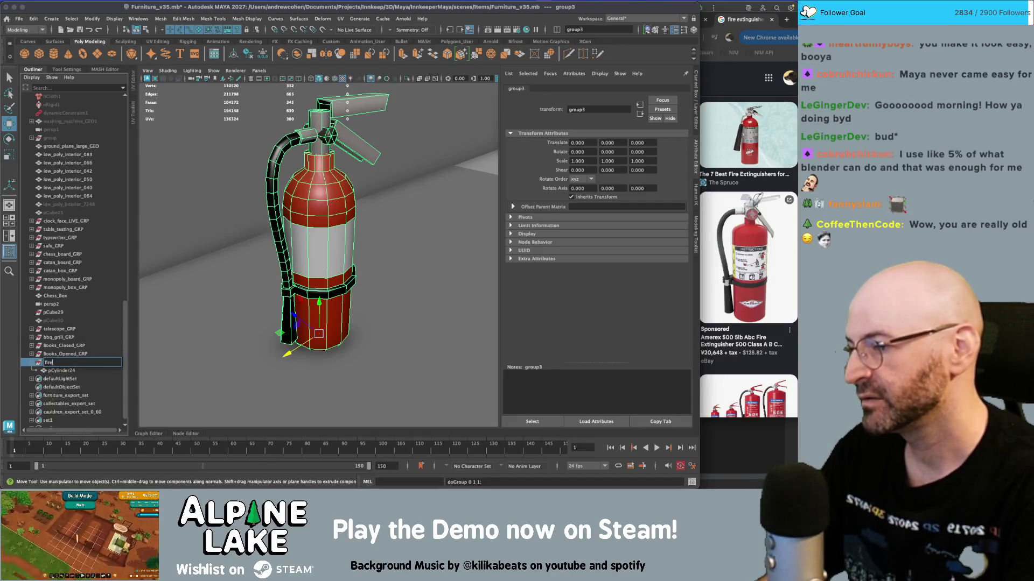
text(_extinguisher_GRP)
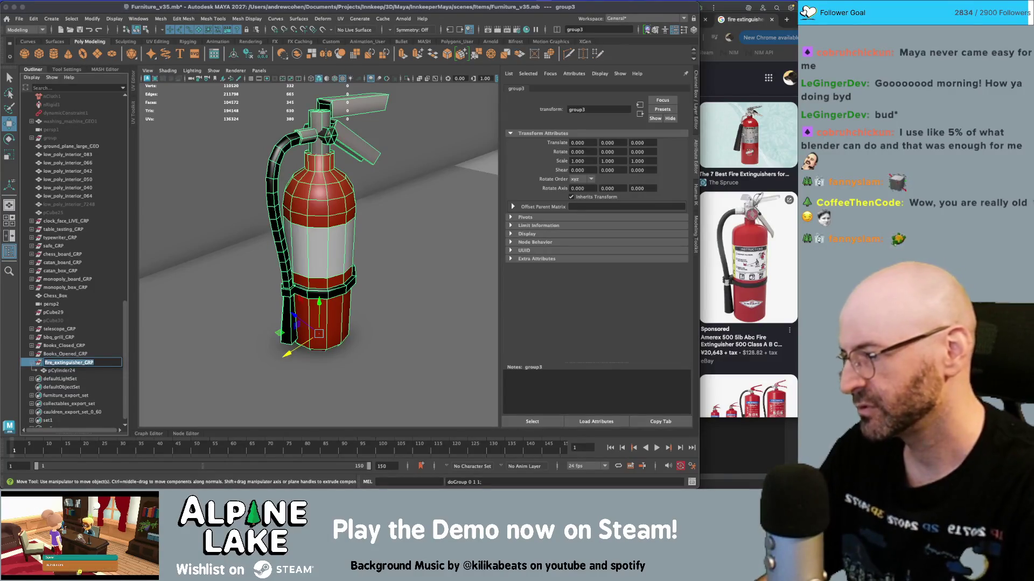
key(Return)
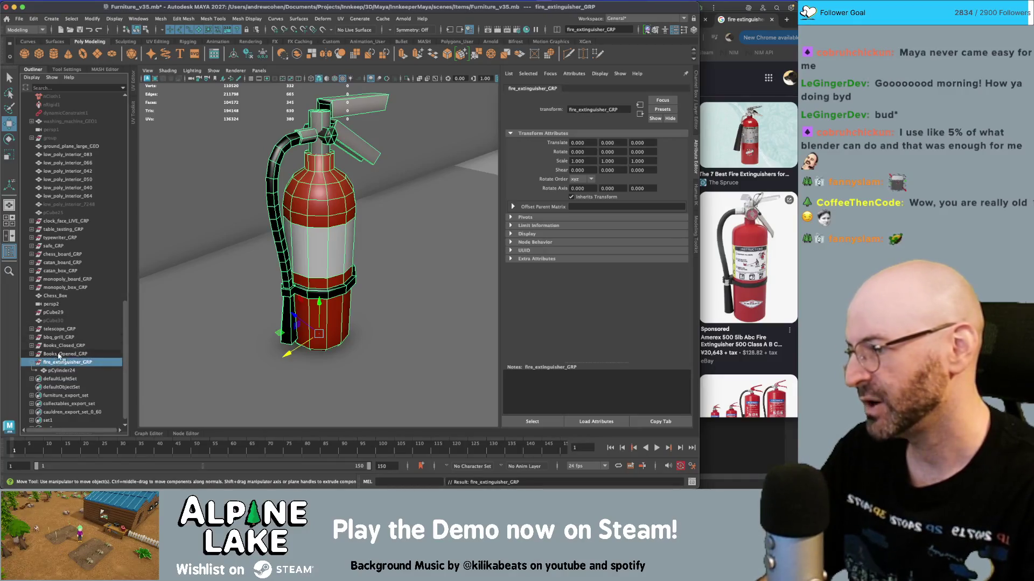
- Rename the combined pCylinder24 mesh to fire_extinguisher_GEO
double_click(49, 371)
text(fire_extinguisher_GRP)
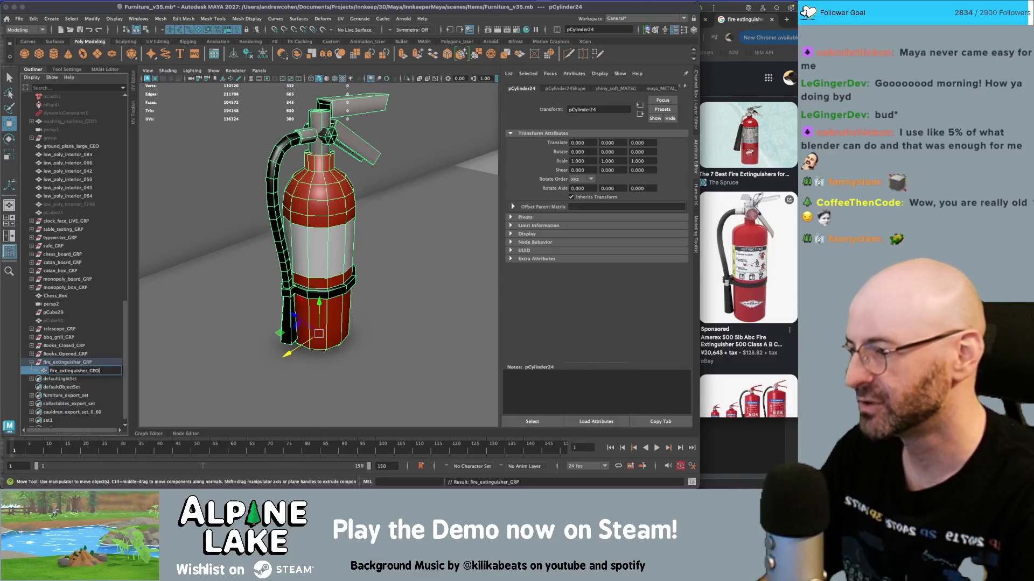
key(Return)
click(91, 366)
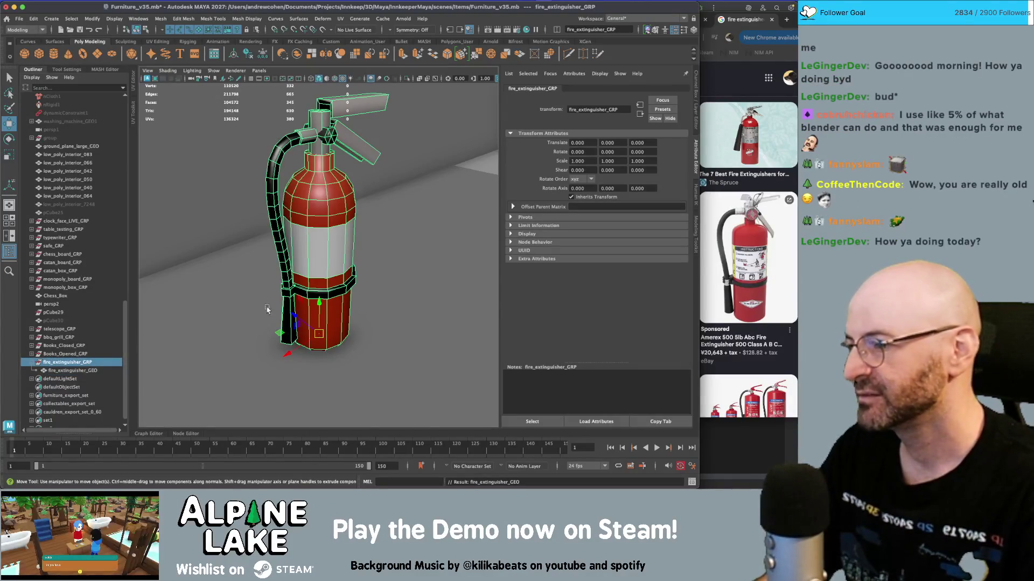
- Move the extinguisher group out into the furniture layout beside the telescope, at -800, 0, 1900
scroll(316, 249, down, 10)
mouse_move(316, 249)
alt+mouse_down()
mouse_move(323, 273)
mouse_move(332, 261)
alt+mouse_up()
scroll(332, 261, down, 8)
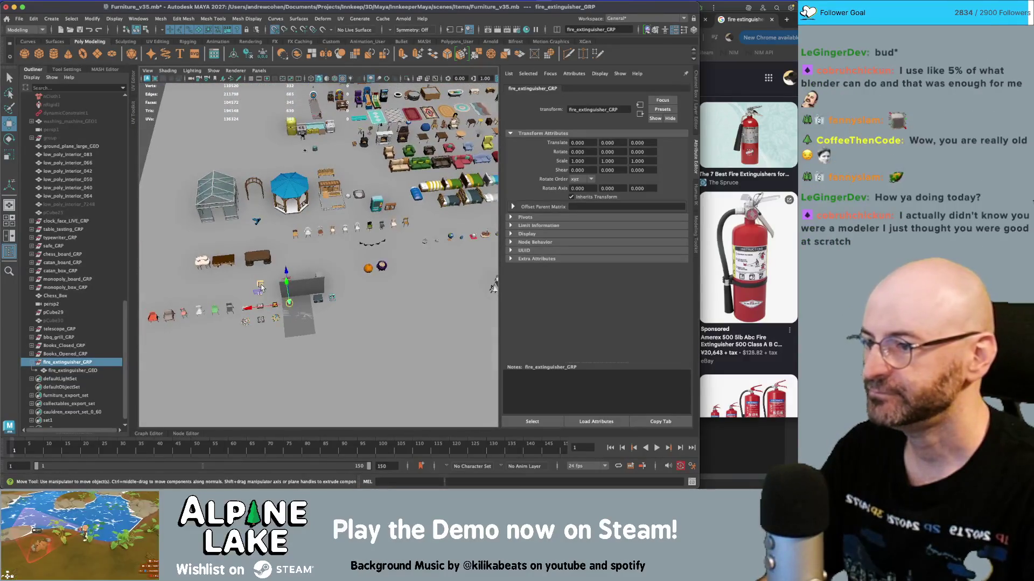
drag(289, 303, 325, 178)
key(f)
- Orbit from the extinguisher and telescope across to the gazebo and greenhouse
mouse_move(472, 230)
alt+mouse_down()
mouse_move(464, 253)
mouse_move(355, 231)
mouse_move(246, 239)
alt+mouse_up()
scroll(464, 253, up, 5)
scroll(344, 229, up, 4)
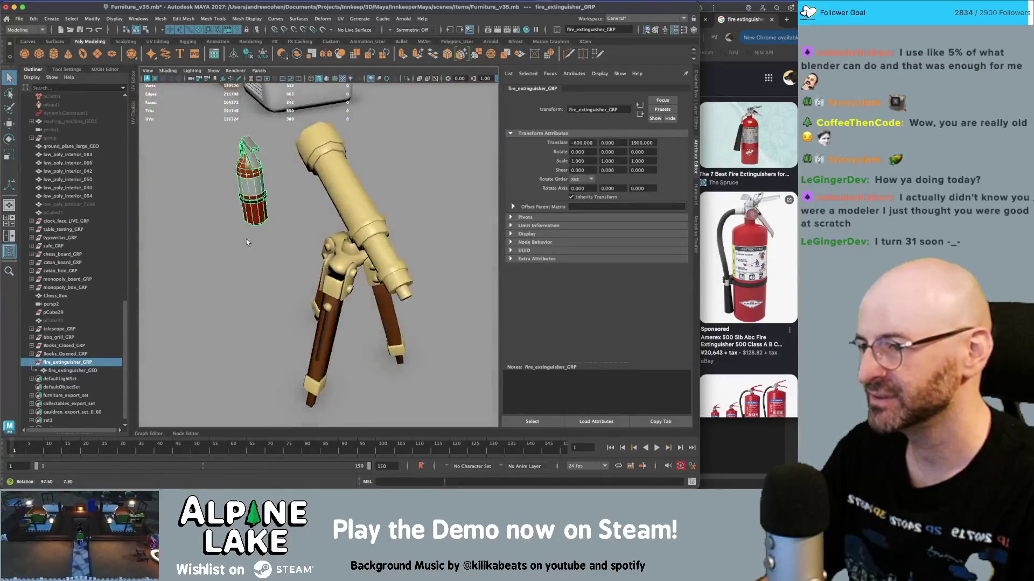
scroll(250, 252, down, 10)
alt+drag(277, 284, 309, 264)
scroll(310, 263, up, 5)
scroll(309, 263, up, 3)
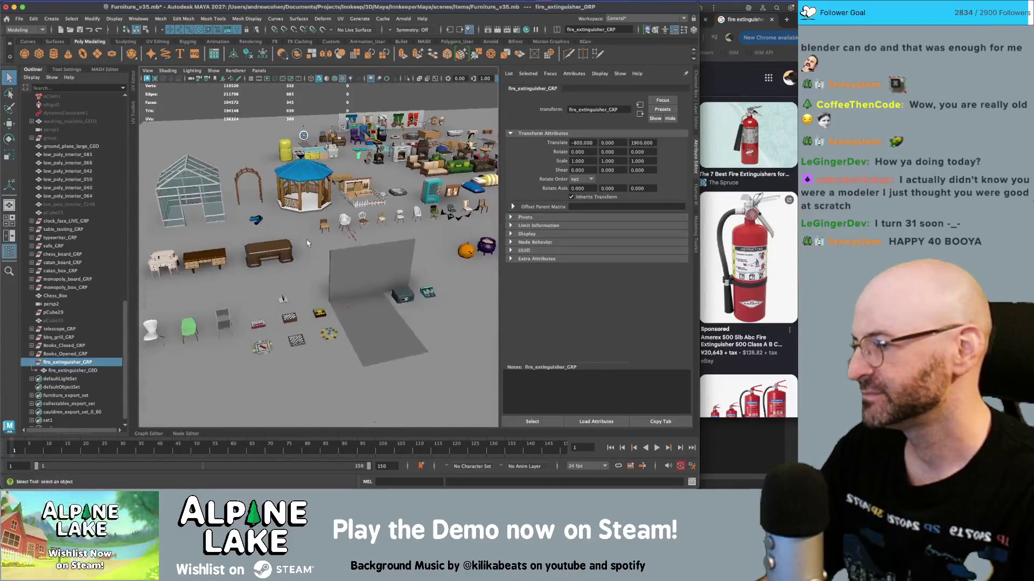
alt+middle_drag(310, 263, 319, 248)
- Select the ground grid piece and frame it in the view
click(374, 332)
key(f)
mouse_move(374, 330)
alt+mouse_down()
mouse_move(339, 289)
mouse_move(376, 284)
mouse_move(346, 271)
alt+mouse_up()
scroll(345, 271, up, 3)
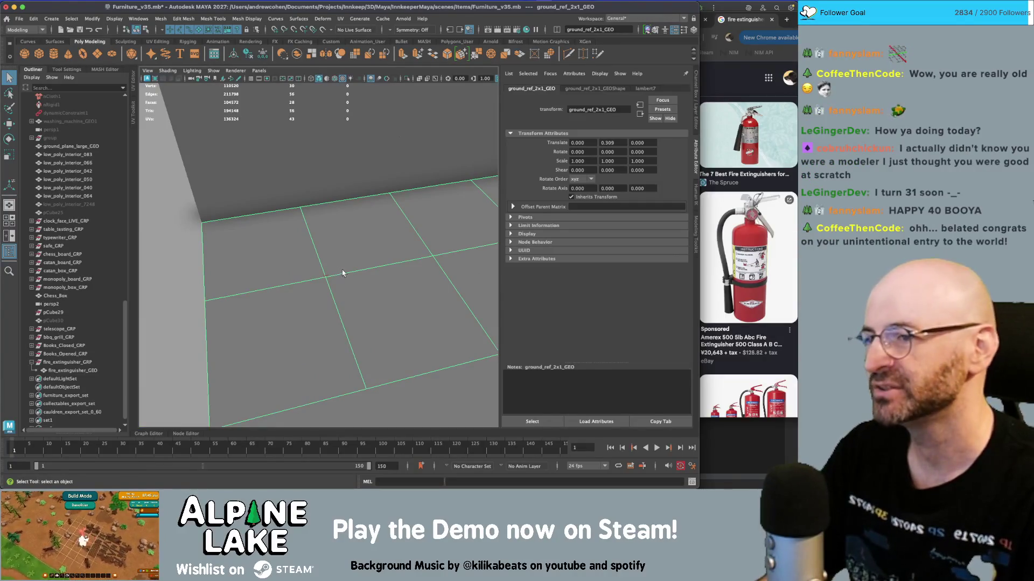
scroll(385, 223, down, 5)
scroll(385, 221, down, 5)
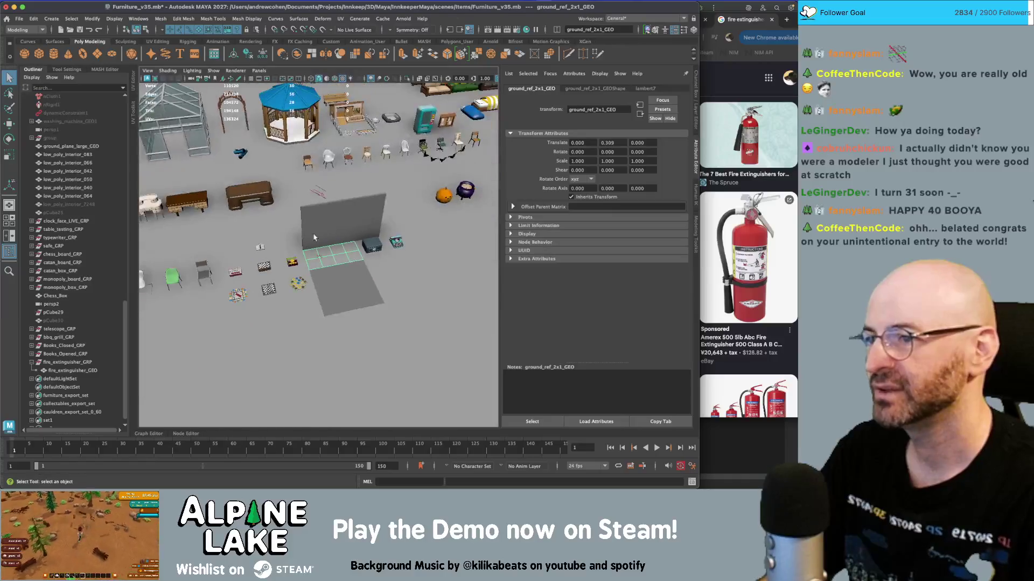
scroll(385, 222, up, 5)
mouse_move(385, 222)
alt+mouse_down()
mouse_move(326, 276)
mouse_move(342, 233)
alt+mouse_up()
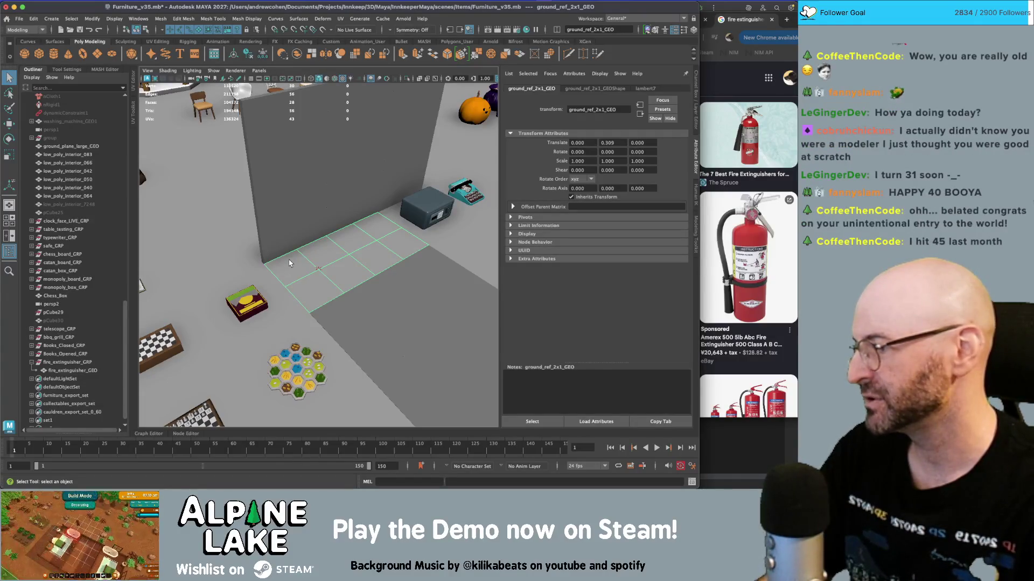
mouse_move(318, 253)
alt+mouse_down()
mouse_move(289, 245)
mouse_move(323, 249)
mouse_move(326, 259)
mouse_move(337, 247)
mouse_move(353, 272)
mouse_move(375, 266)
alt+mouse_up()
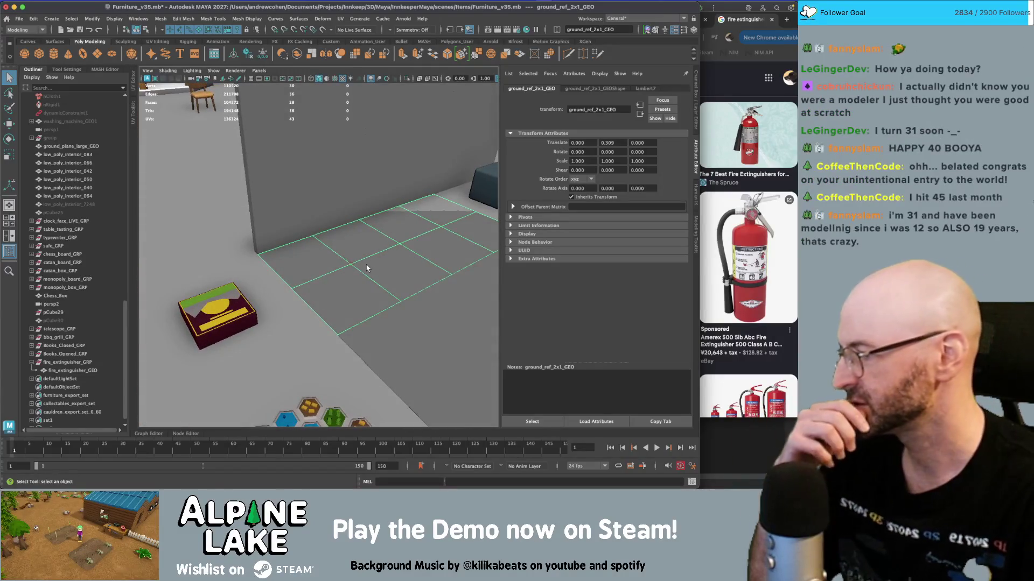
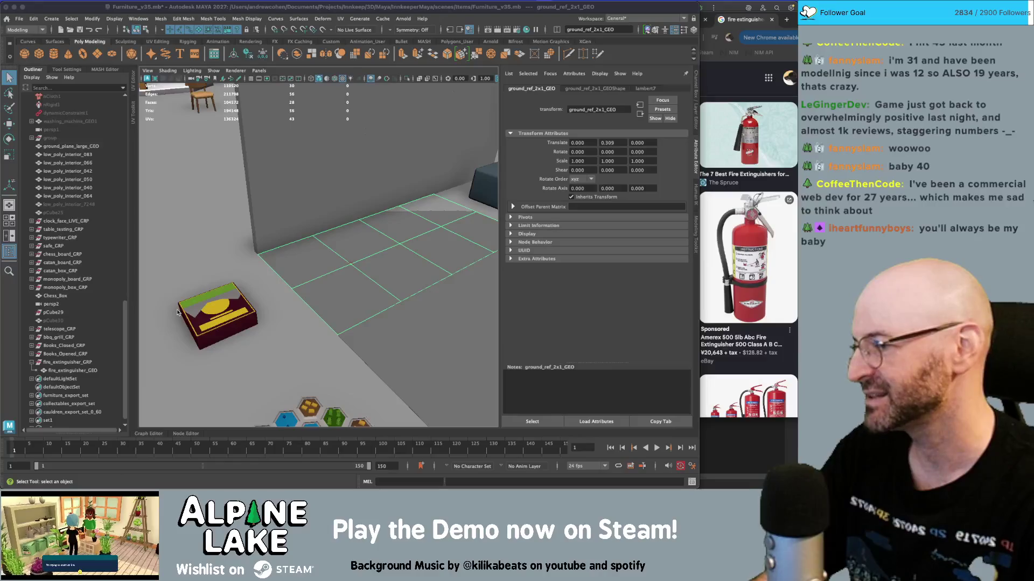
- Clear the selection, zoom out over all the props and frame the Monopoly board
click(314, 227)
scroll(314, 227, down, 5)
mouse_move(314, 226)
alt+mouse_down()
mouse_move(311, 192)
mouse_move(318, 215)
mouse_move(350, 224)
mouse_move(375, 252)
alt+mouse_up()
scroll(324, 235, up, 3)
click(213, 287)
key(f)
mouse_move(307, 269)
alt+mouse_down()
mouse_move(319, 273)
mouse_move(325, 259)
mouse_move(309, 251)
alt+mouse_up()
scroll(319, 273, down, 3)
scroll(325, 259, down, 3)
scroll(309, 251, down, 3)
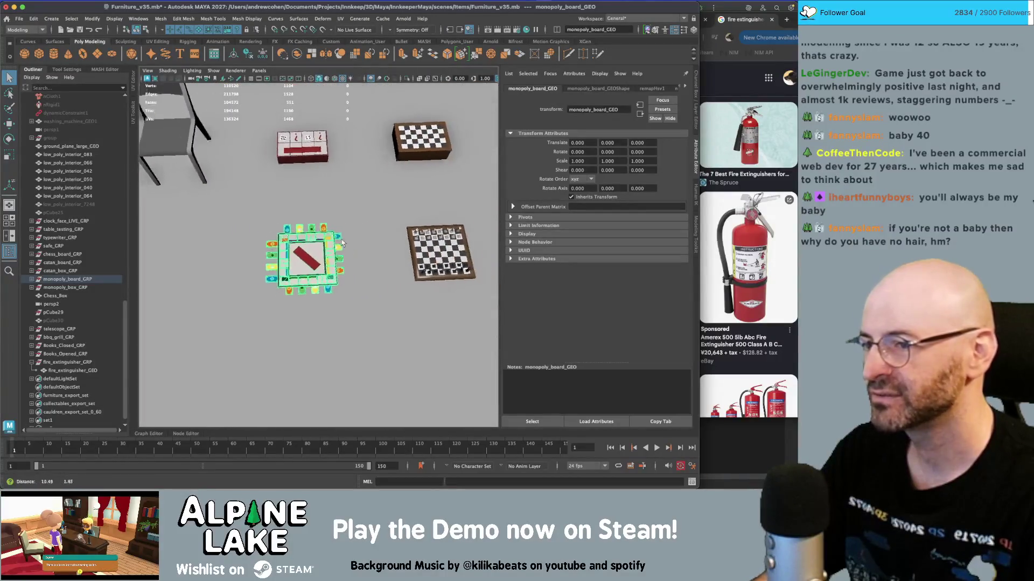
scroll(393, 250, up, 3)
- Inspect the chess board from a low angle, then view the boards from above
click(398, 239)
alt+middle_drag(399, 240, 289, 239)
scroll(288, 238, up, 3)
mouse_move(289, 239)
alt+mouse_down()
mouse_move(434, 166)
mouse_move(377, 204)
alt+mouse_up()
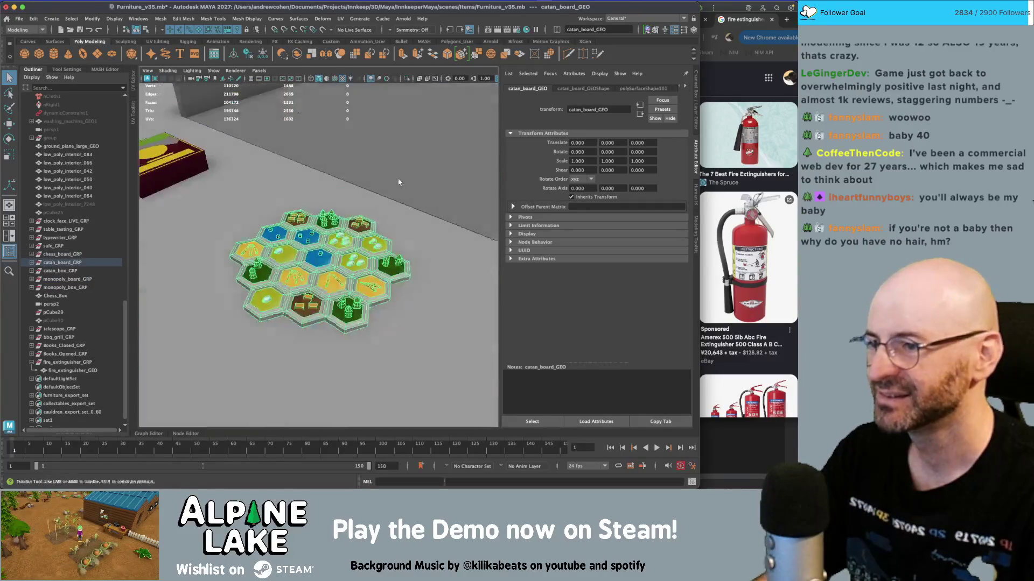
click(350, 232)
scroll(338, 238, down, 3)
alt+drag(338, 238, 317, 226)
- Select the Catan board and view the boards from another angle before approaching the furniture
click(317, 226)
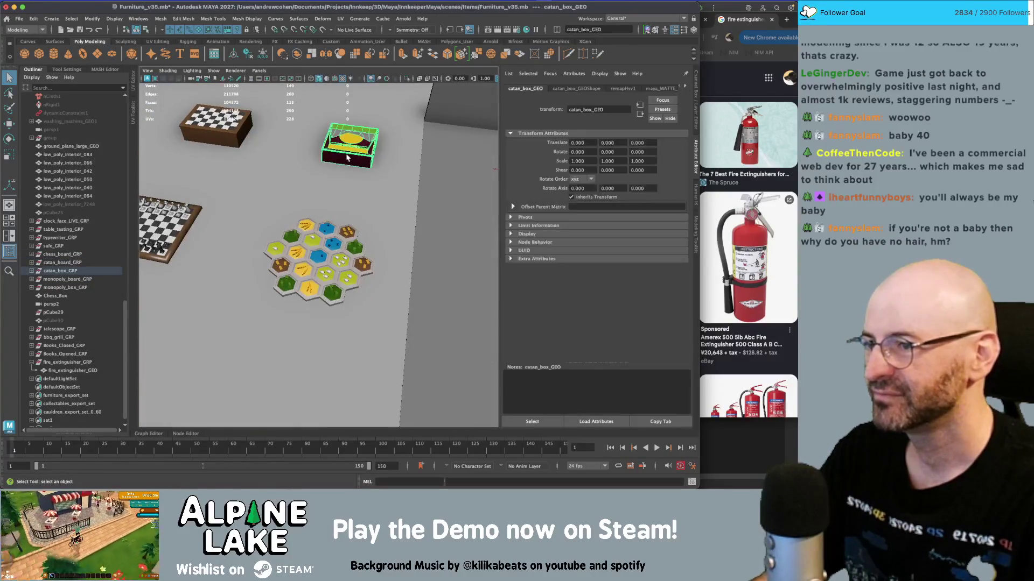
scroll(318, 269, down, 5)
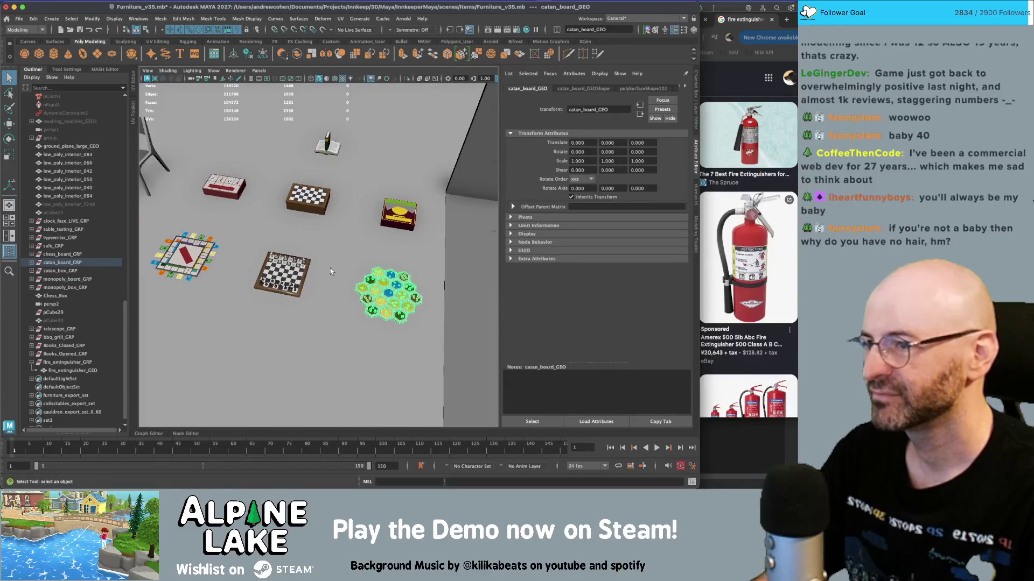
scroll(330, 272, down, 10)
alt+drag(364, 218, 316, 202)
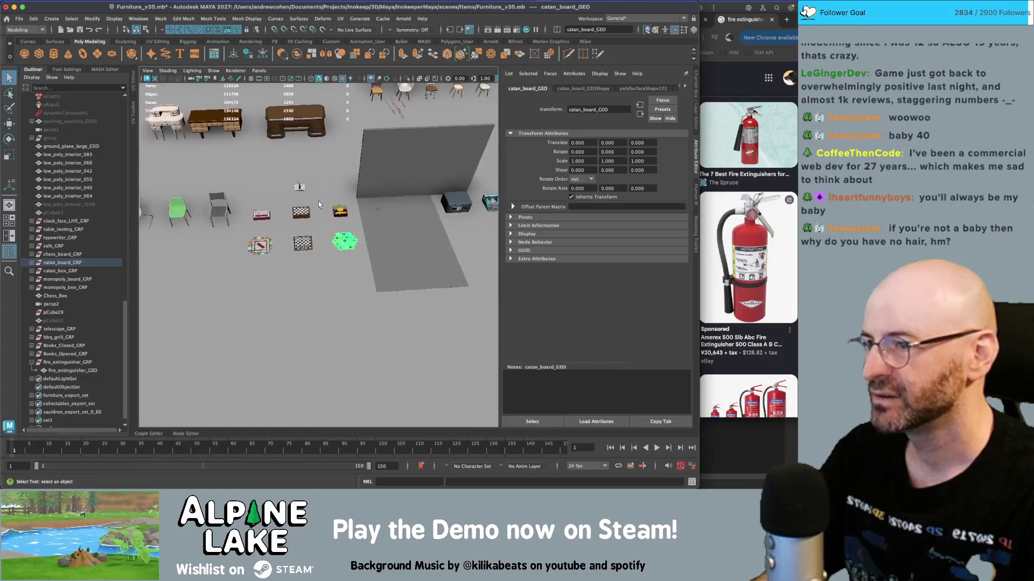
alt+right_drag(316, 202, 180, 225)
alt+middle_drag(349, 210, 390, 215)
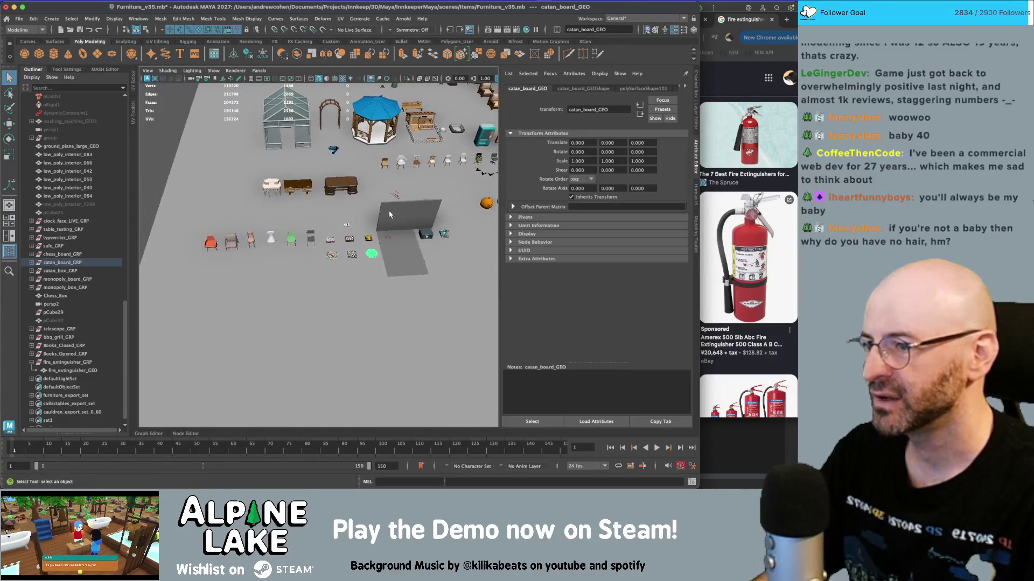
alt+right_drag(211, 252, 280, 246)
- Inspect the low_poly_interior_083 furniture from low and overhead angles, ending near the safe
click(308, 235)
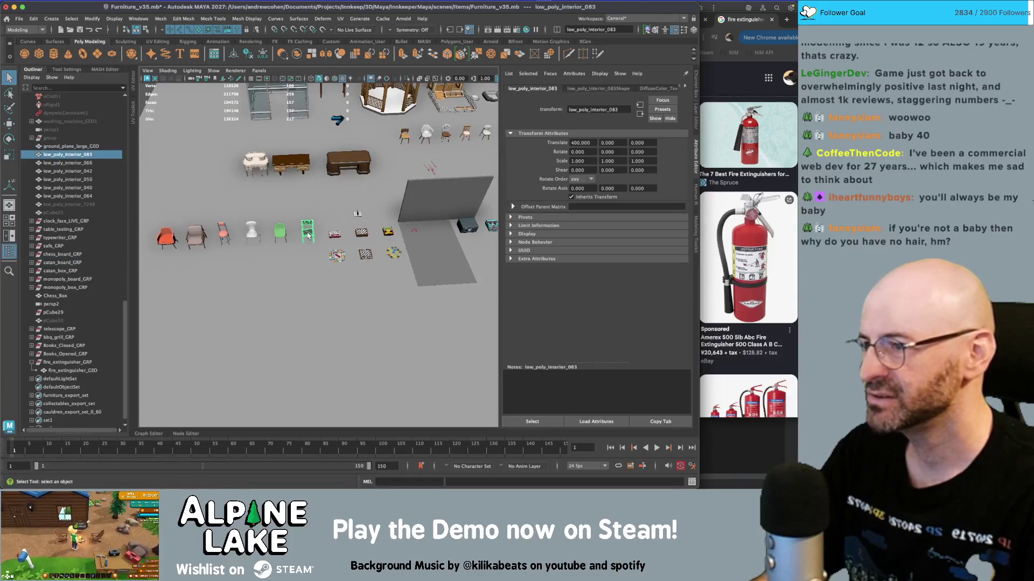
mouse_move(302, 226)
alt+mouse_down()
mouse_move(362, 209)
mouse_move(359, 243)
alt+mouse_up()
mouse_move(360, 243)
alt+right_down()
mouse_move(342, 243)
mouse_move(405, 225)
mouse_move(398, 206)
alt+right_up()
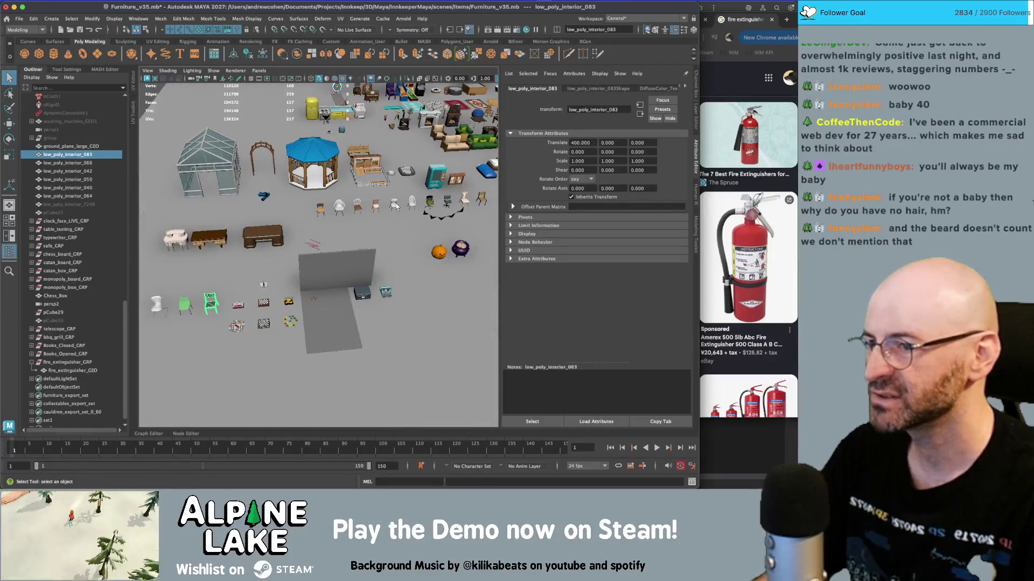
alt+middle_drag(215, 272, 330, 252)
mouse_move(286, 275)
alt+right_down()
mouse_move(366, 258)
mouse_move(323, 270)
mouse_move(407, 277)
alt+right_up()
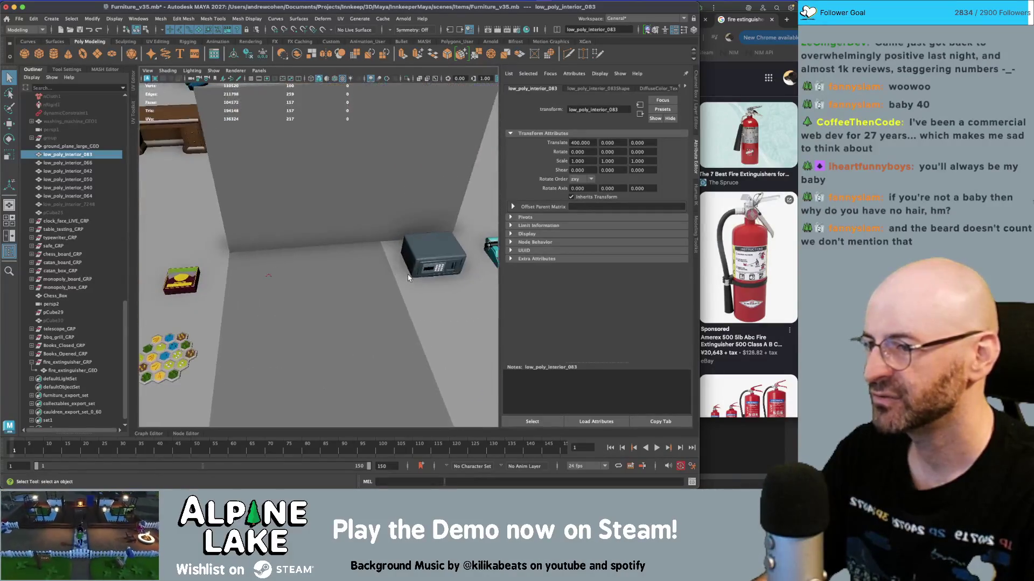
- Frame the safe and orbit around it at floor level
click(436, 243)
key(f)
alt+drag(436, 242, 409, 240)
alt+right_drag(409, 240, 366, 237)
mouse_move(366, 237)
alt+mouse_down()
mouse_move(283, 233)
mouse_move(323, 258)
alt+mouse_up()
alt+right_drag(323, 258, 422, 266)
- Frame the typewriter and view it alongside the safe and pumpkin by the wall
click(422, 265)
alt+middle_drag(422, 266, 357, 265)
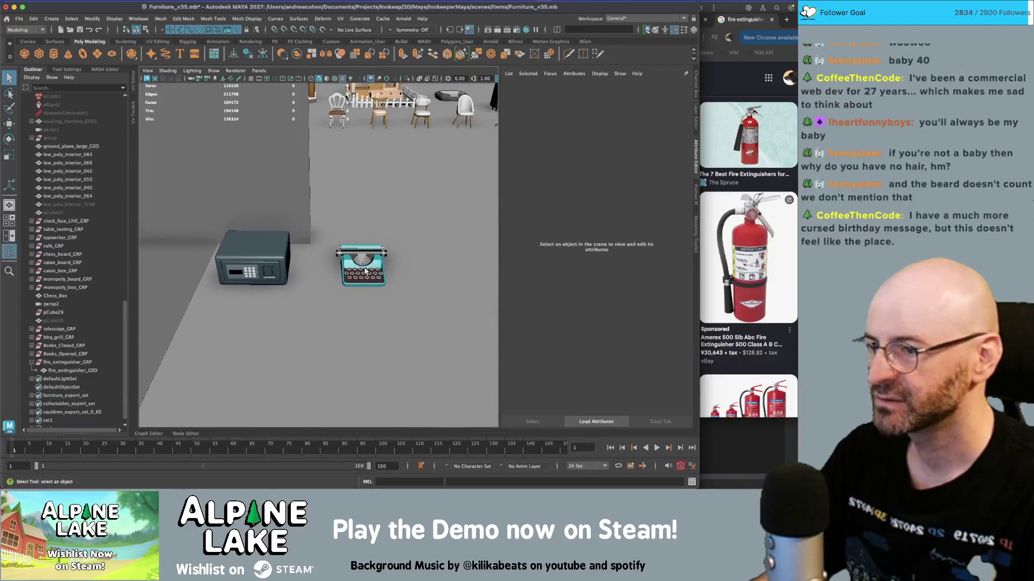
key(f)
click(341, 161)
alt+right_drag(340, 162, 302, 253)
mouse_move(302, 253)
alt+mouse_down()
mouse_move(375, 239)
mouse_move(280, 262)
mouse_move(343, 251)
alt+mouse_up()
click(374, 240)
key(f)
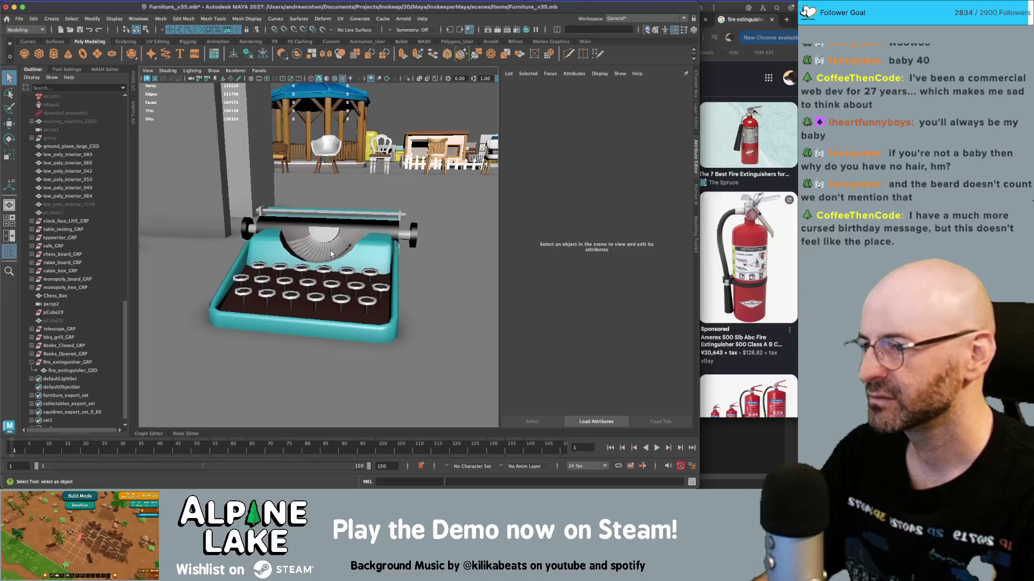
click(342, 285)
alt+right_drag(342, 285, 257, 277)
alt+drag(257, 277, 343, 254)
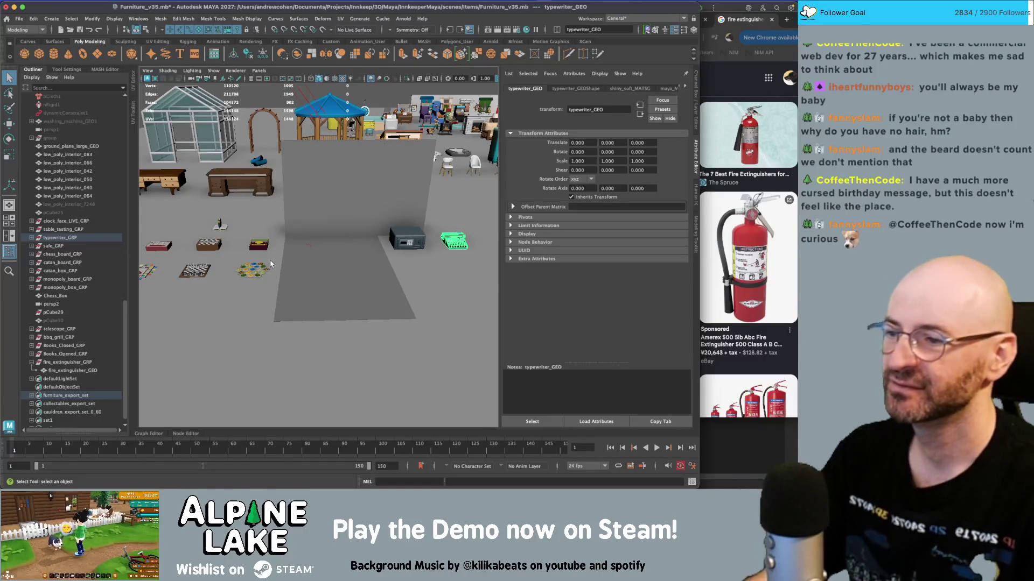
- Orbit the scene to view the chess boards, dining set, greenhouse and gazebo
scroll(407, 275, up, 3)
mouse_move(408, 274)
alt+mouse_down()
mouse_move(394, 279)
mouse_move(442, 268)
mouse_move(347, 267)
alt+mouse_up()
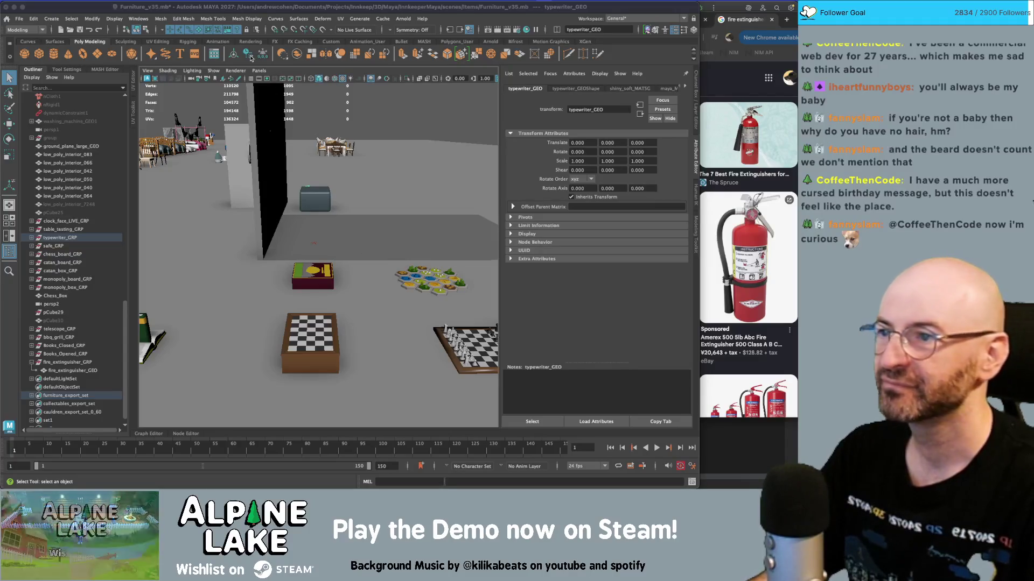
scroll(242, 176, down, 5)
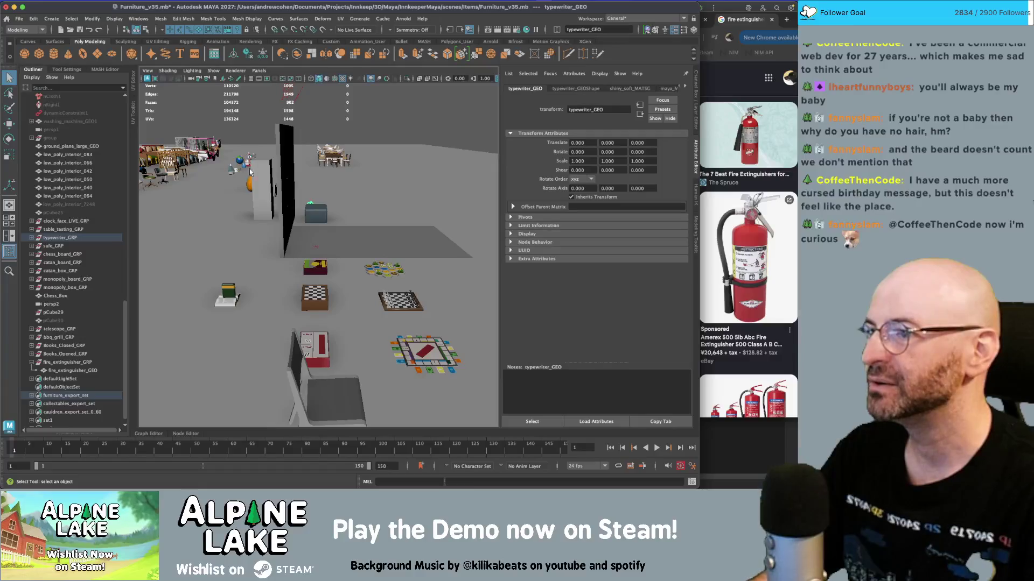
alt+drag(244, 174, 277, 217)
- Review the Obsidian amenities list containing the alarm clock, then bring Chrome forward
key(super+Tab)
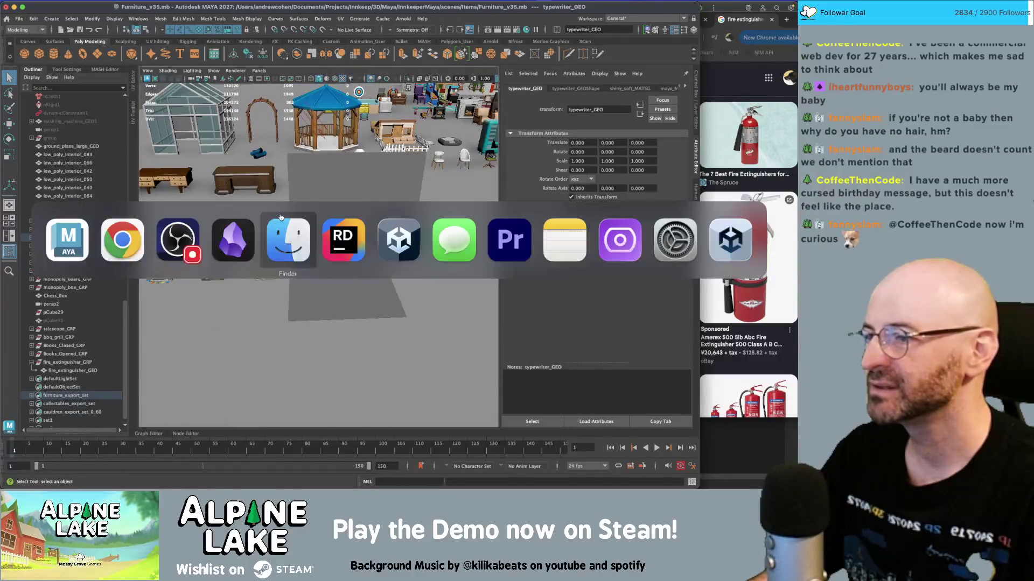
click(208, 249)
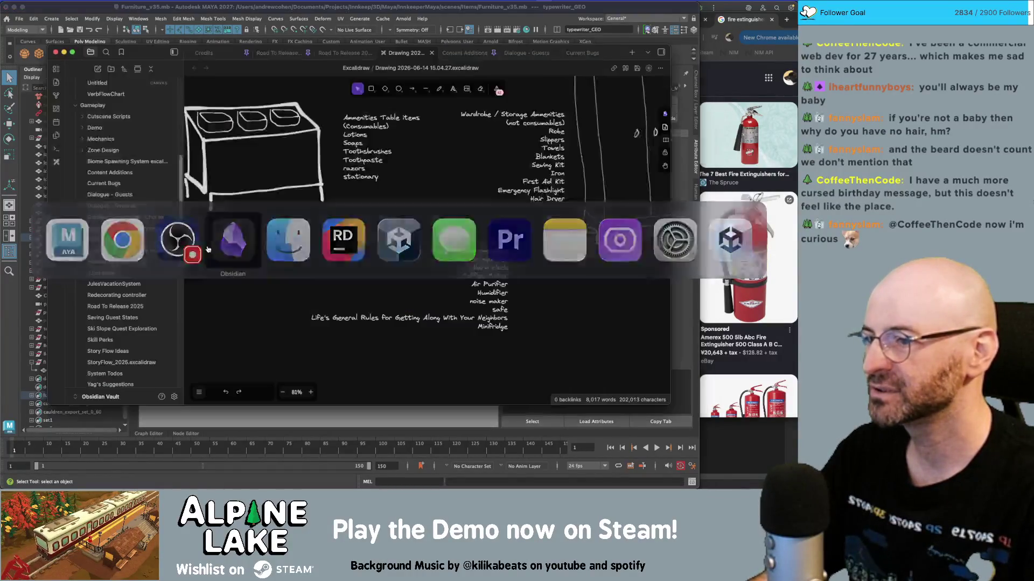
click(324, 12)
click(730, 52)
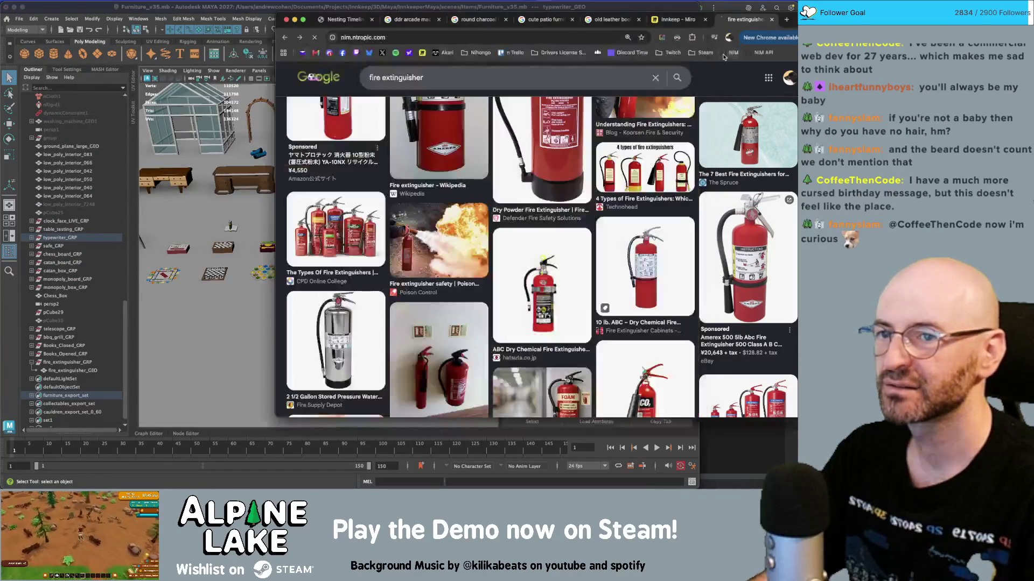
- Search Google Images for 'alarm clock' and preview the green twin-bell clock
click(285, 37)
click(472, 37)
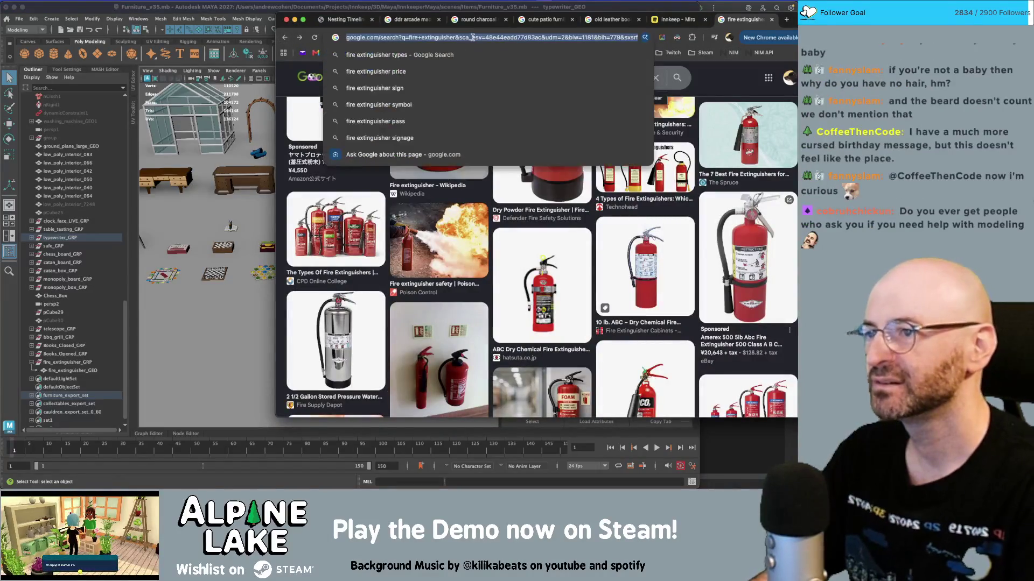
text(alarm cl)
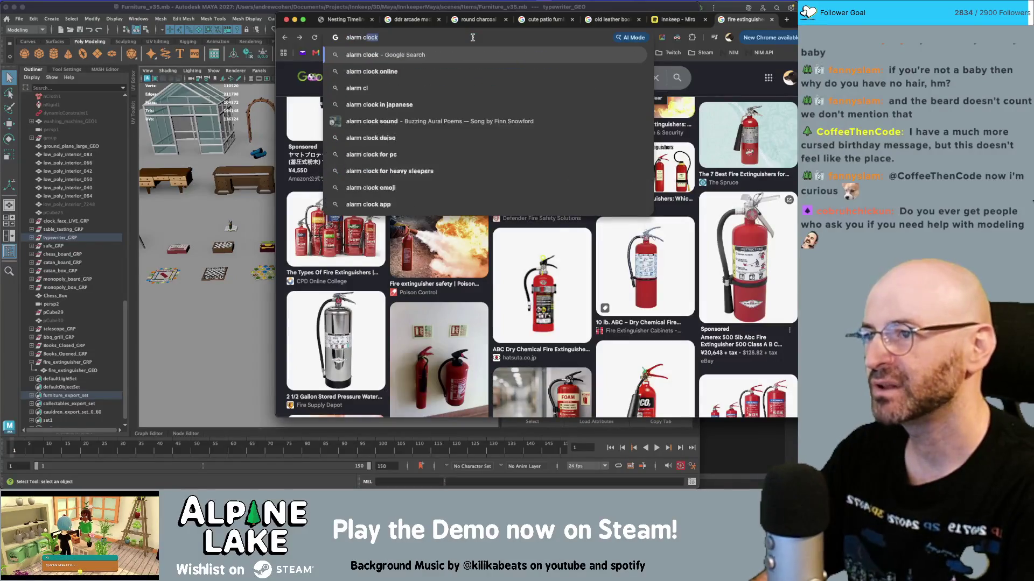
key(Return)
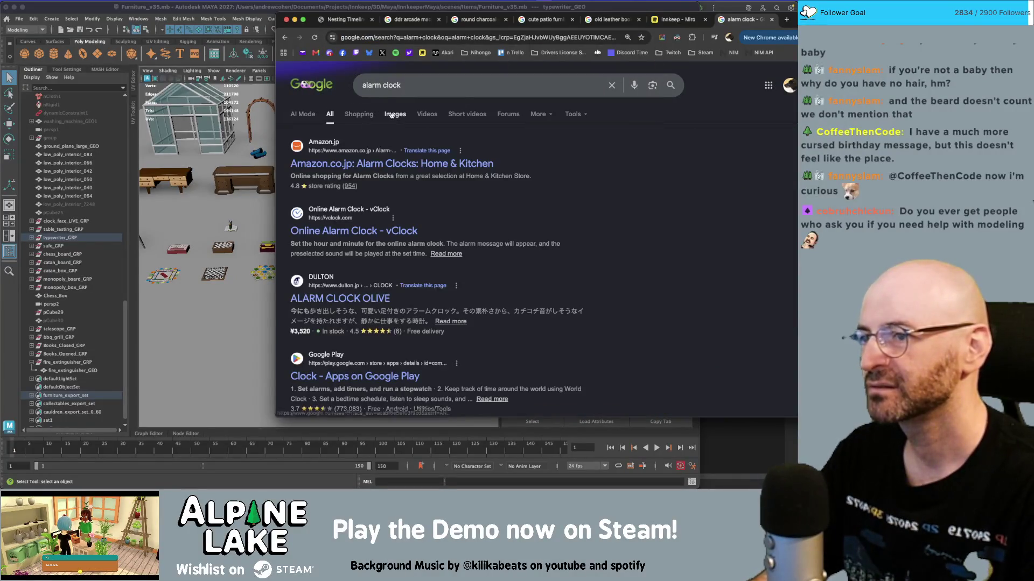
click(393, 114)
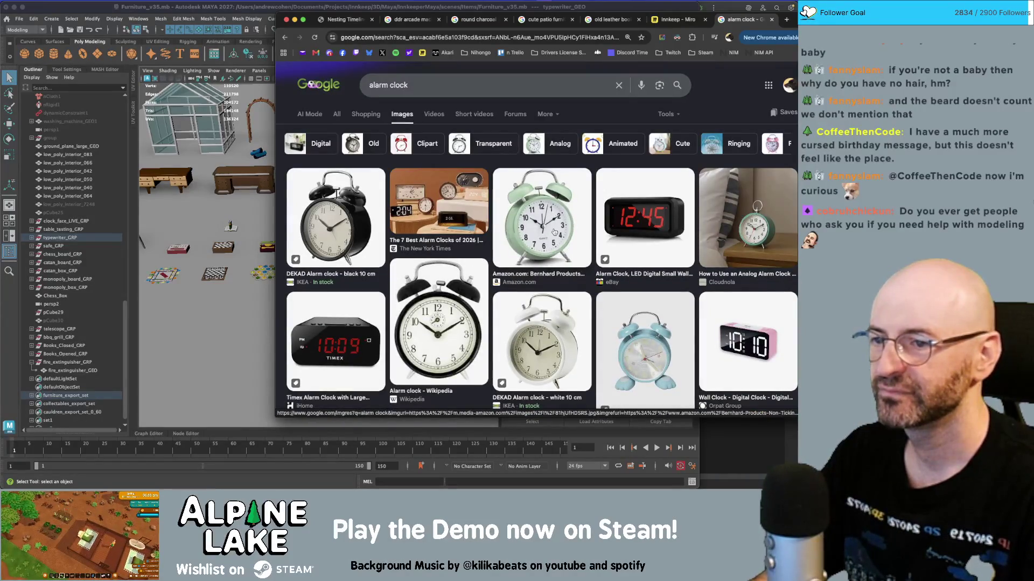
click(554, 232)
- Place the alarm clock reference beside Maya and orbit back to the whole furniture scene
click(248, 10)
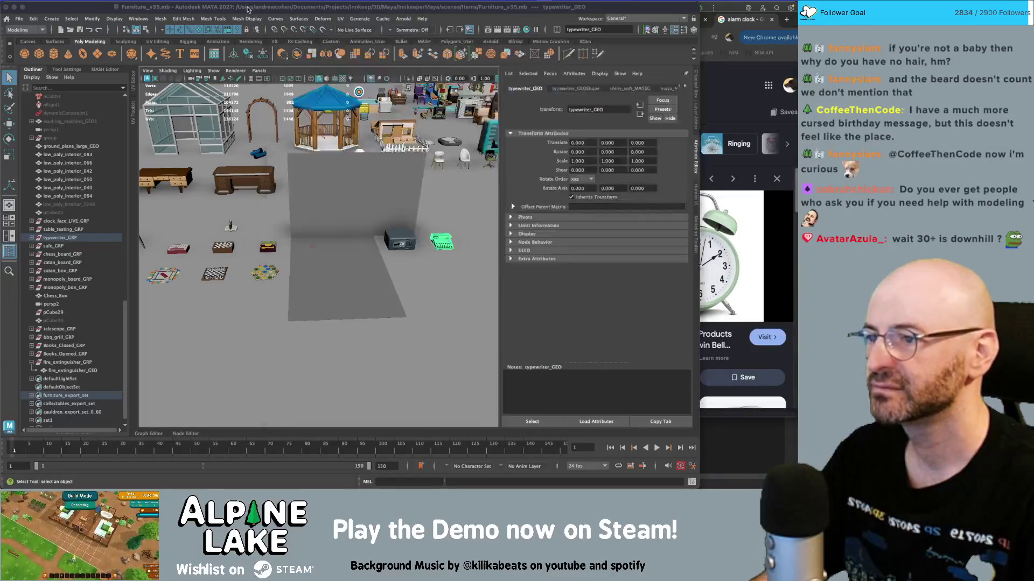
click(721, 98)
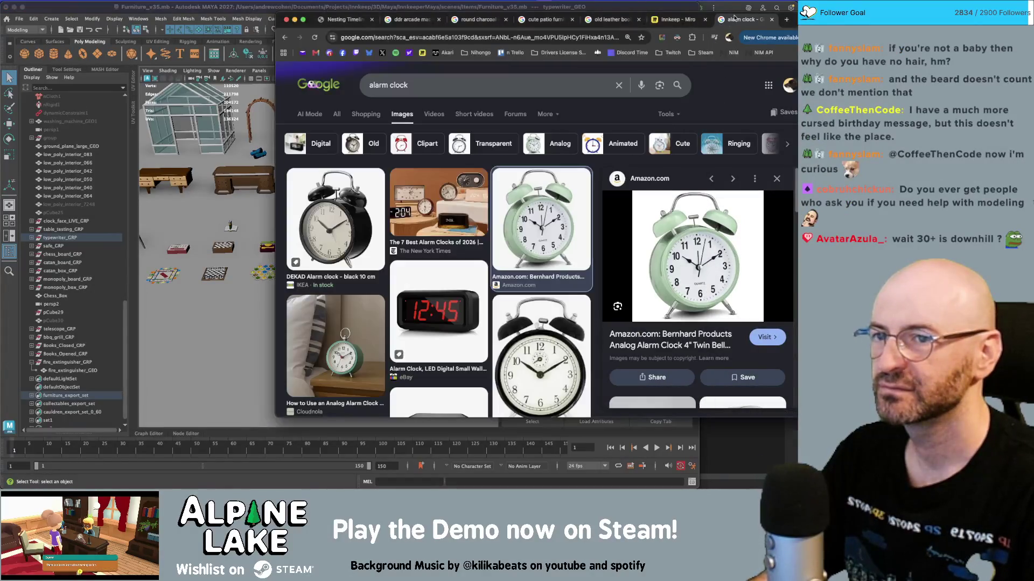
drag(286, 21, 332, 18)
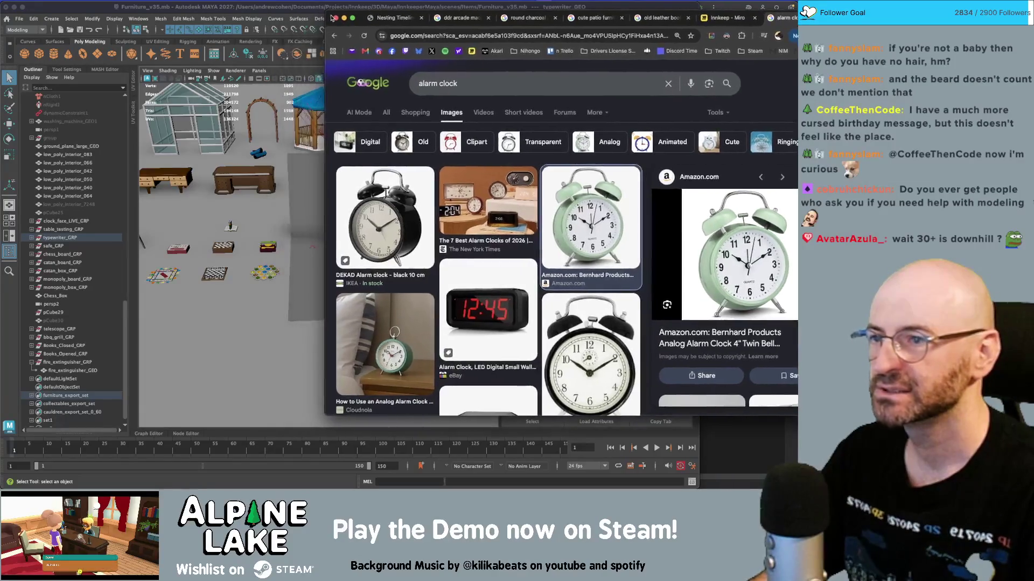
click(271, 12)
mouse_move(261, 160)
alt+mouse_down()
mouse_move(388, 176)
mouse_move(350, 178)
mouse_move(315, 156)
mouse_move(345, 171)
alt+mouse_up()
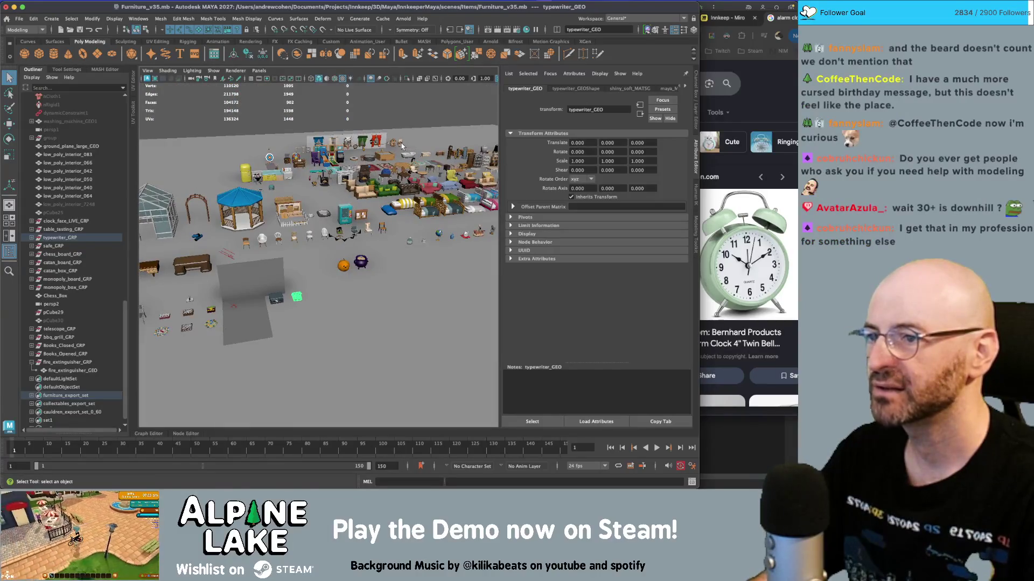
- Frame the owl clock beside the window and cuckoo clocks and select its body
click(401, 145)
key(f)
scroll(344, 215, down, 2)
alt+drag(323, 204, 371, 209)
click(371, 209)
scroll(372, 209, down, 5)
scroll(470, 232, up, 8)
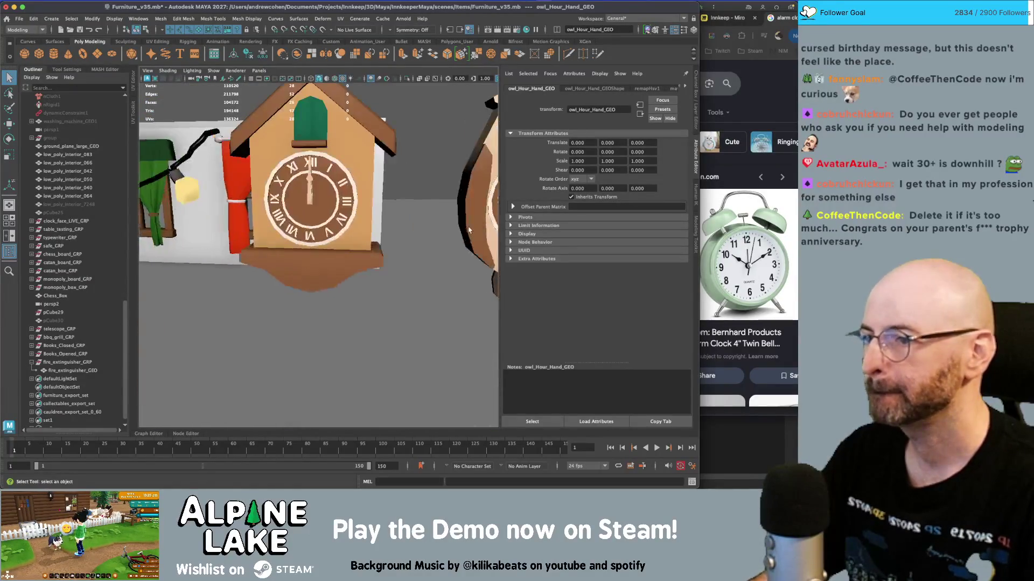
alt+middle_drag(469, 232, 409, 228)
scroll(408, 228, up, 4)
click(401, 155)
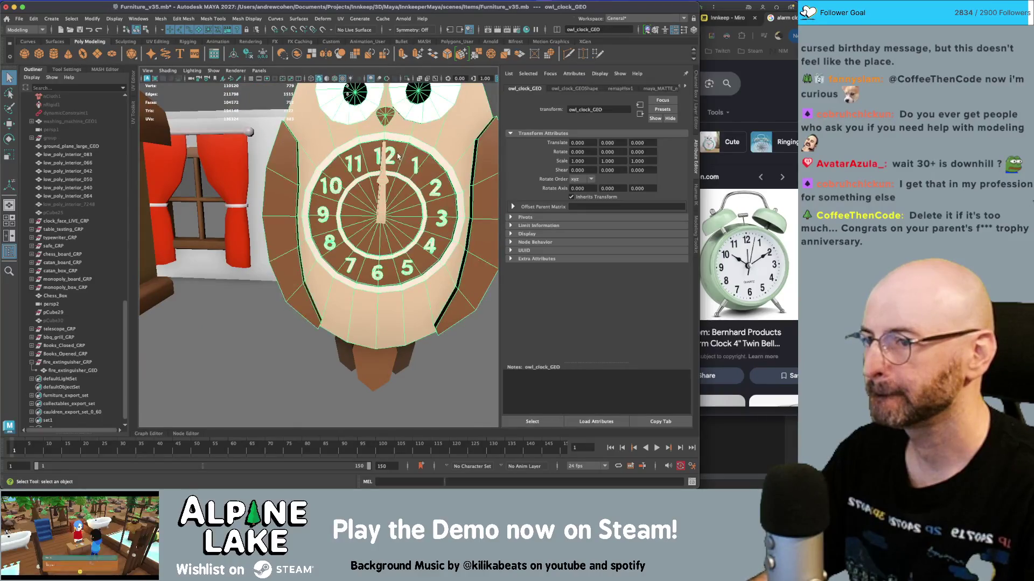
- Duplicate the collapsed owl_clock_GRP and move the copy toward the scene origin
key(f)
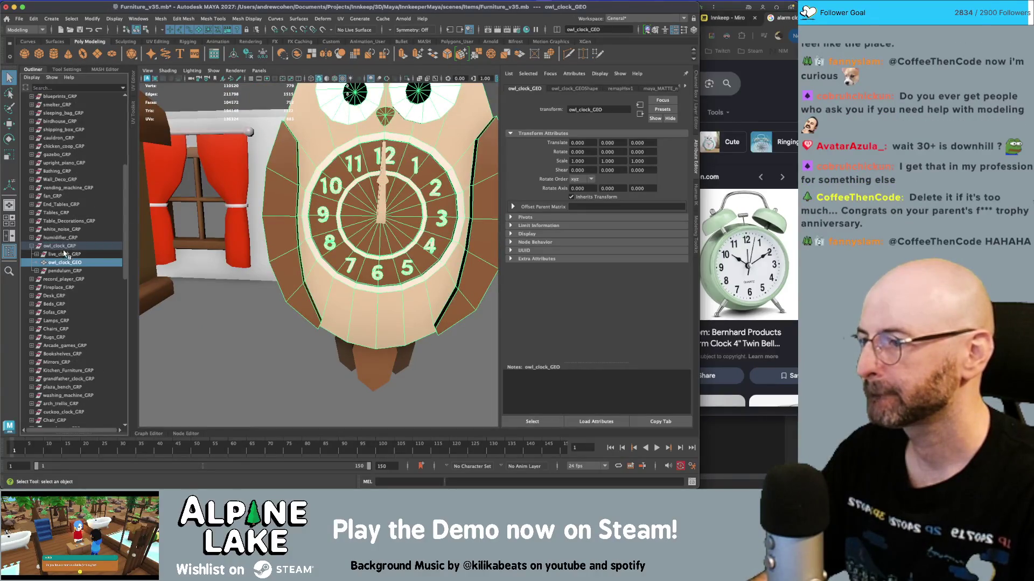
click(53, 247)
click(31, 246)
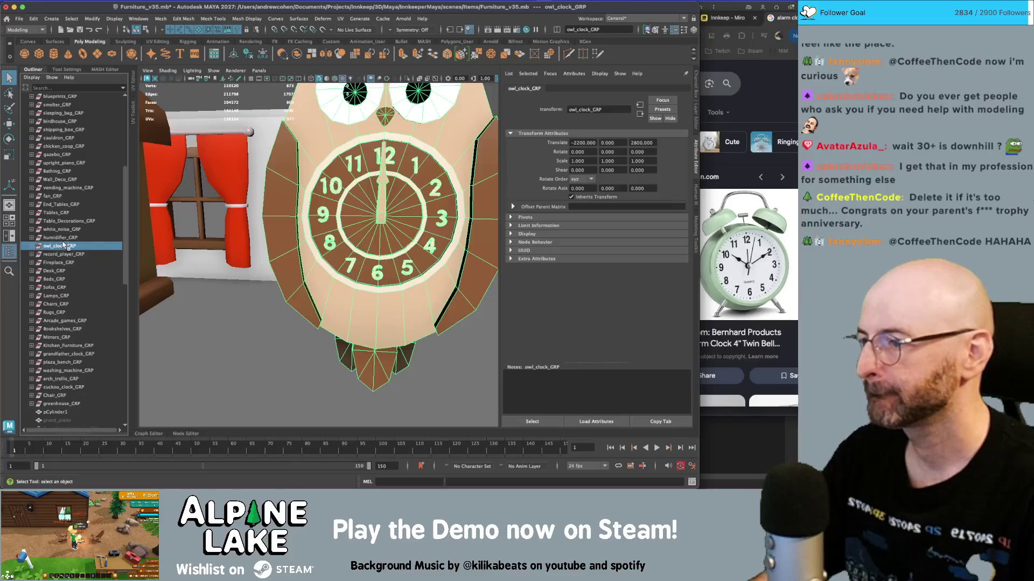
scroll(295, 210, down, 10)
scroll(295, 207, down, 15)
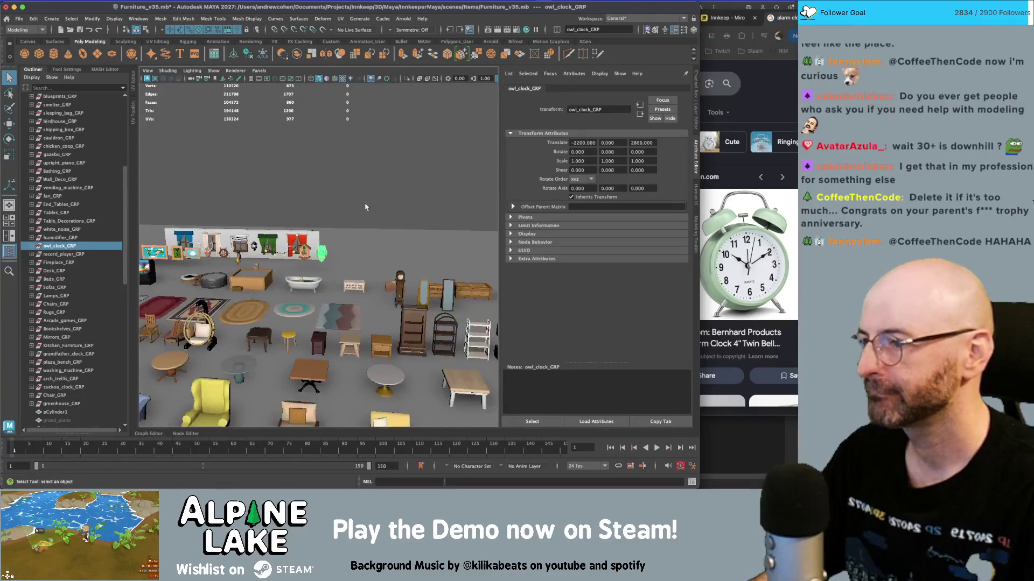
scroll(392, 192, down, 3)
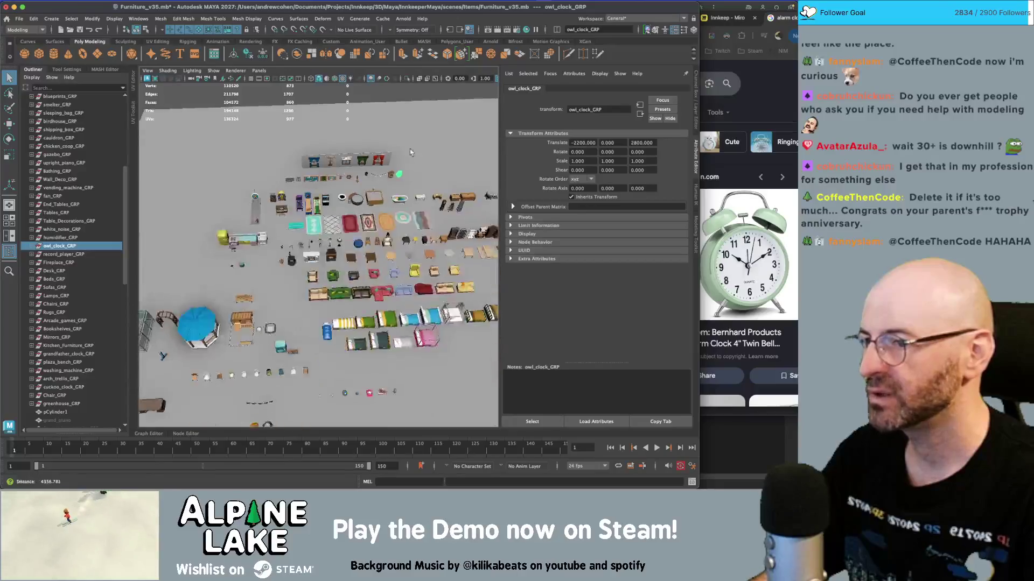
key(ctrl+d)
key(w)
mouse_move(353, 190)
mouse_down()
mouse_move(262, 336)
mouse_move(215, 379)
mouse_move(194, 375)
mouse_move(248, 285)
mouse_move(312, 229)
mouse_up()
- Frame the copied owl clock, undoing an accidental move
key(f)
scroll(194, 375, down, 3)
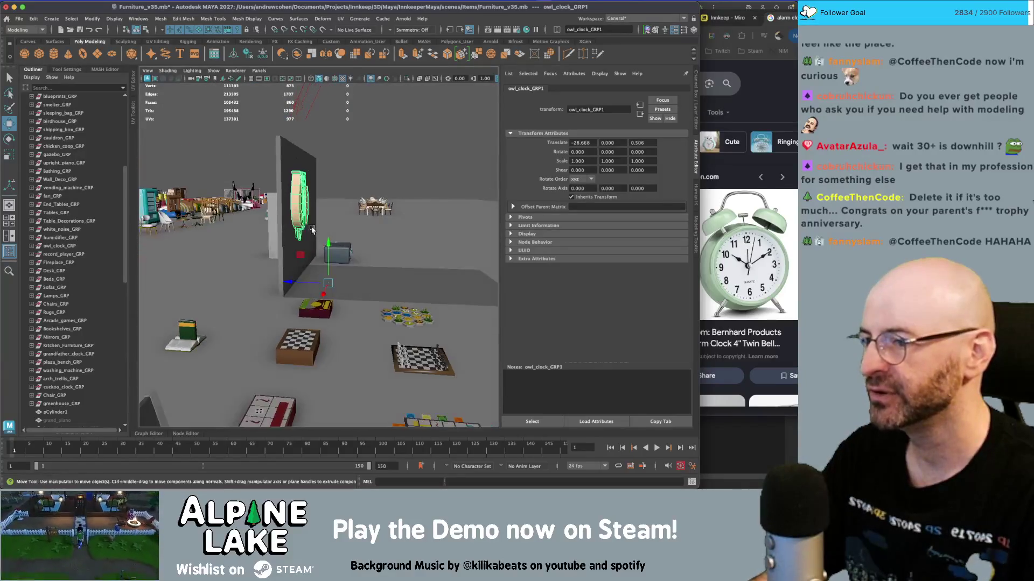
middle_drag(301, 255, 331, 299)
key(f)
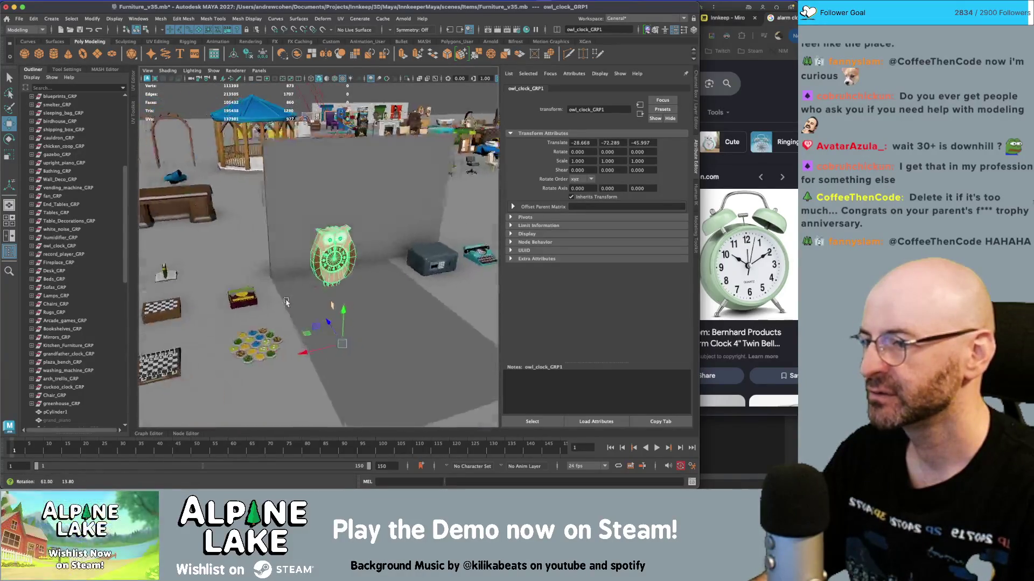
scroll(360, 276, down, 4)
mouse_move(360, 277)
alt+mouse_down()
mouse_move(325, 309)
mouse_move(315, 291)
mouse_move(275, 293)
alt+mouse_up()
key(ctrl+z)
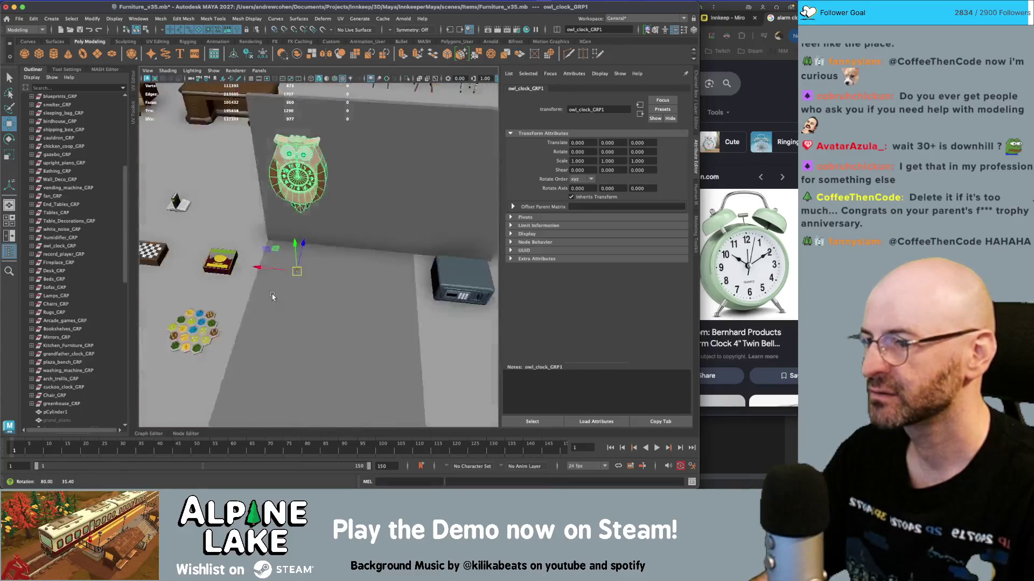
scroll(274, 293, up, 3)
key(f)
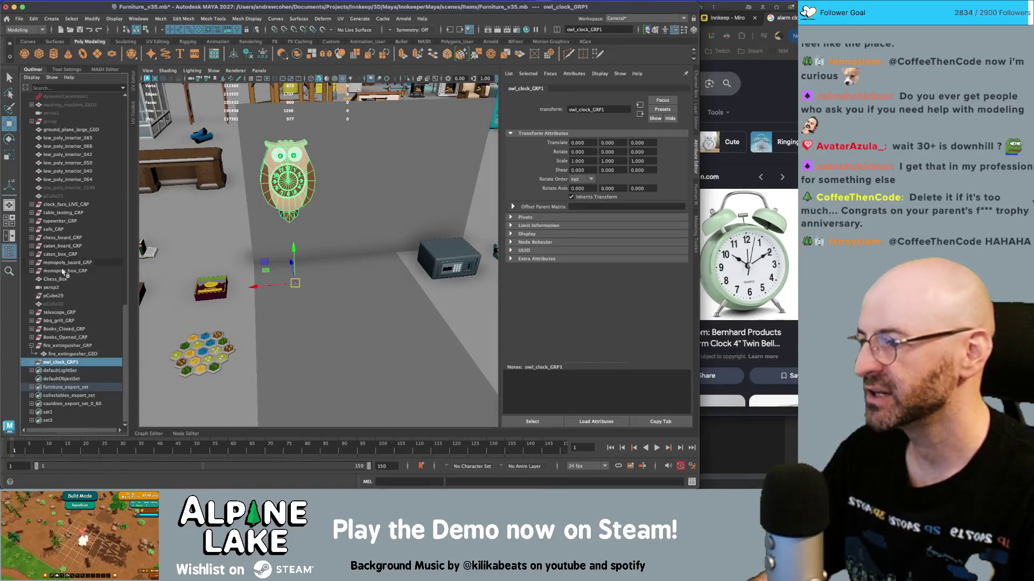
- Inspect the live clock hands, owl body mesh and pendulum group in the Outliner
click(65, 370)
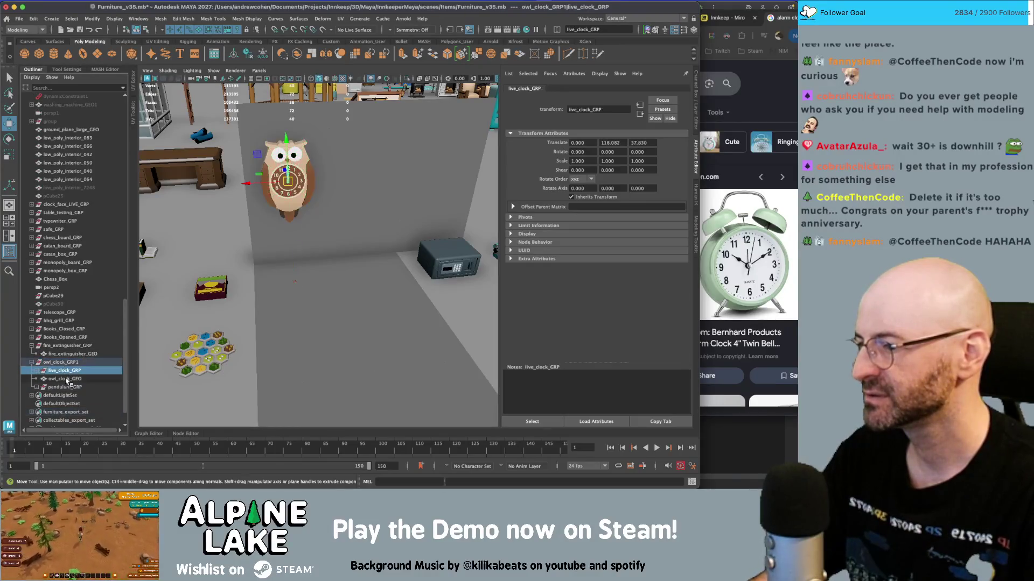
mouse_move(341, 194)
alt+mouse_down()
mouse_move(253, 167)
mouse_move(275, 152)
alt+mouse_up()
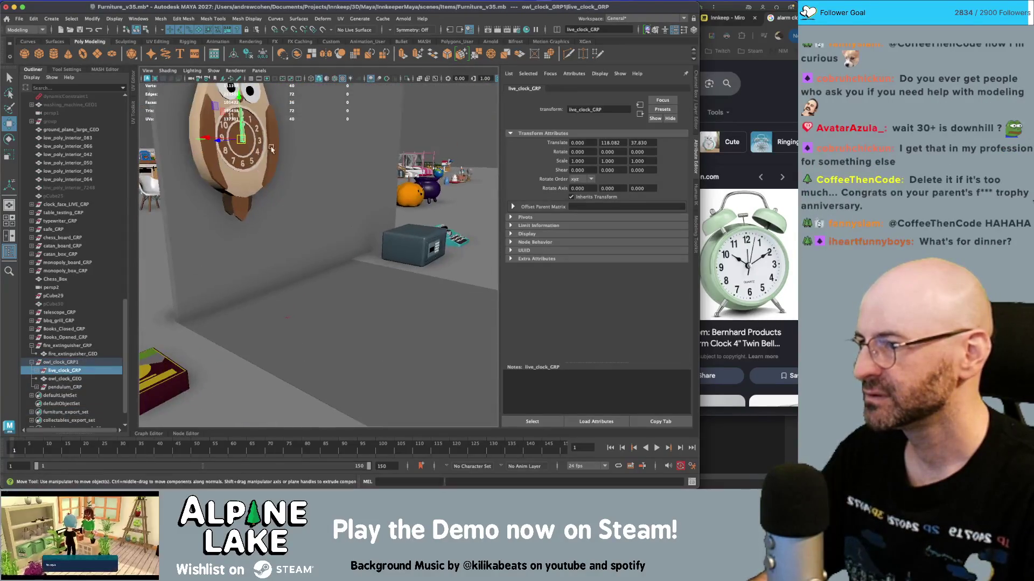
key(f)
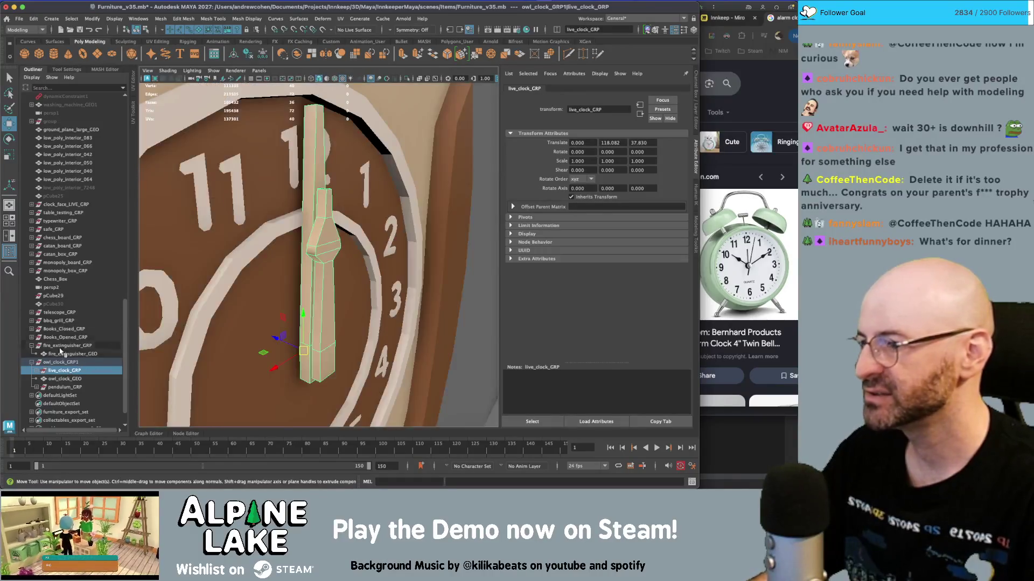
click(36, 371)
click(68, 379)
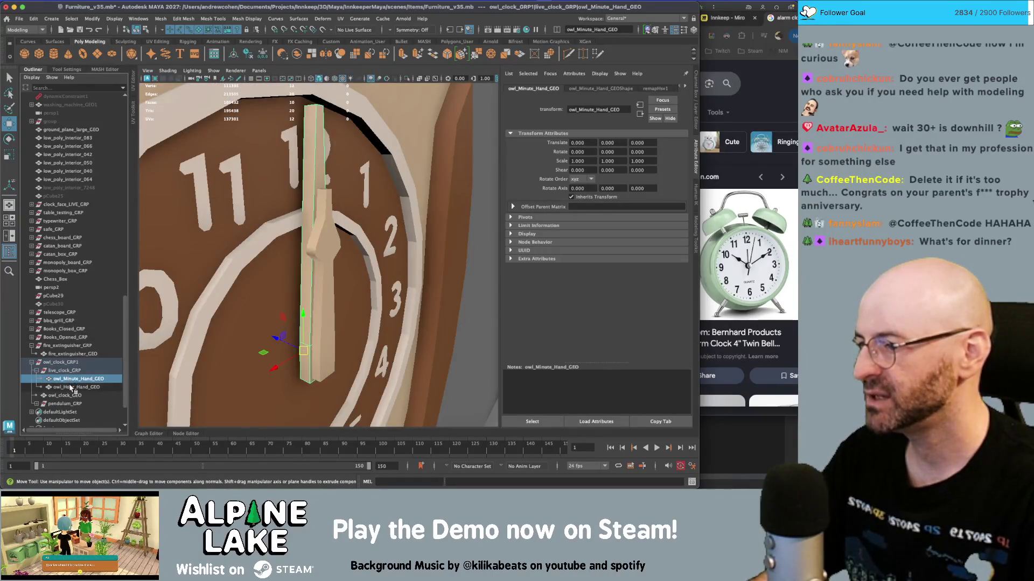
click(71, 387)
click(65, 395)
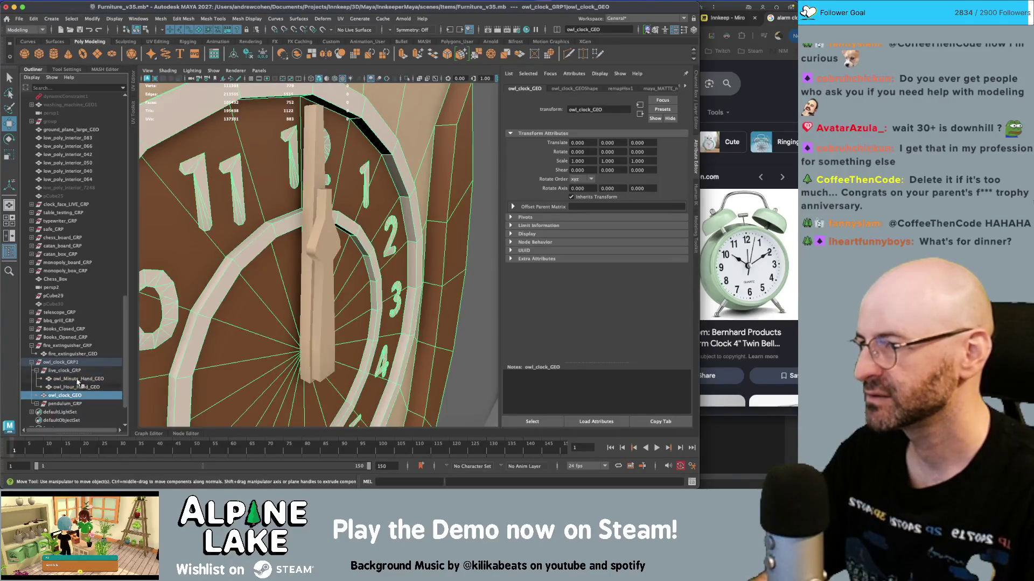
key(f)
click(60, 404)
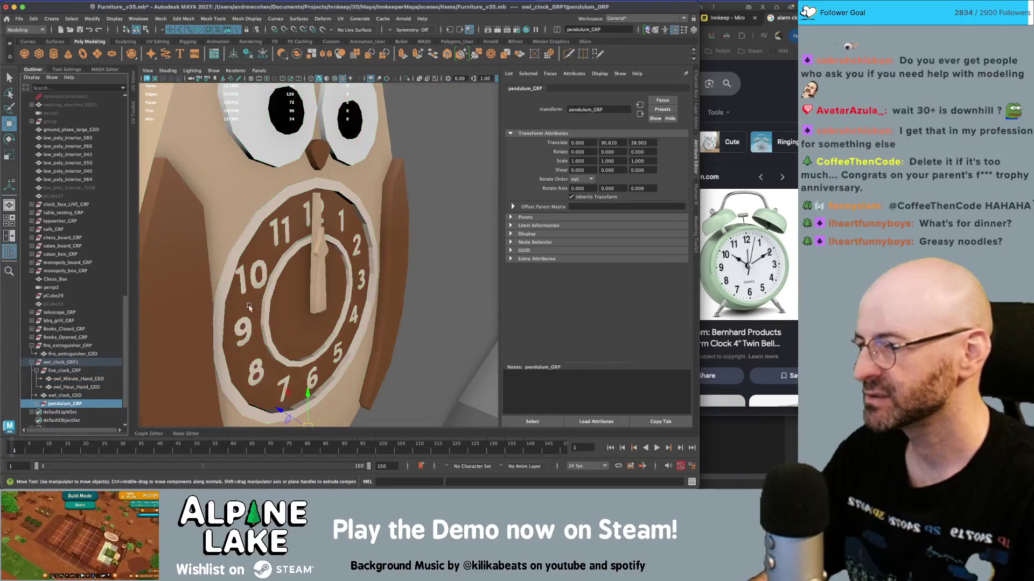
key(f)
- Delete pendulum_GRP and rename owl_clock_GRP1 to alarm_clock_GRP
click(63, 395)
click(62, 404)
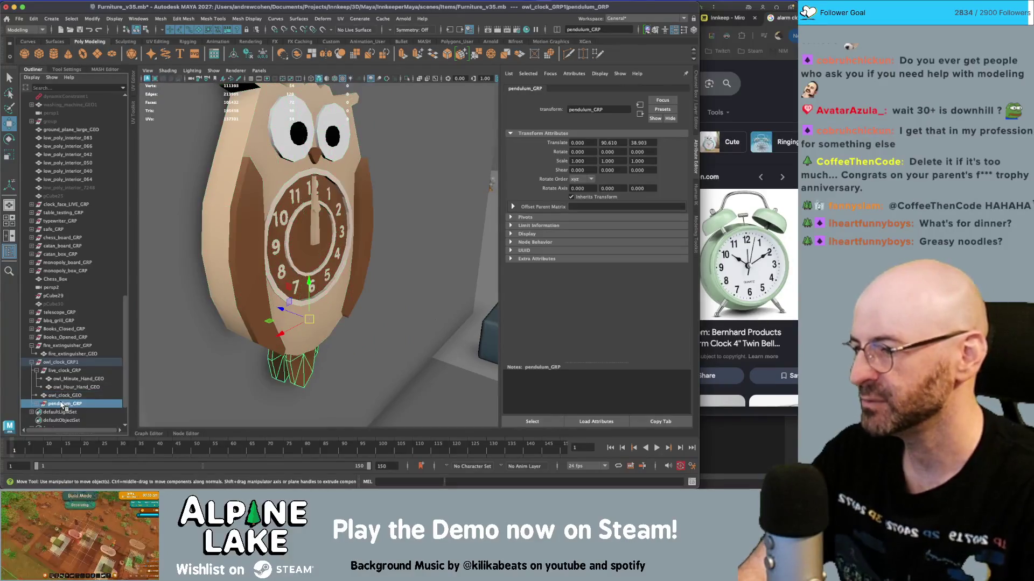
key(Delete)
click(62, 362)
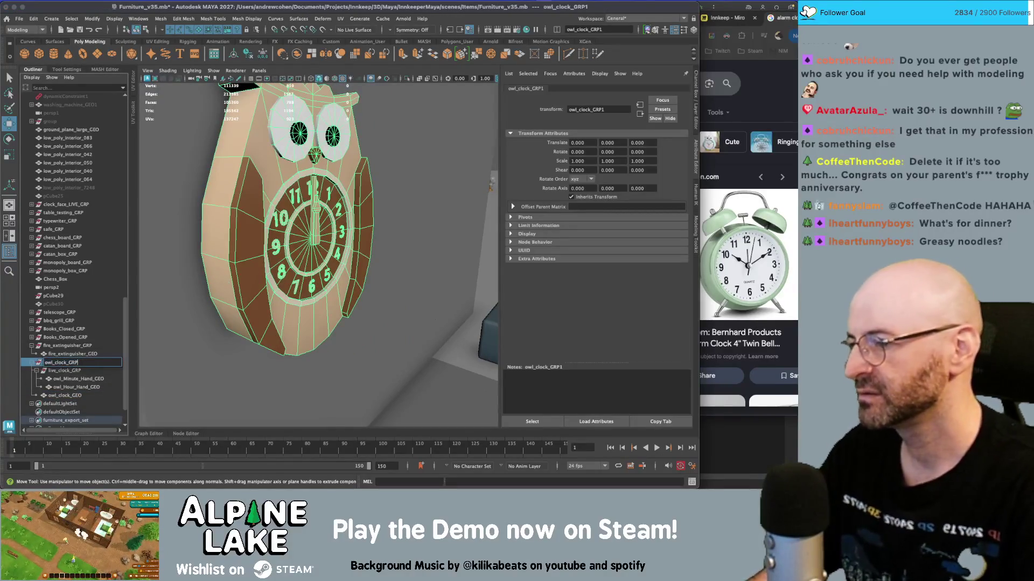
key(BackSpace)
key(BackSpace)
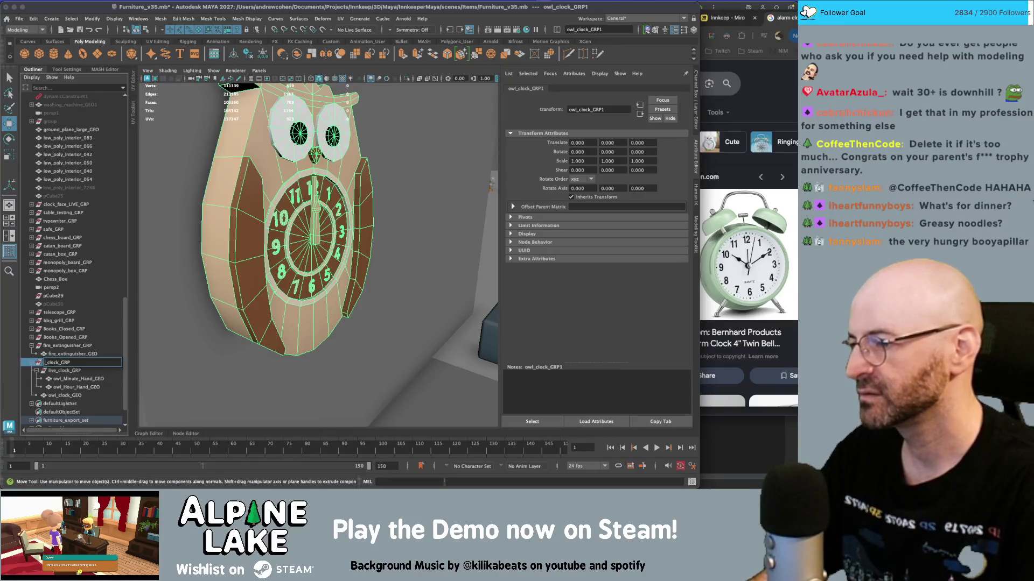
text(alarm)
key(Return)
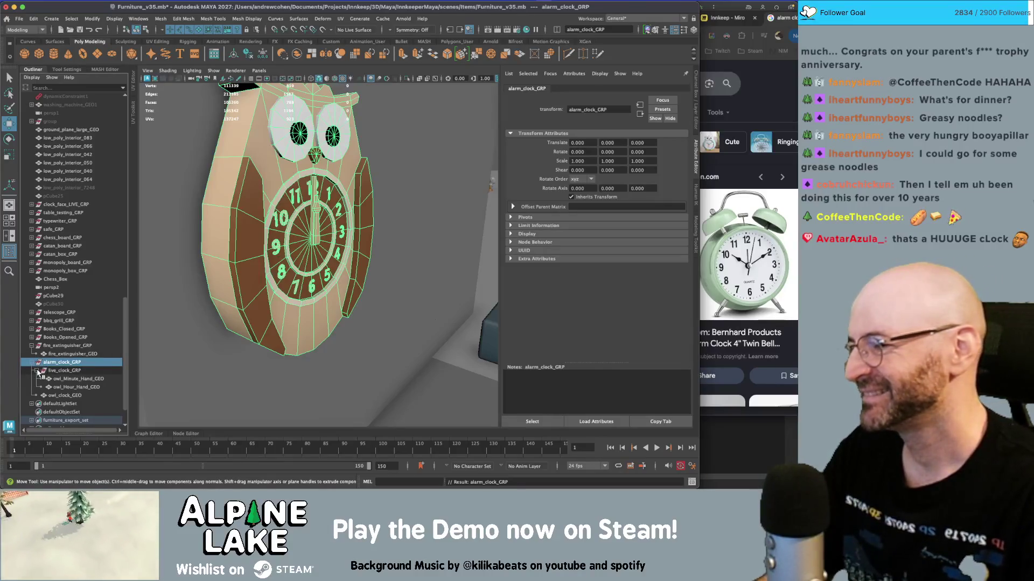
- Select the owl_clock_GEO mesh and switch to face selection mode
click(62, 370)
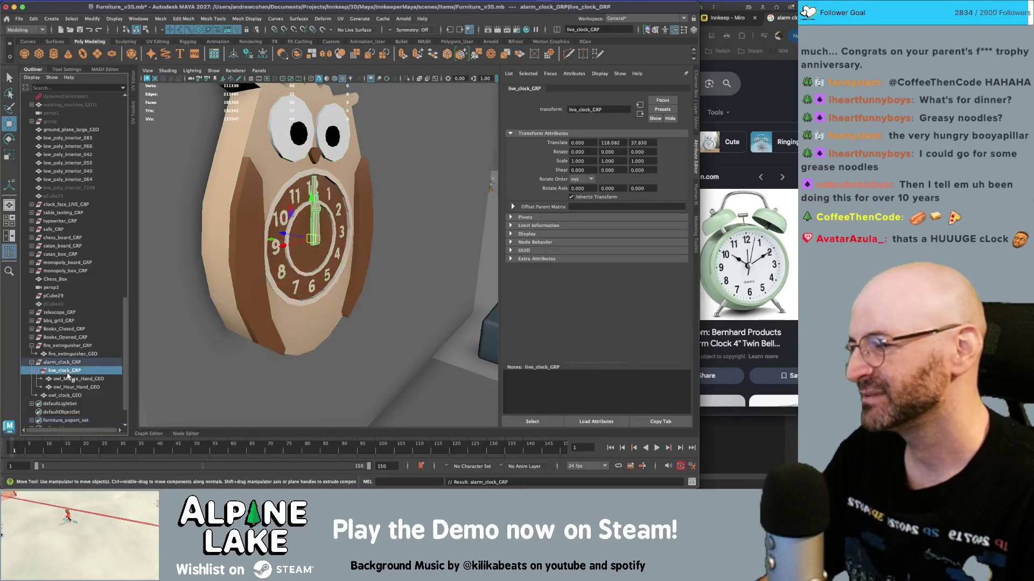
click(65, 395)
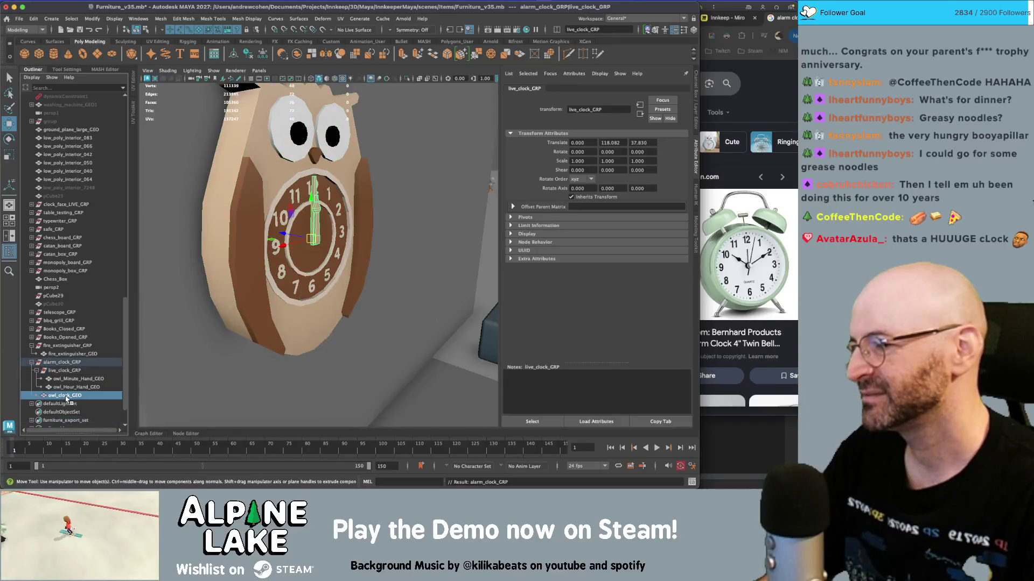
click(144, 30)
click(199, 30)
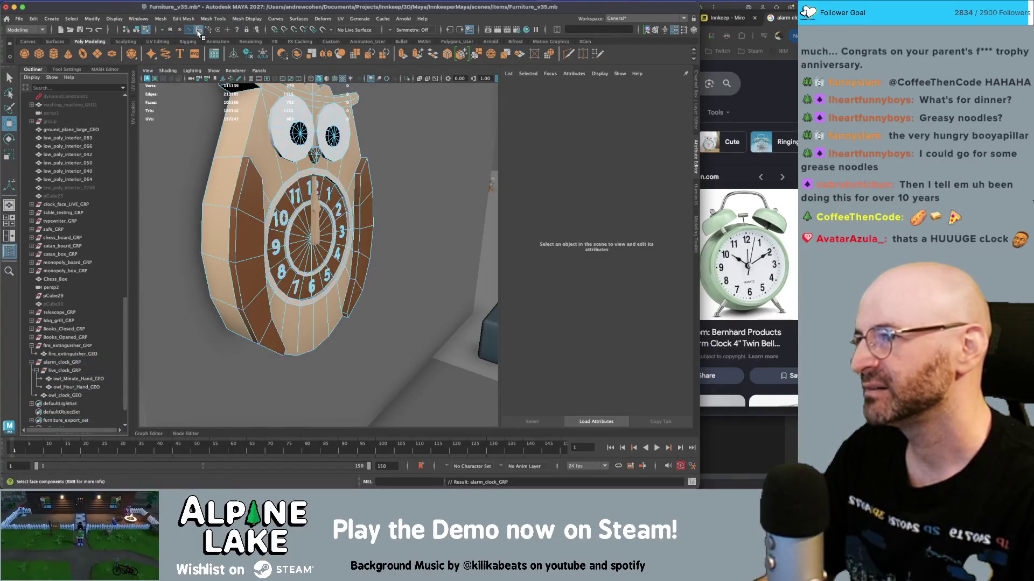
- Delete the faces forming the owl's head
mouse_move(323, 118)
alt+mouse_down()
mouse_move(247, 129)
mouse_move(326, 146)
mouse_move(399, 201)
alt+mouse_up()
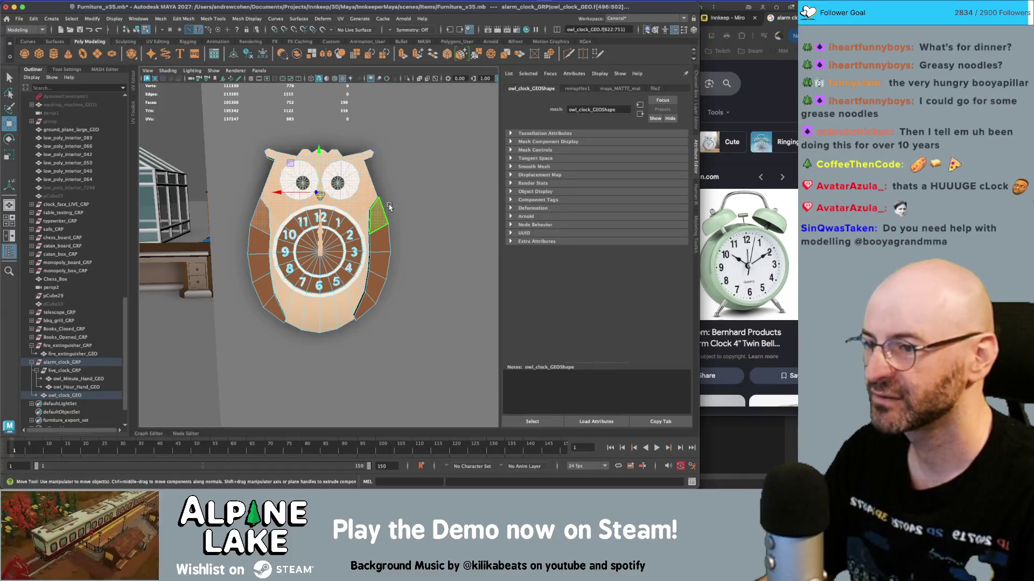
scroll(388, 204, up, 3)
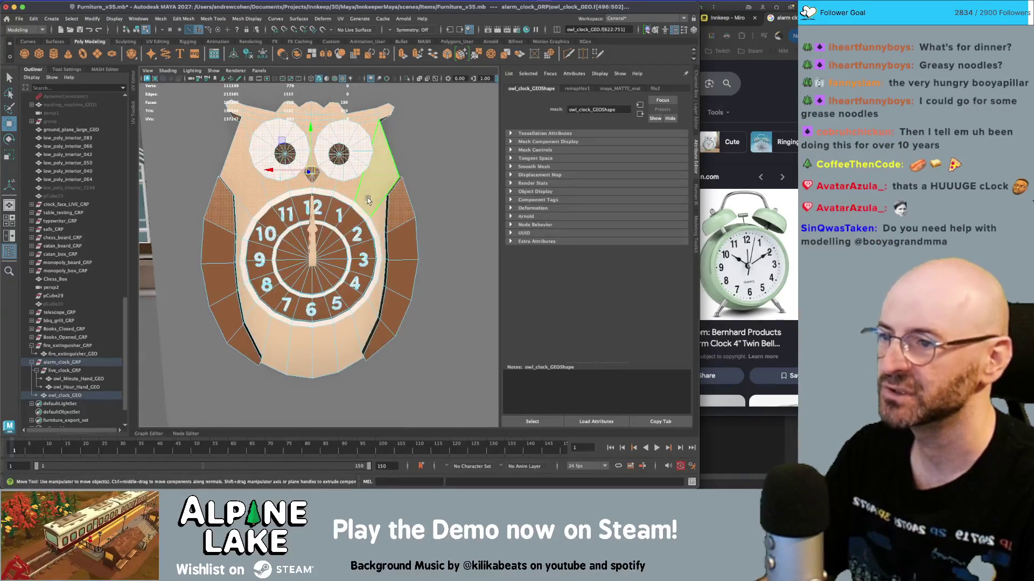
alt+drag(352, 182, 357, 182)
key(Delete)
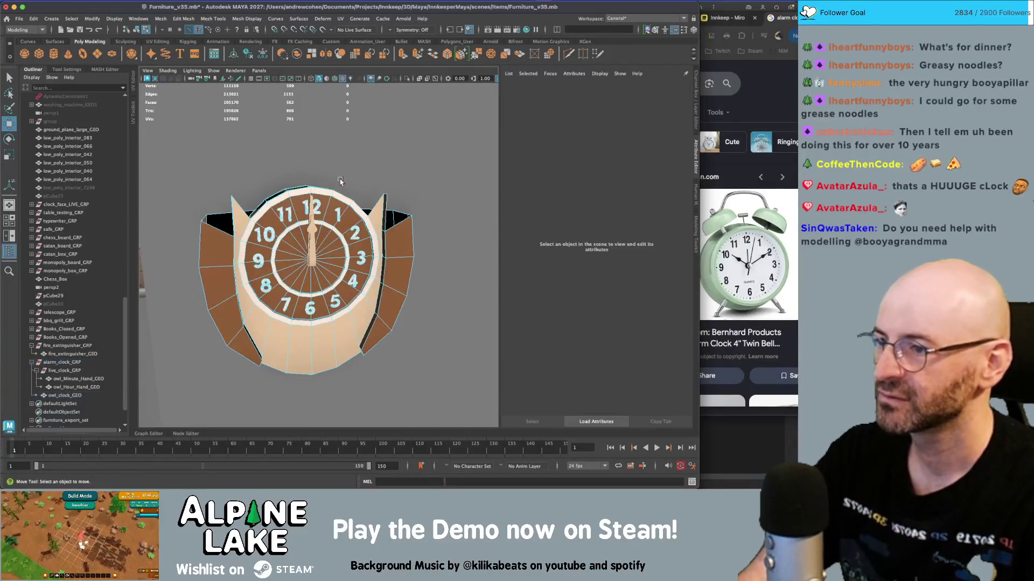
- Check the wing face loops in wireframe, then return to textured shaded display
mouse_move(380, 230)
alt+mouse_down()
mouse_move(292, 238)
mouse_move(314, 242)
mouse_move(307, 237)
mouse_move(332, 225)
alt+mouse_up()
key(4)
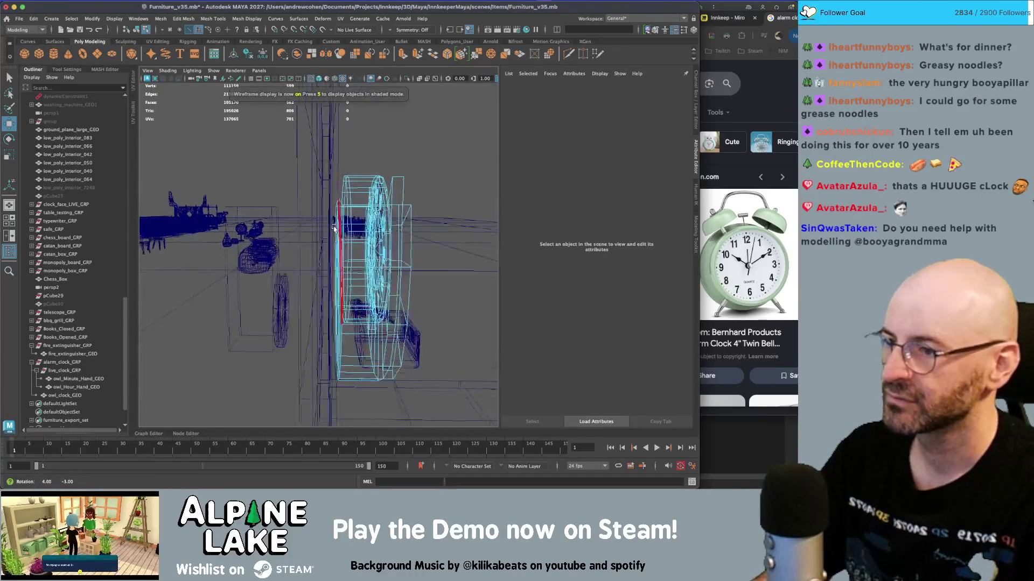
double_click(338, 202)
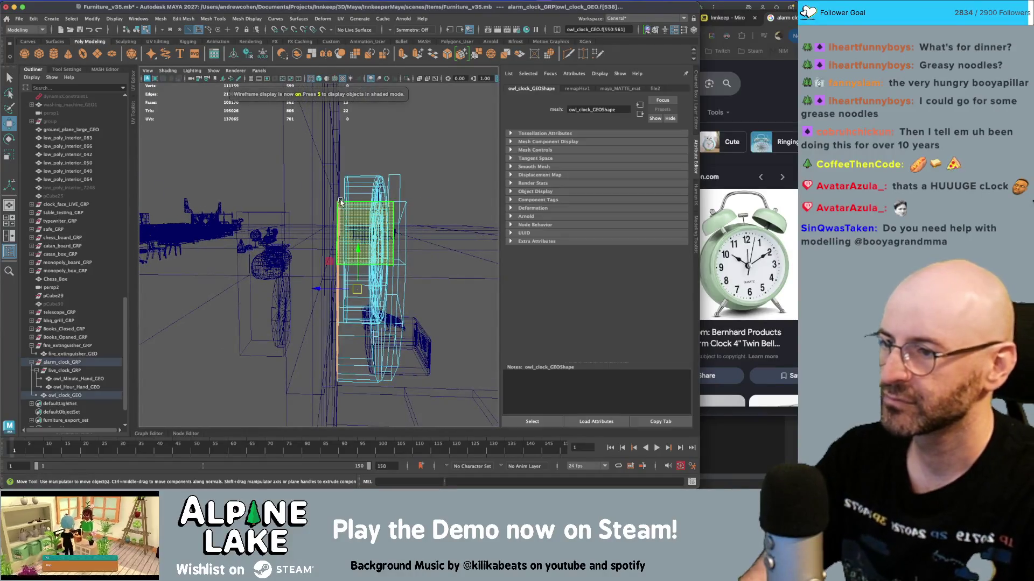
double_click(362, 182)
mouse_move(439, 203)
alt+mouse_down()
mouse_move(453, 195)
mouse_move(387, 188)
mouse_move(383, 209)
alt+mouse_up()
key(6)
click(387, 187)
- Delete the right wing faces
key(q)
click(393, 229)
key(Delete)
click(409, 227)
key(Delete)
- Delete the left wing faces and return to object selection mode
click(210, 222)
click(210, 222)
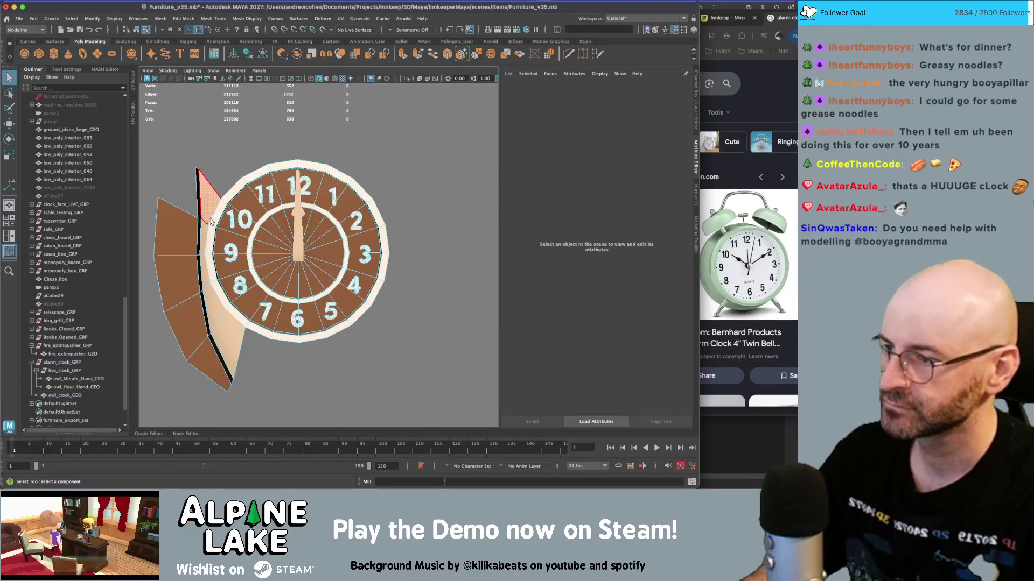
double_click(208, 225)
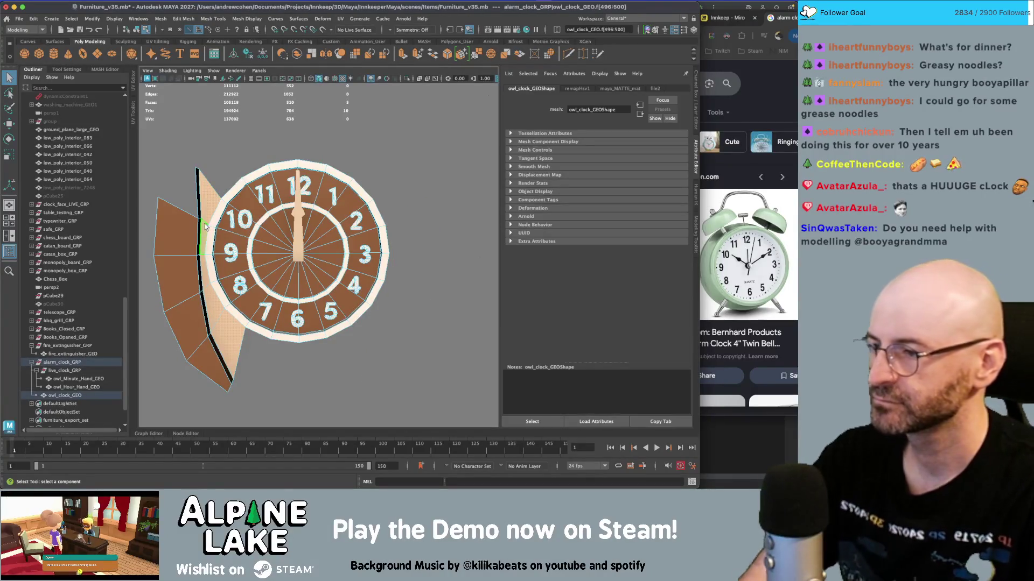
shift+click(183, 237)
key(Delete)
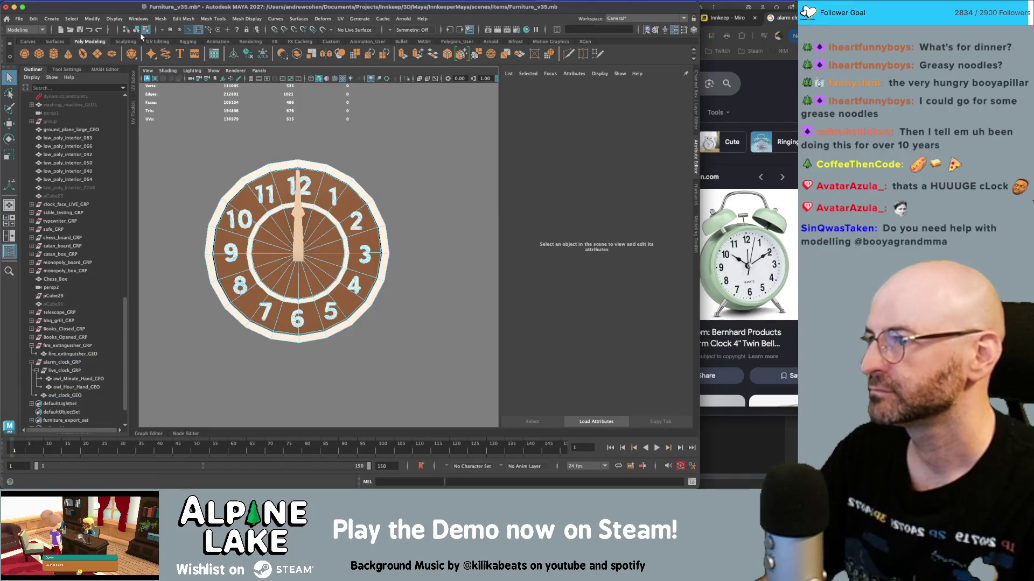
click(136, 29)
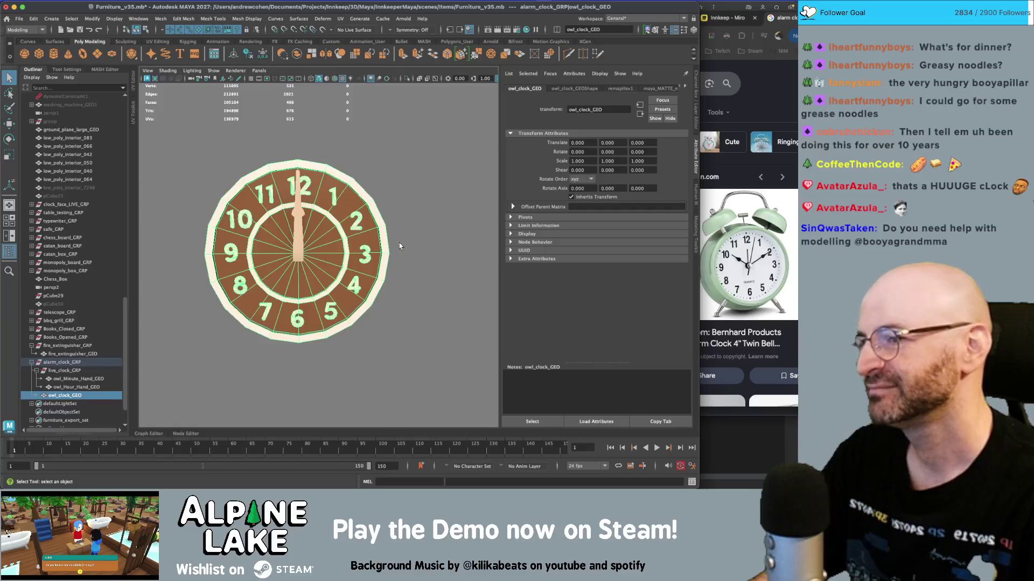
- Select the clock body on its own and frame it in the view
key(w)
alt+right_drag(398, 245, 194, 291)
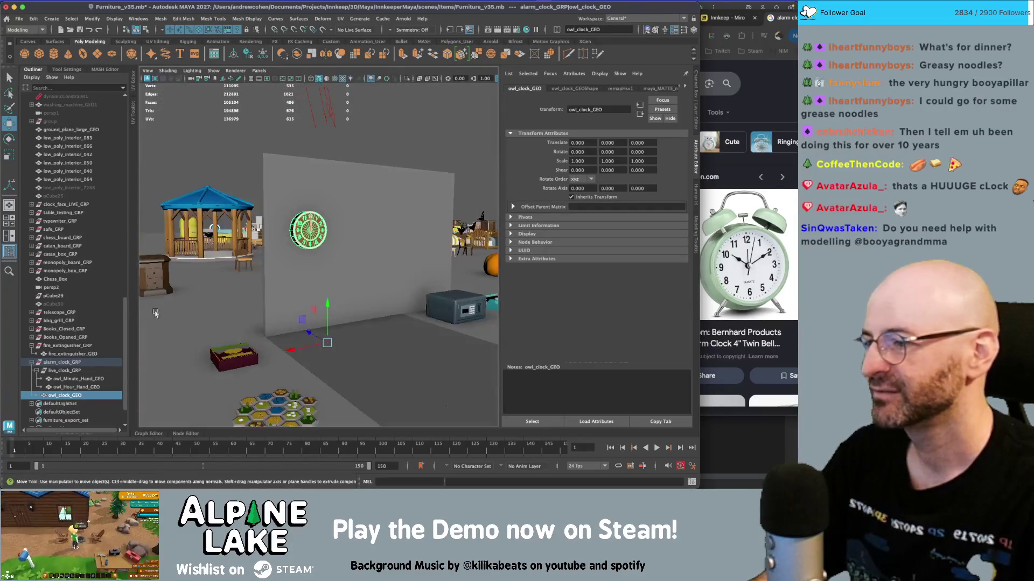
ctrl+click(76, 370)
alt+drag(243, 226, 140, 217)
key(q)
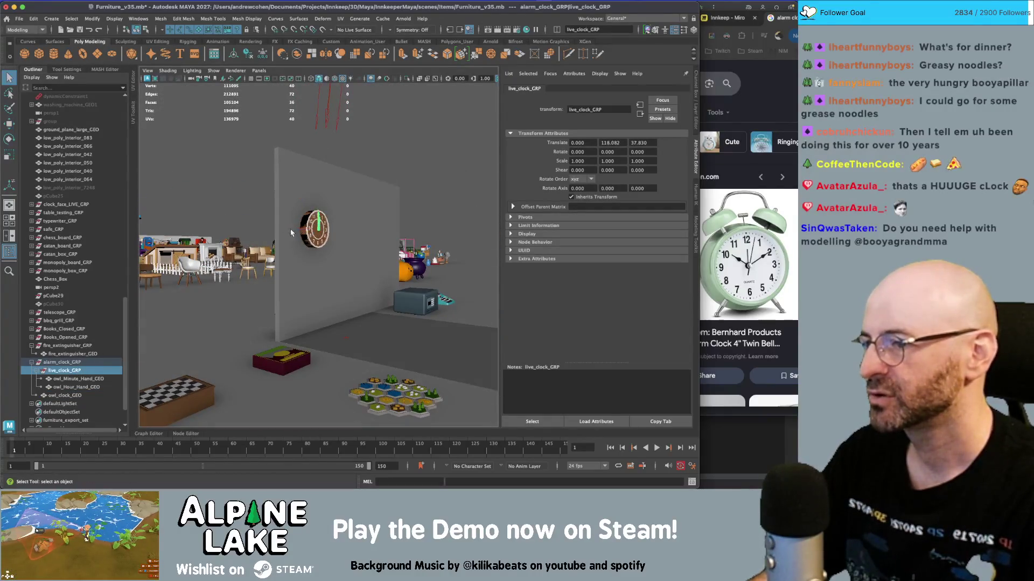
key(w)
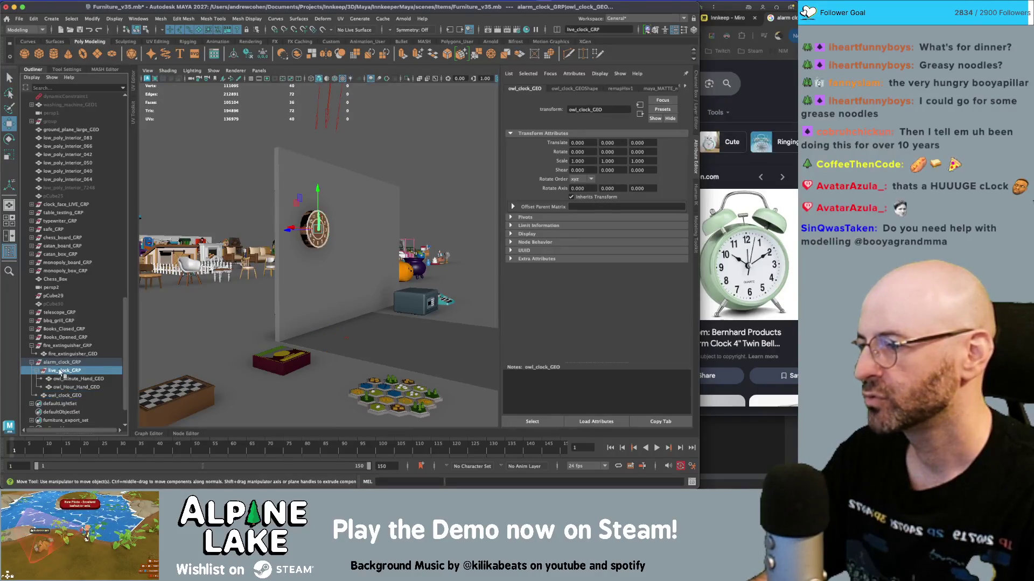
click(65, 396)
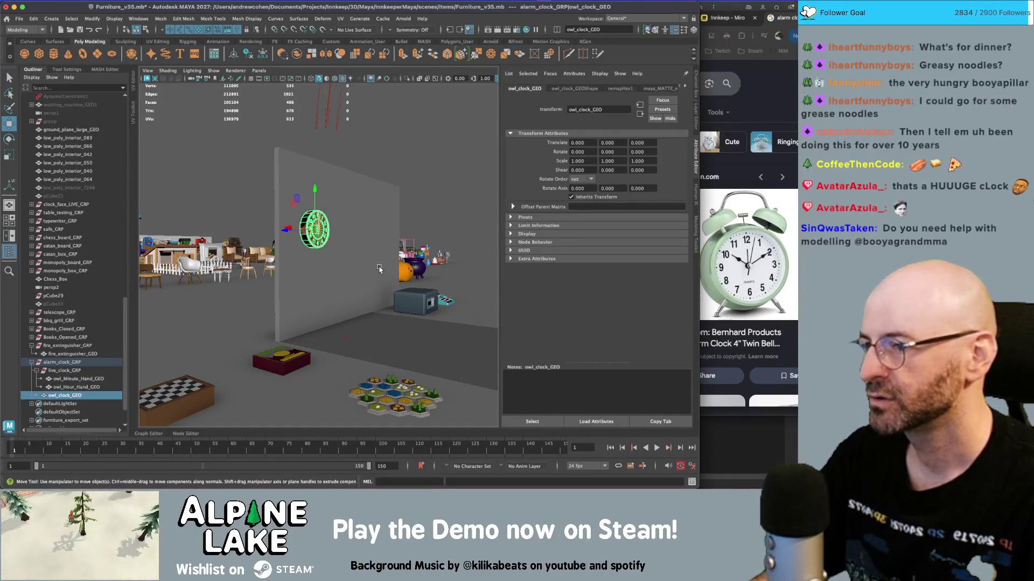
key(f)
alt+drag(386, 276, 356, 274)
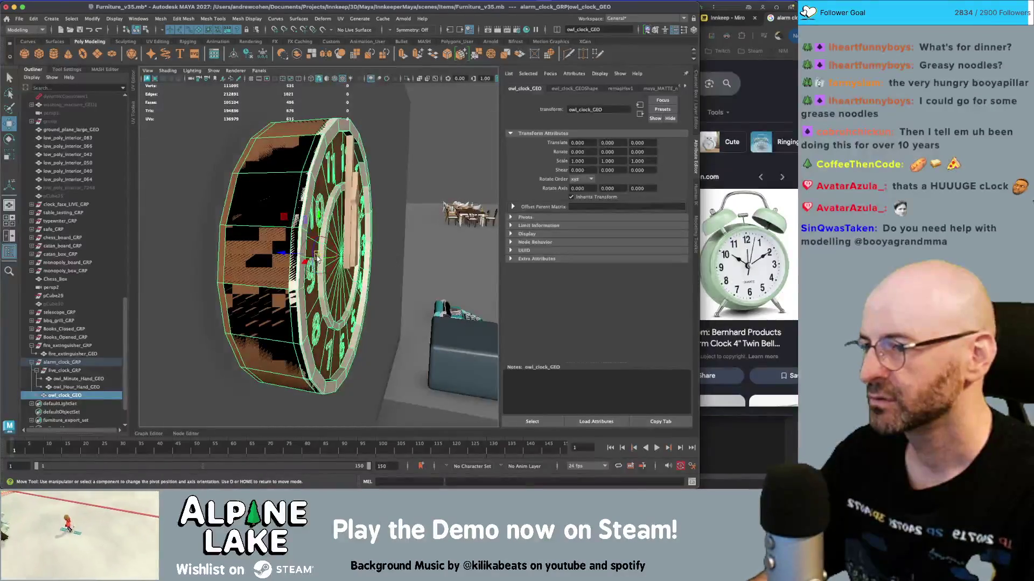
- Select live_clock_GRP with the clock body and move them down near the safe
click(54, 371)
click(37, 374)
ctrl+click(61, 379)
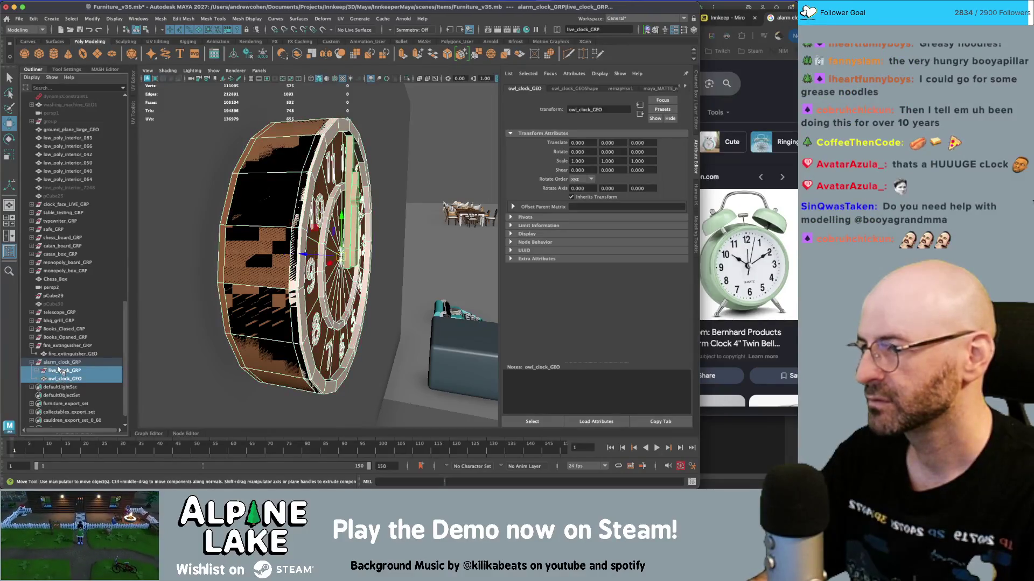
shift+click(59, 370)
scroll(259, 199, down, 8)
mouse_move(269, 192)
mouse_down()
mouse_move(311, 260)
mouse_move(300, 265)
mouse_move(366, 255)
mouse_move(323, 258)
mouse_move(276, 319)
mouse_move(290, 291)
mouse_move(231, 263)
mouse_move(334, 242)
mouse_move(323, 246)
mouse_up()
key(f)
- Parent owl_clock_GEO into live_clock_GRP and scale the group down to 0.471
key(r)
key(f)
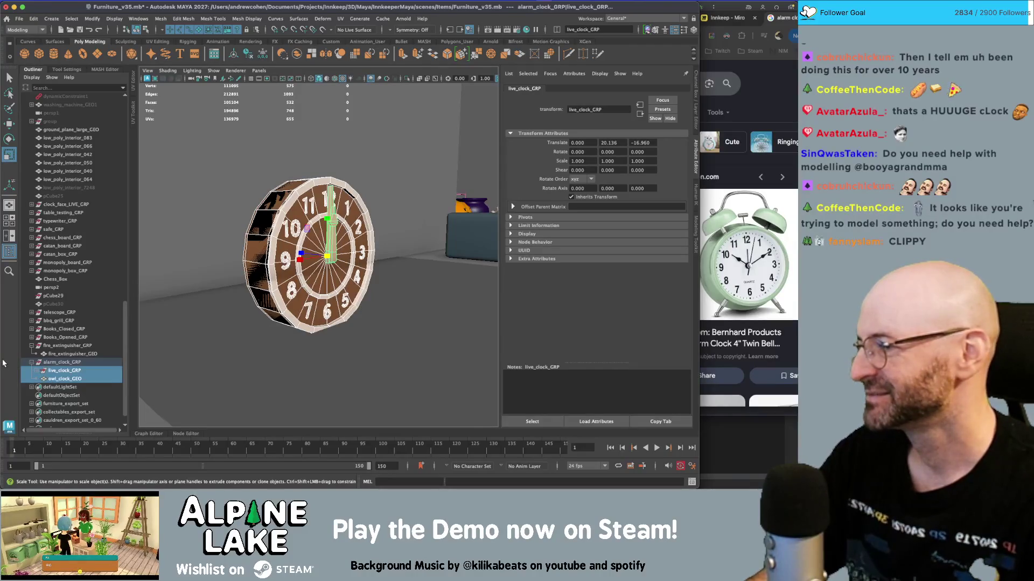
scroll(264, 258, down, 10)
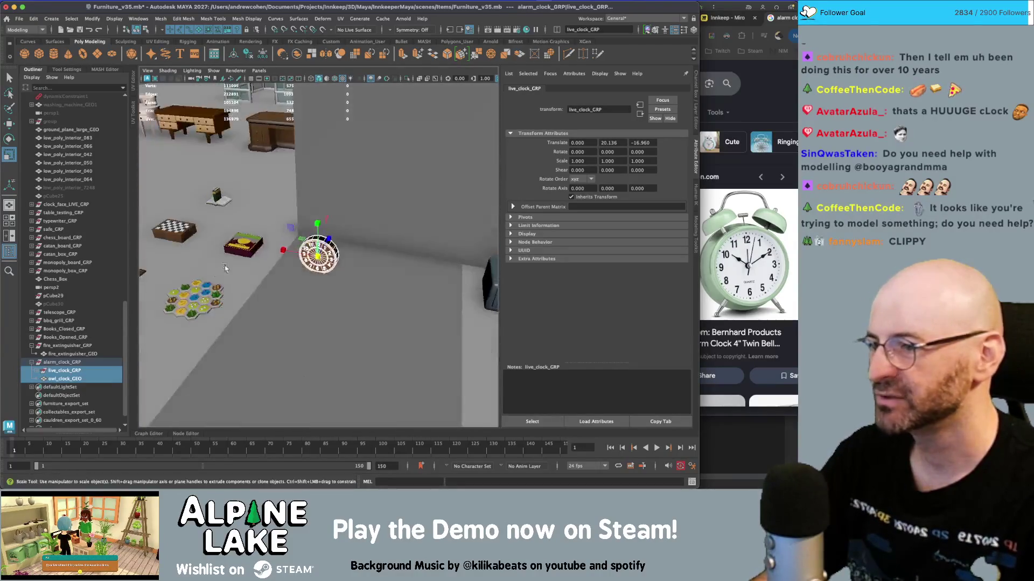
scroll(264, 258, up, 10)
alt+drag(265, 258, 162, 287)
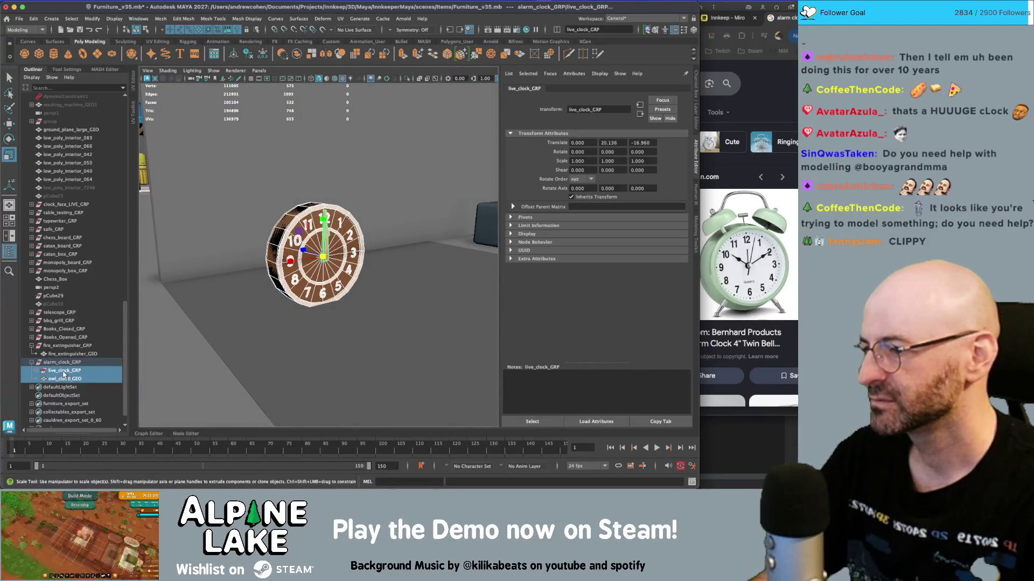
key(p)
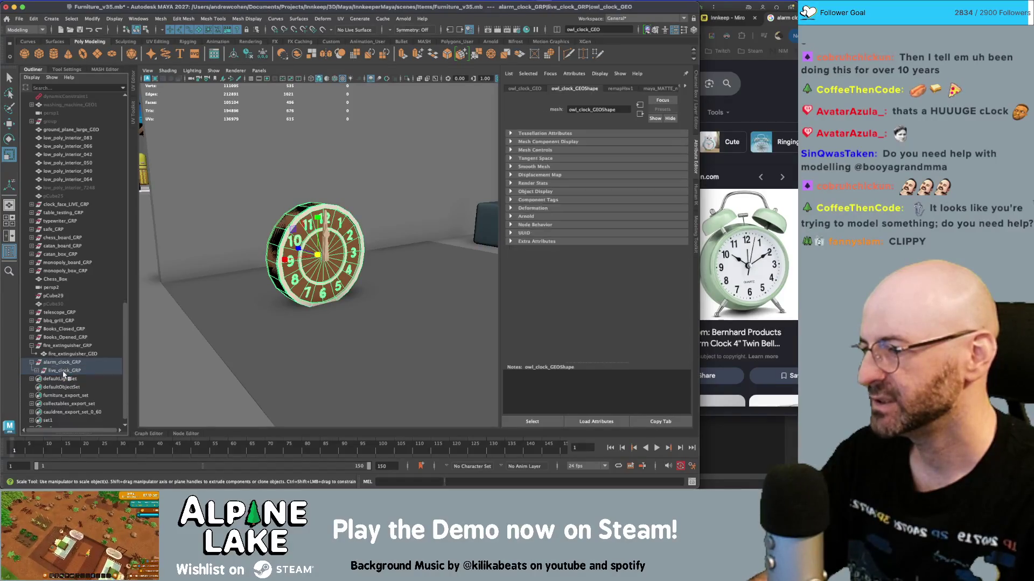
mouse_move(326, 259)
mouse_down()
mouse_move(285, 283)
mouse_move(330, 230)
mouse_move(321, 276)
mouse_move(321, 237)
mouse_move(332, 232)
mouse_up()
key(w)
key(r)
key(f)
key(w)
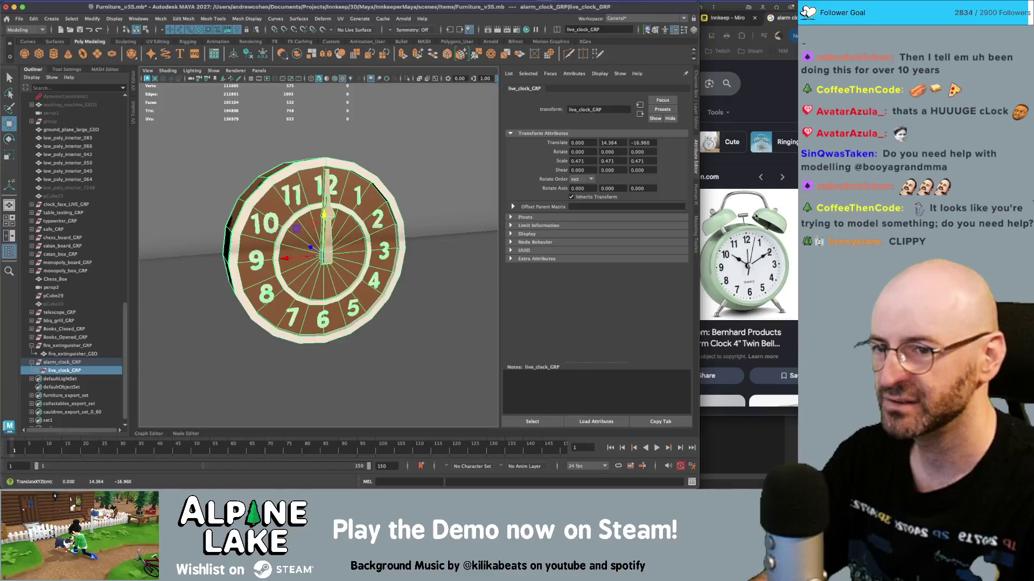
- Move the clock body out to alarm_clock_GRP and freeze its transforms to bake the scale
click(37, 371)
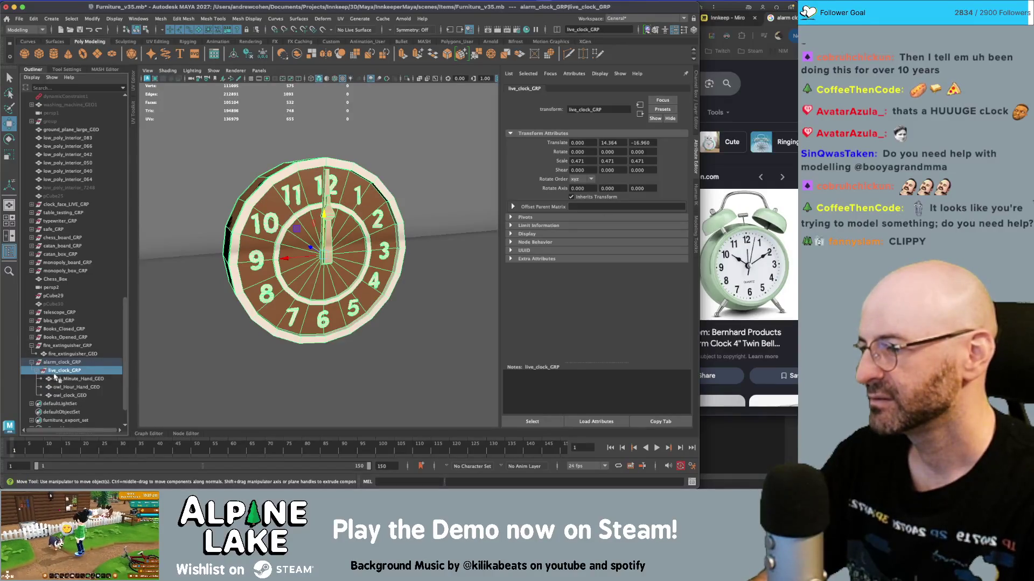
drag(69, 395, 63, 369)
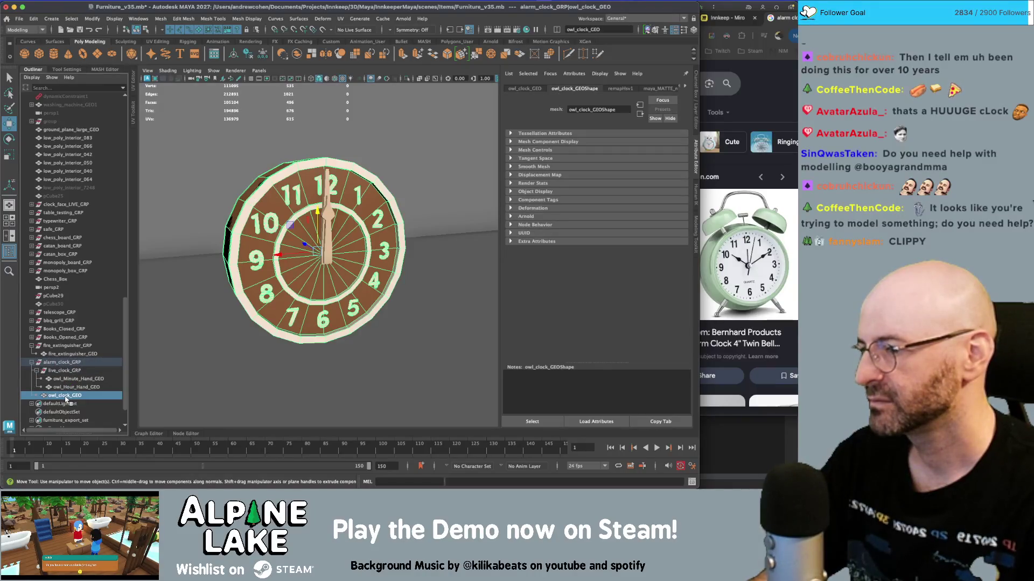
key(ctrl+shift+f)
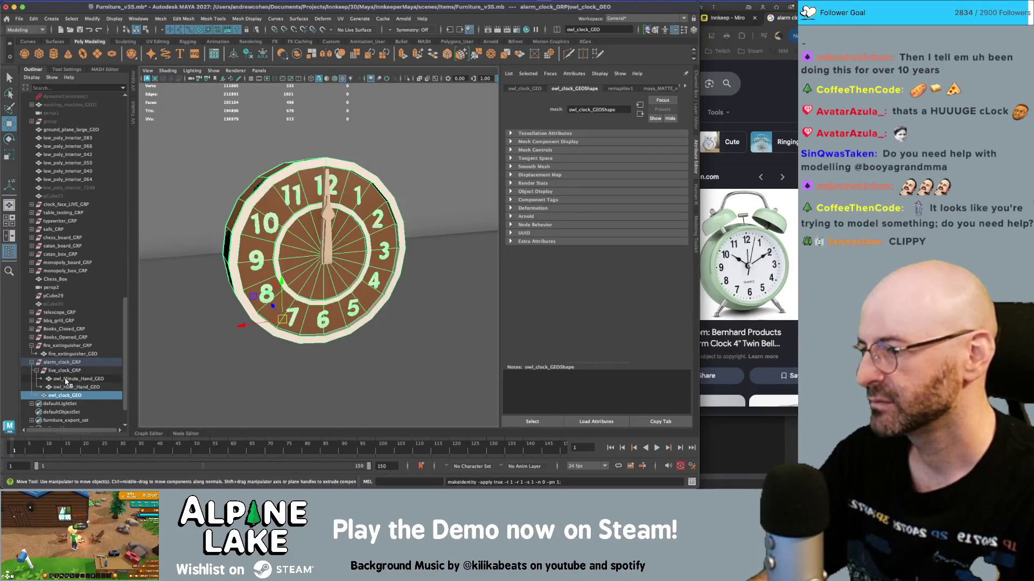
- Move the minute and hour hands out of live_clock_GRP, then back inside it
click(66, 371)
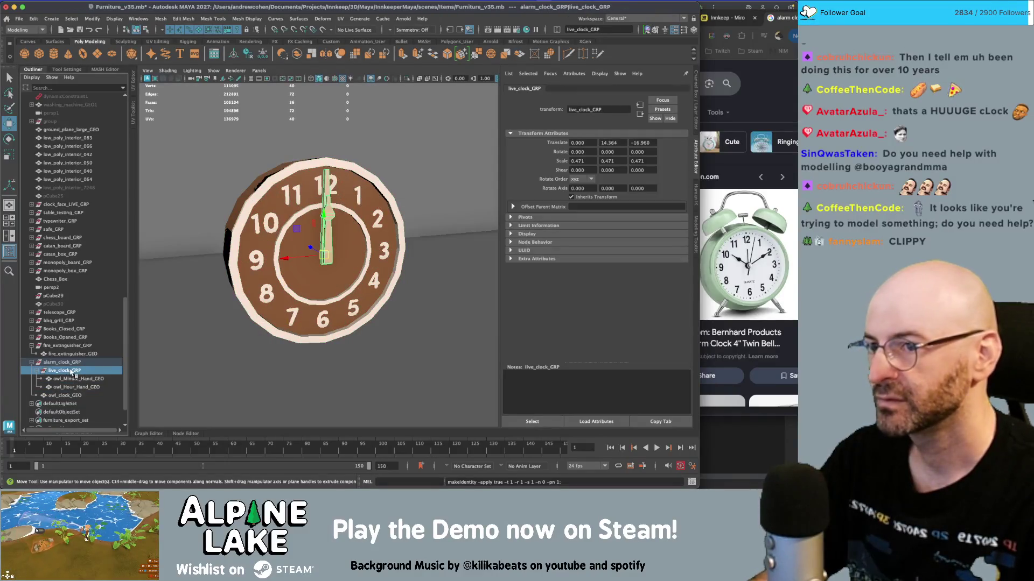
click(76, 379)
shift+click(76, 387)
drag(75, 384, 75, 370)
click(69, 387)
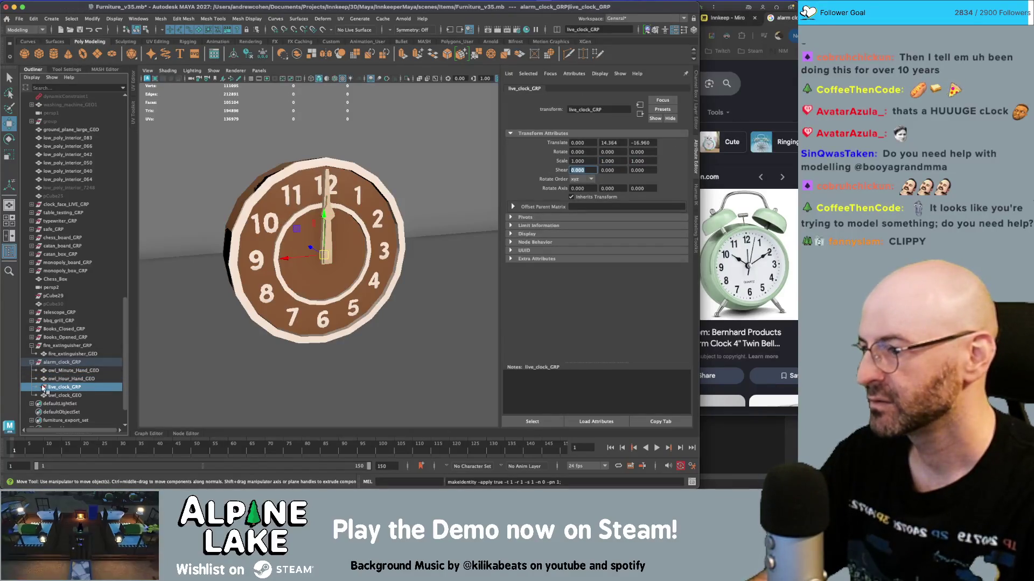
click(72, 379)
shift+click(72, 370)
drag(72, 371, 60, 389)
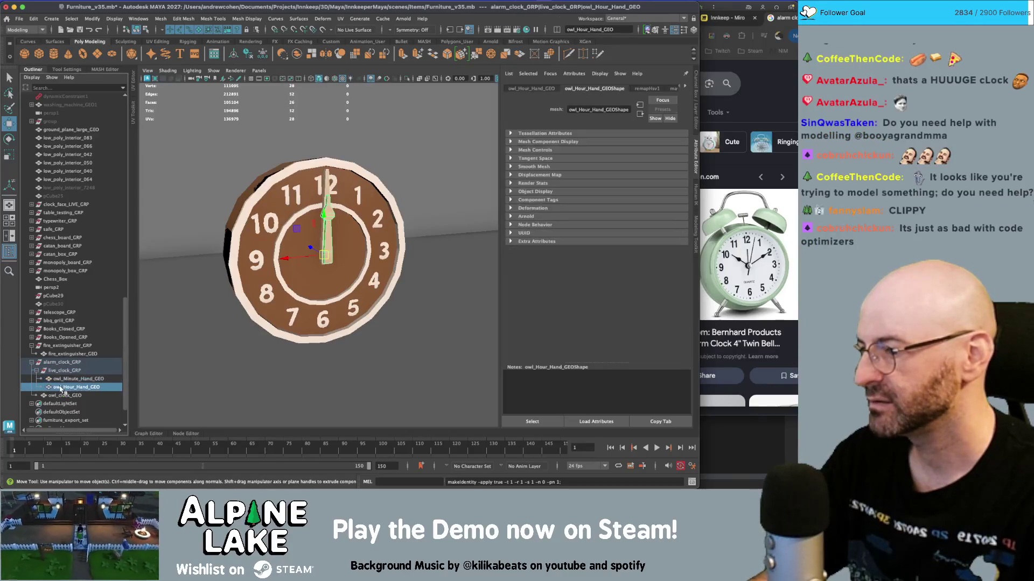
- Rename the hands Minute_Hand_GEO and Hour_Hand_GEO and the body alarm_clock_GEO
ctrl+click(73, 379)
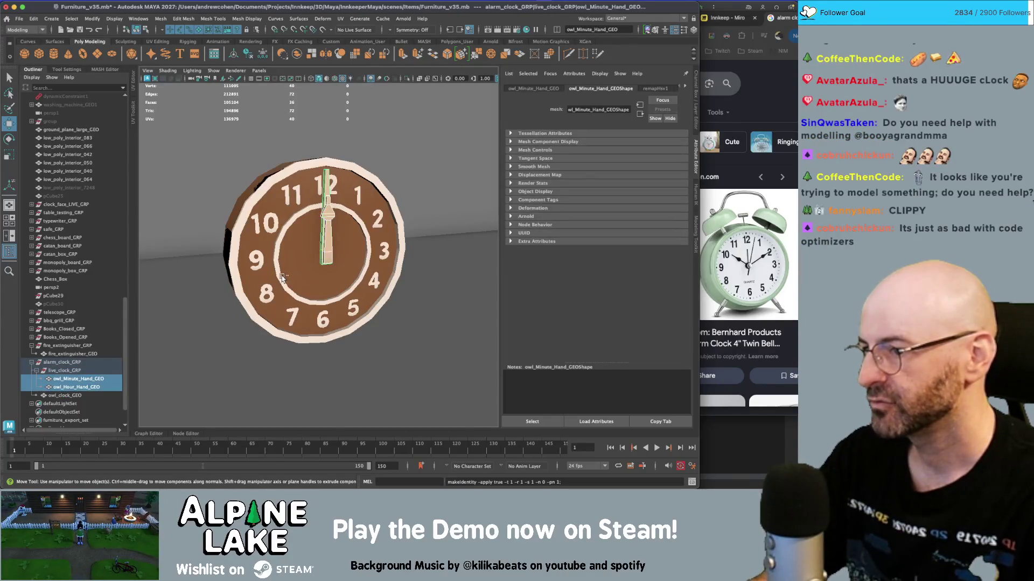
double_click(70, 379)
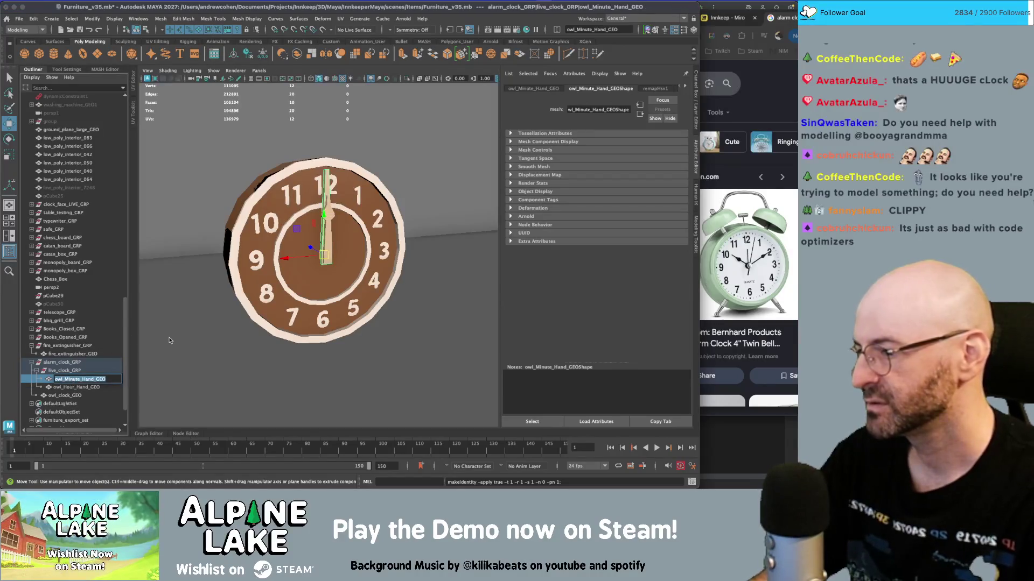
key(Return)
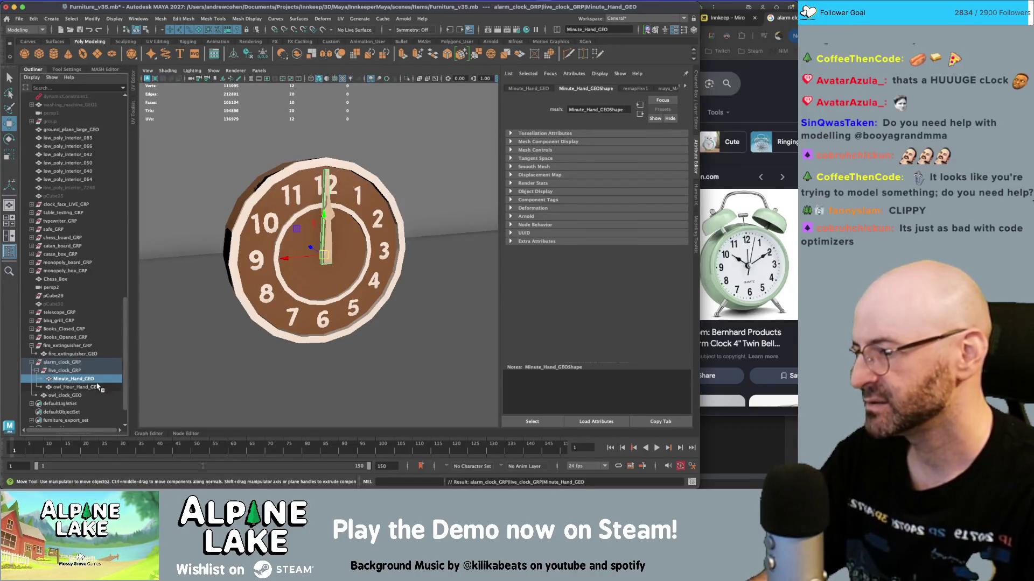
click(81, 387)
double_click(81, 387)
key(Return)
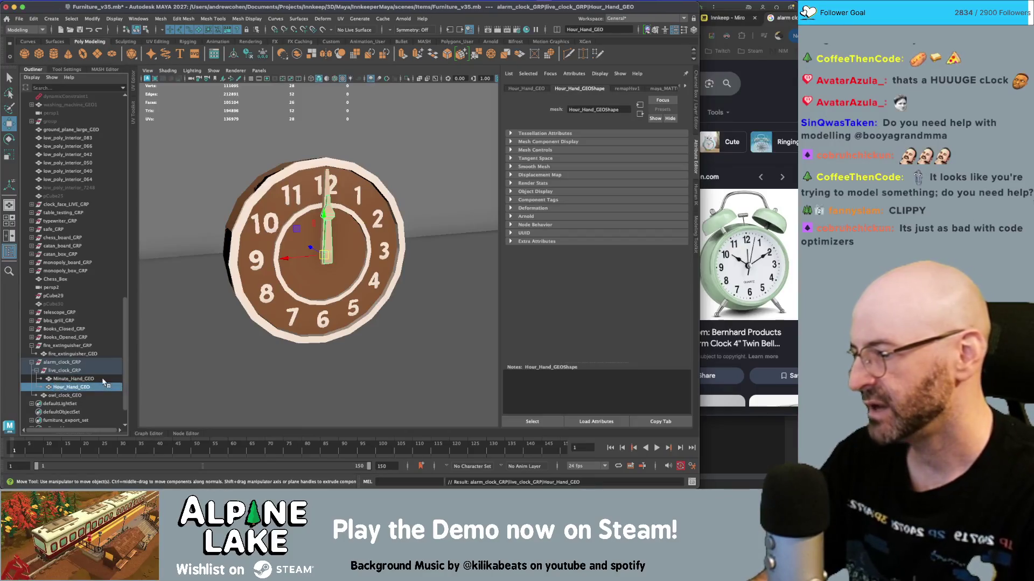
double_click(81, 395)
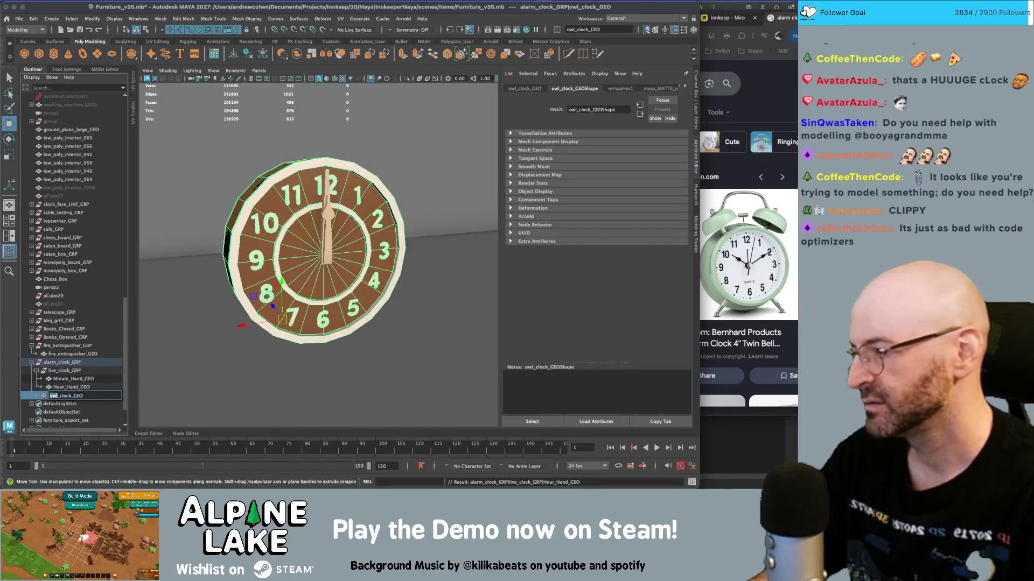
text(alarm)
key(Return)
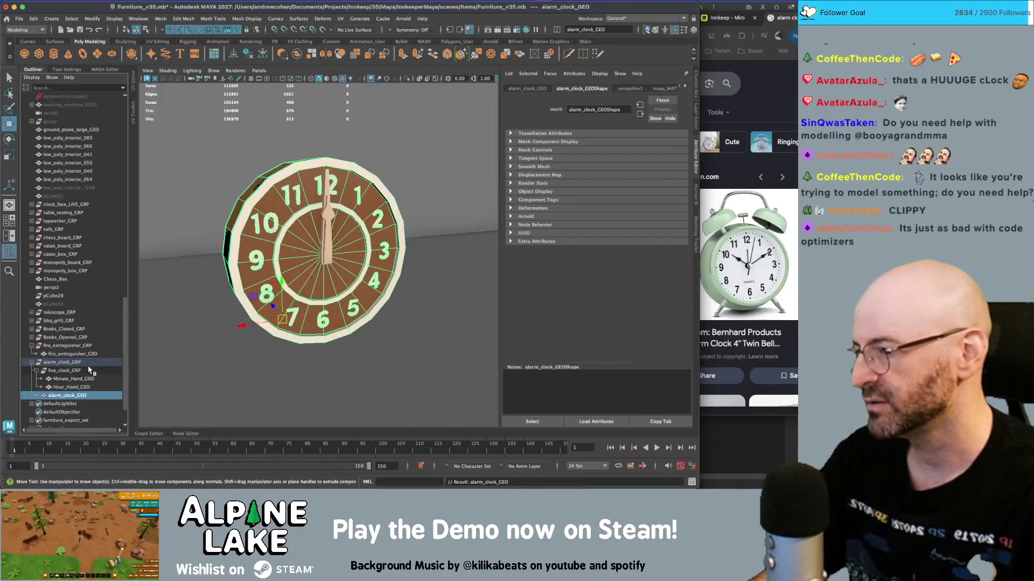
mouse_move(310, 186)
alt+mouse_down()
mouse_move(325, 191)
mouse_move(287, 174)
alt+mouse_up()
key(q)
- Delete the loop of front faces on the clock body
right_click(288, 162)
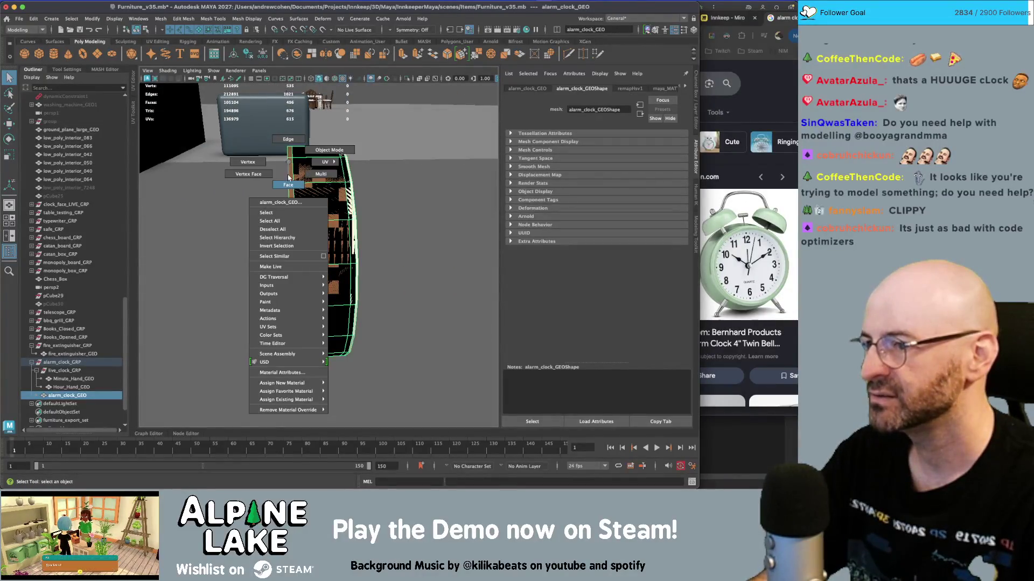
click(288, 184)
drag(289, 183, 345, 215)
key(r)
middle_drag(345, 215, 350, 213)
key(ctrl+z)
mouse_move(345, 218)
alt+mouse_down()
mouse_move(302, 226)
mouse_move(280, 215)
mouse_move(428, 223)
mouse_move(439, 204)
mouse_move(499, 189)
mouse_move(355, 188)
mouse_move(346, 230)
alt+mouse_up()
key(q)
double_click(280, 211)
key(Delete)
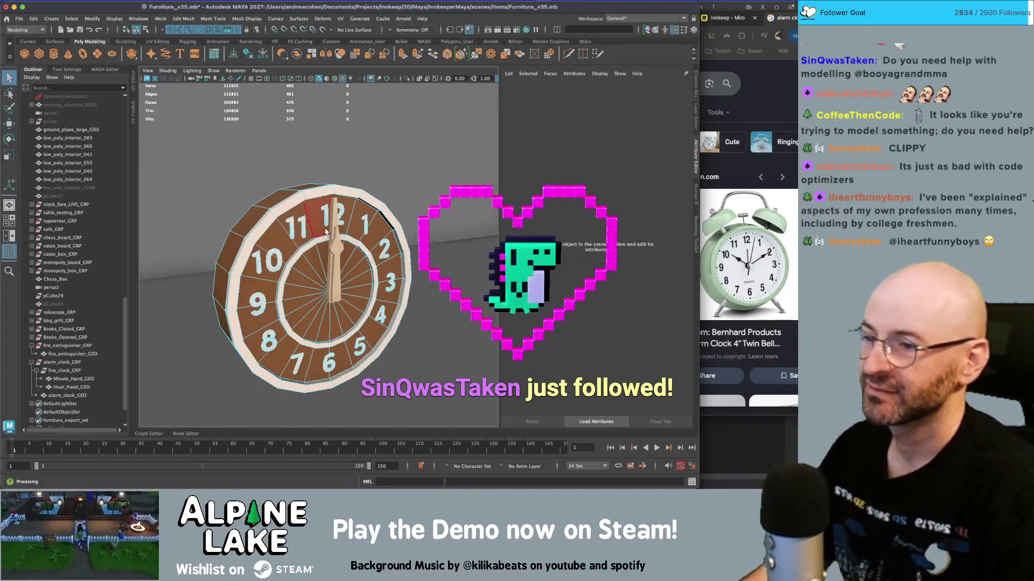
- Merge the open rim's edge loop to a single centre vertex, capping the face
mouse_move(277, 230)
alt+mouse_down()
mouse_move(389, 221)
mouse_move(399, 207)
alt+mouse_up()
right_drag(401, 201, 401, 188)
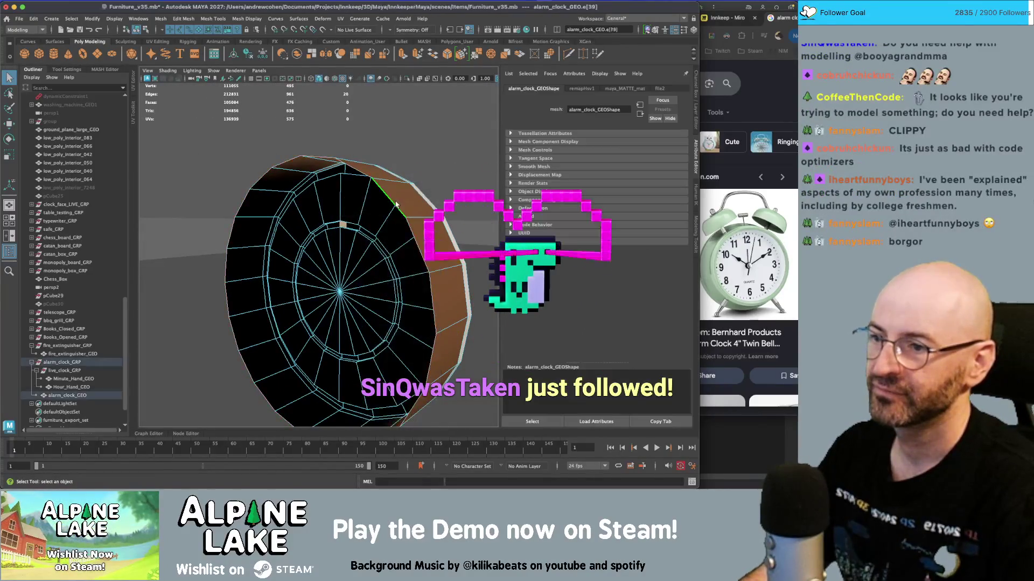
double_click(274, 321)
key(r)
key(ctrl+alt+m)
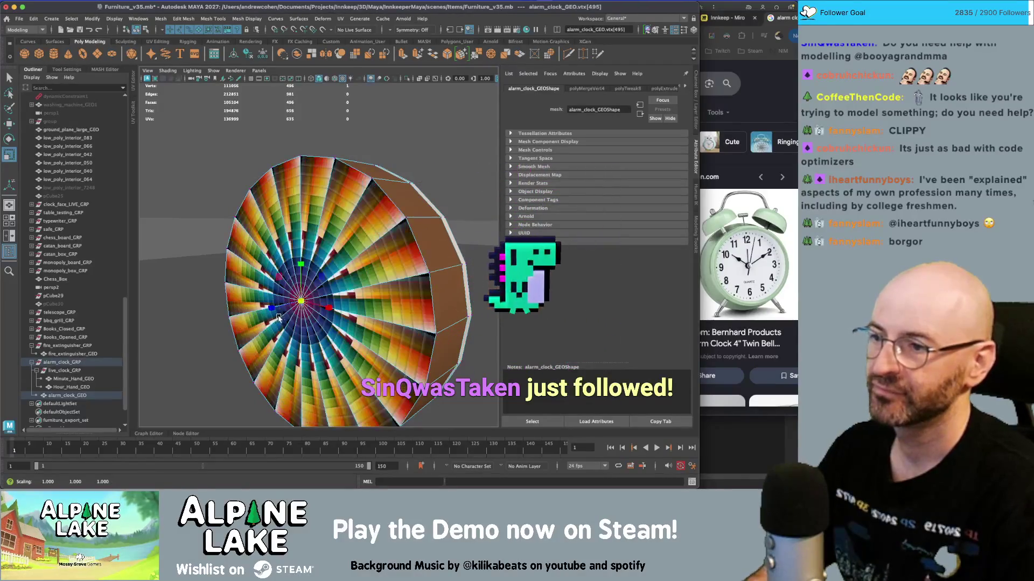
alt+right_drag(274, 321, 301, 302)
alt+drag(301, 301, 357, 277)
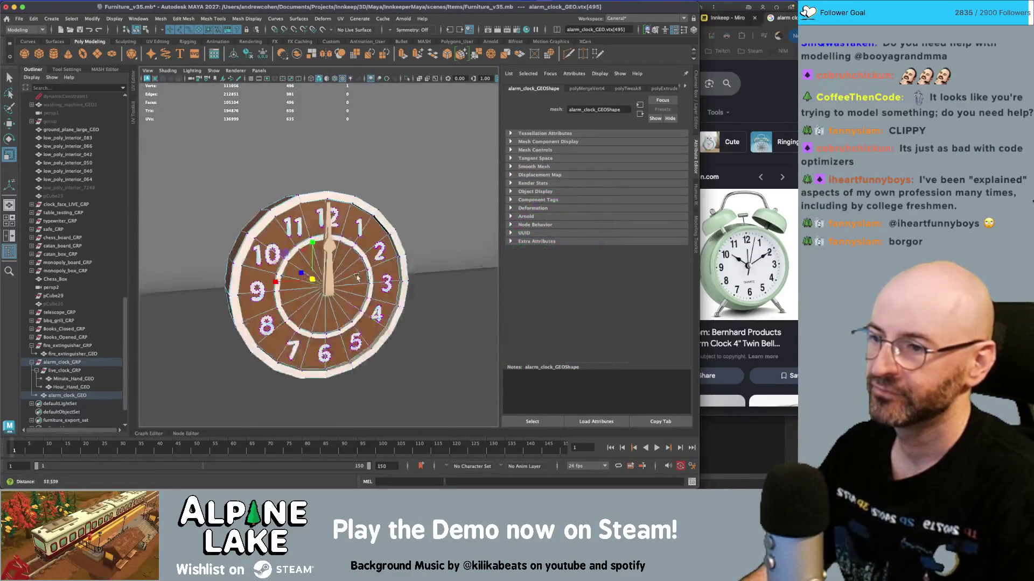
alt+right_drag(357, 277, 364, 274)
mouse_move(364, 274)
alt+mouse_down()
mouse_move(387, 269)
mouse_move(364, 266)
mouse_move(321, 229)
alt+mouse_up()
alt+right_drag(320, 229, 305, 215)
alt+drag(305, 215, 339, 207)
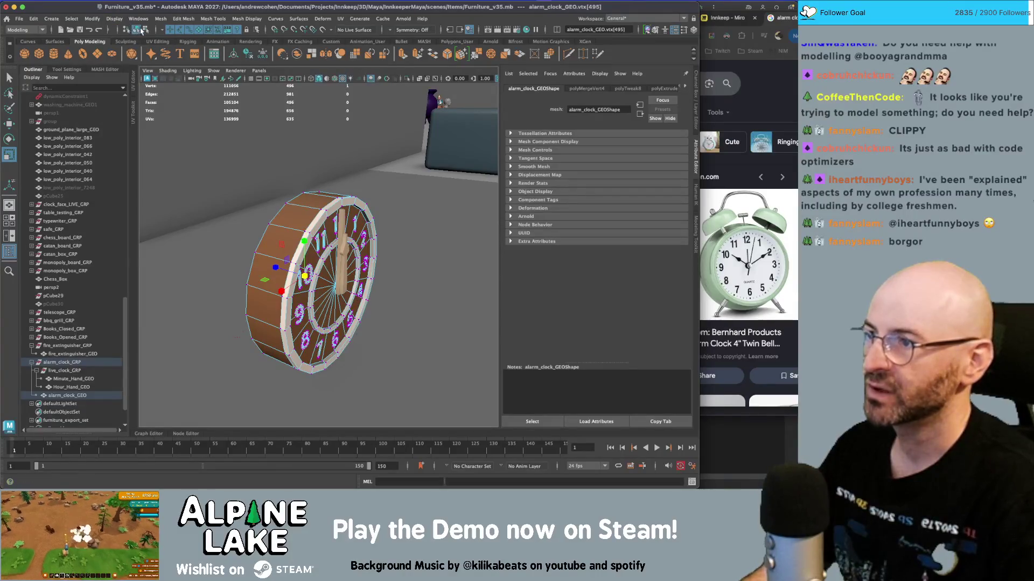
- In wireframe, push the clock body forward along Z
click(142, 31)
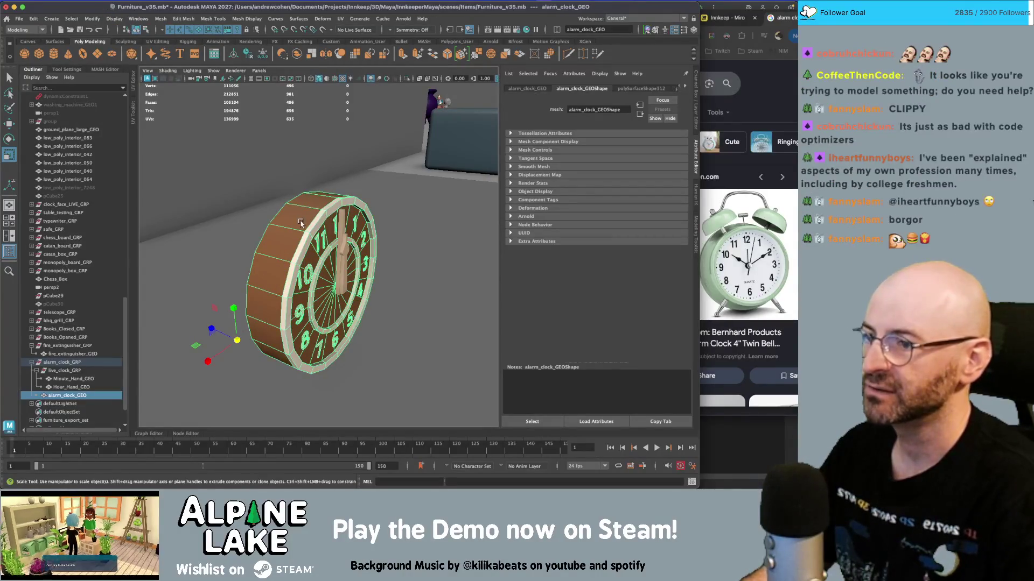
key(w)
mouse_move(301, 223)
alt+mouse_down()
mouse_move(312, 237)
mouse_move(344, 231)
alt+mouse_up()
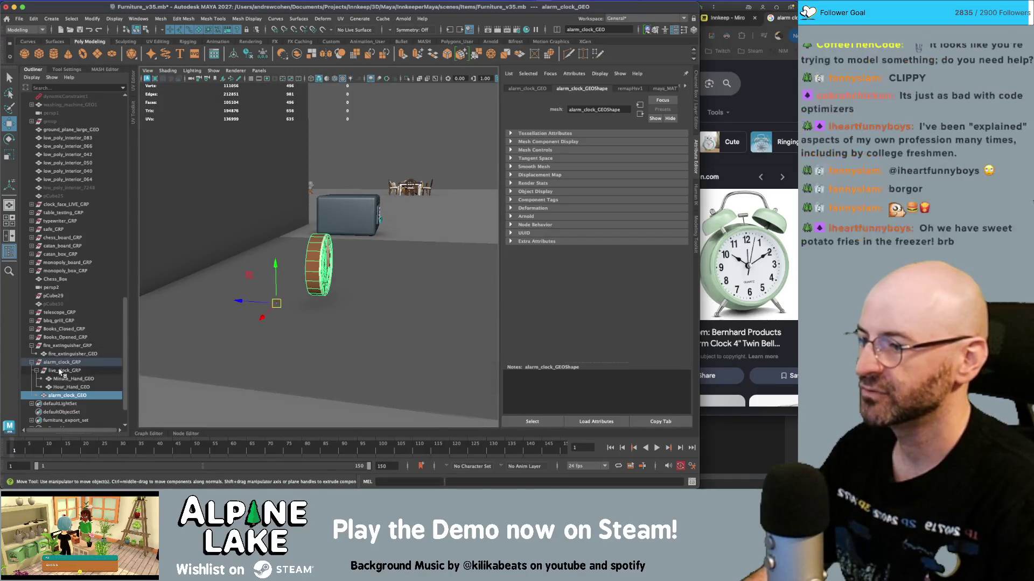
click(37, 371)
click(62, 370)
ctrl+click(68, 379)
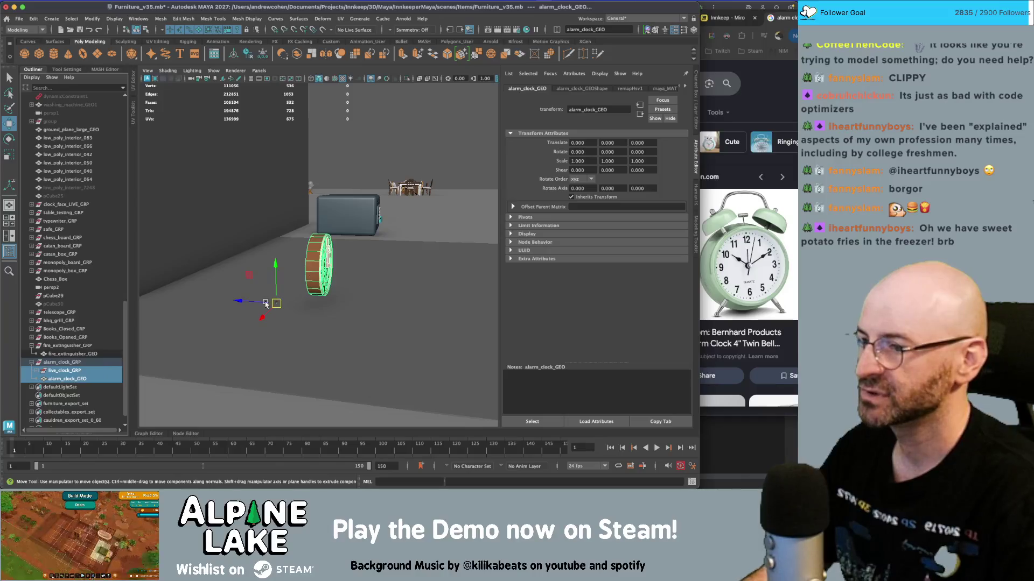
key(4)
mouse_move(262, 305)
mouse_down()
mouse_move(218, 307)
mouse_move(296, 309)
mouse_up()
key(Down)
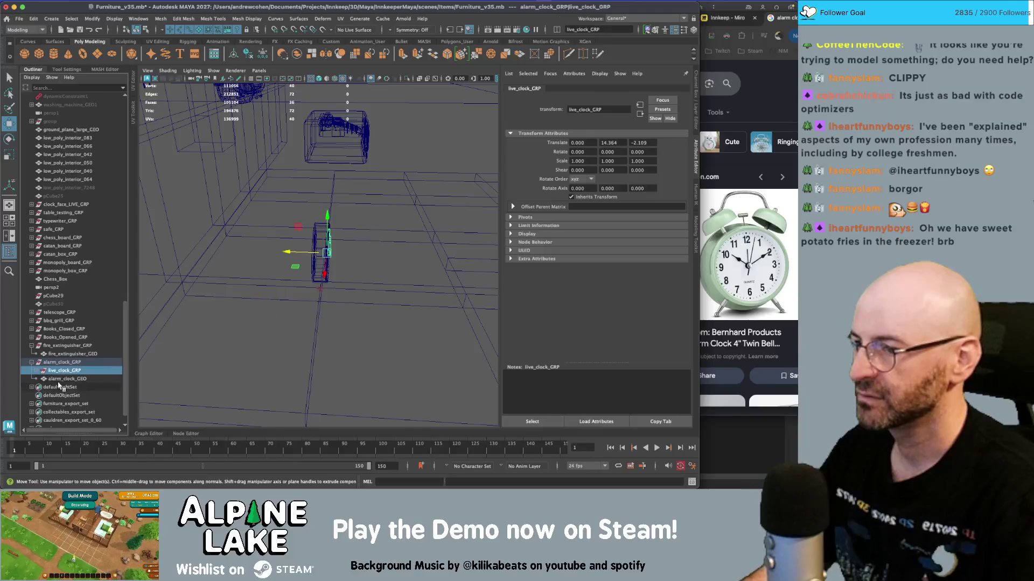
key(Up)
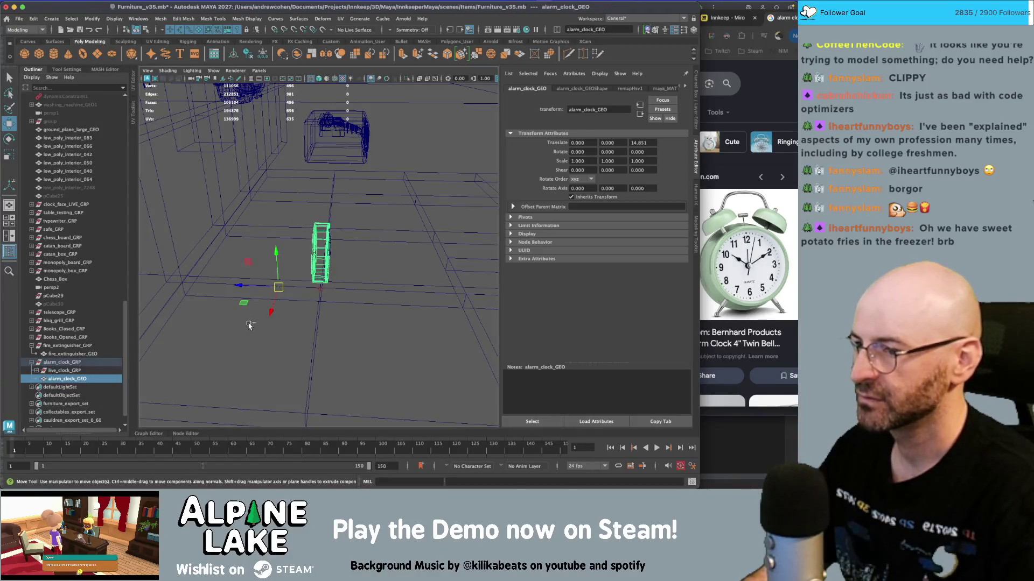
key(f)
alt+drag(301, 273, 61, 291)
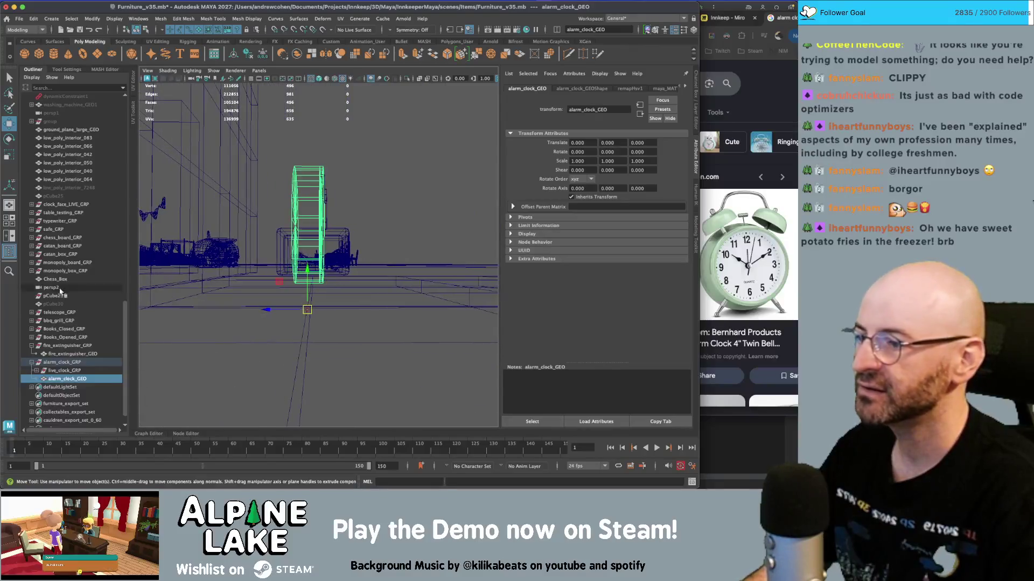
- Lower the clock body and live_clock_GRP together to Y 11.447, then return to shaded display
ctrl+click(56, 371)
drag(307, 268, 301, 277)
click(53, 379)
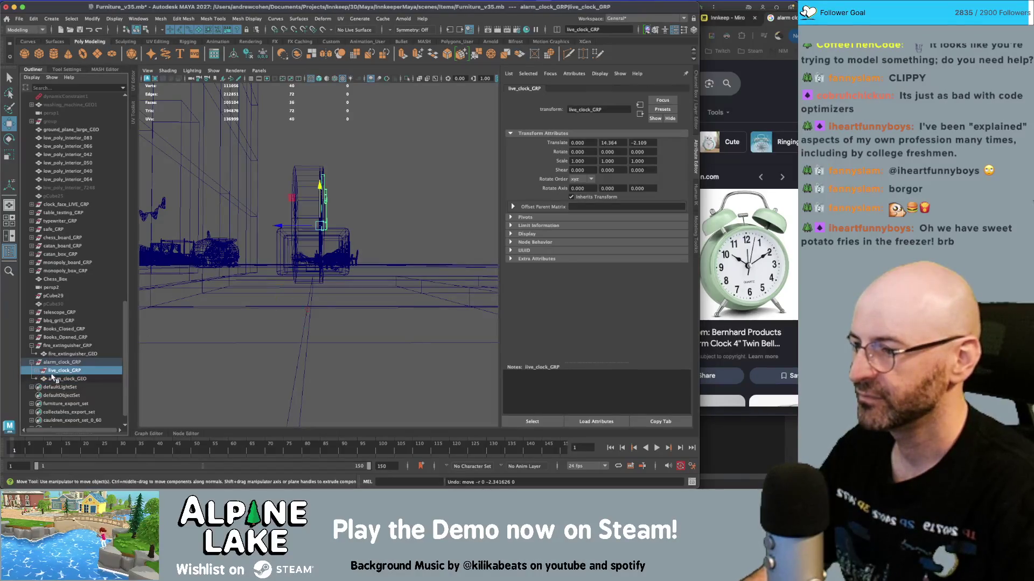
ctrl+click(56, 372)
mouse_move(326, 207)
alt+mouse_down()
mouse_move(350, 210)
mouse_move(326, 214)
alt+mouse_up()
mouse_move(326, 214)
alt+mouse_down()
mouse_move(355, 209)
mouse_move(323, 202)
mouse_move(291, 215)
alt+mouse_up()
key(5)
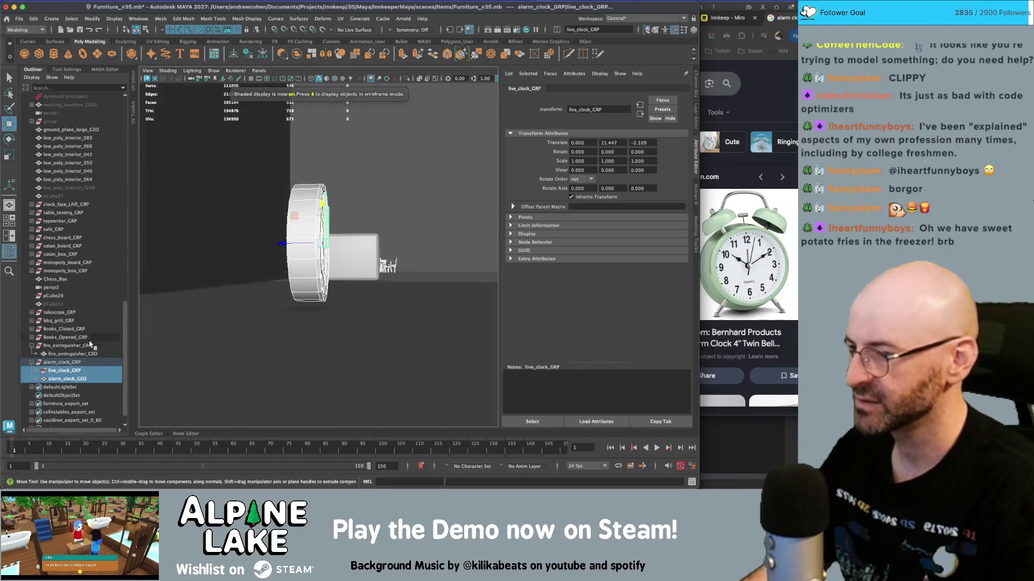
click(64, 379)
mouse_move(388, 272)
alt+mouse_down()
mouse_move(398, 242)
mouse_move(381, 209)
alt+mouse_up()
key(f)
scroll(398, 243, down, 3)
key(q)
scroll(398, 240, up, 3)
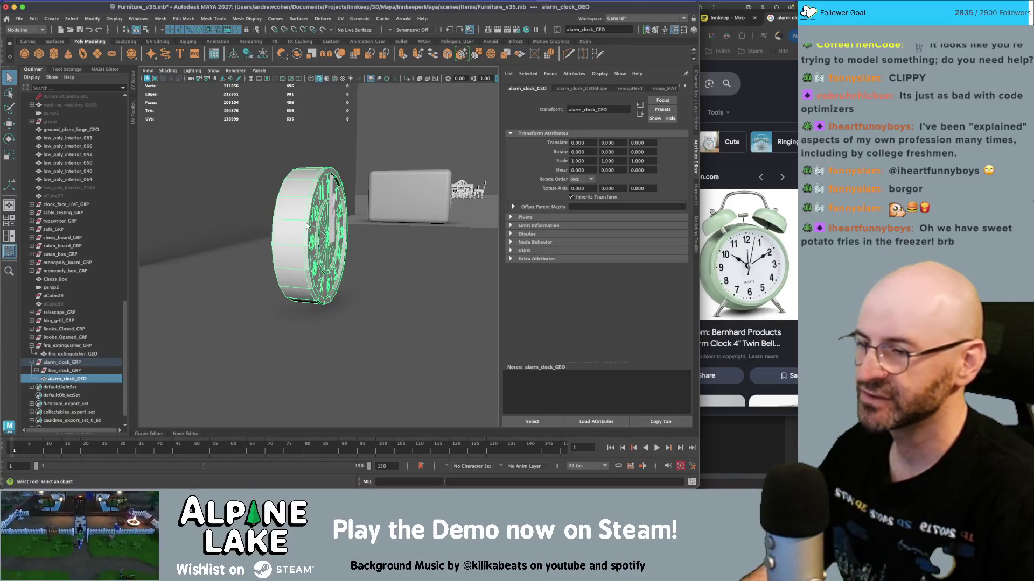
- Turn on textured display and orbit around the clock to inspect its face and rim
alt+drag(305, 225, 349, 203)
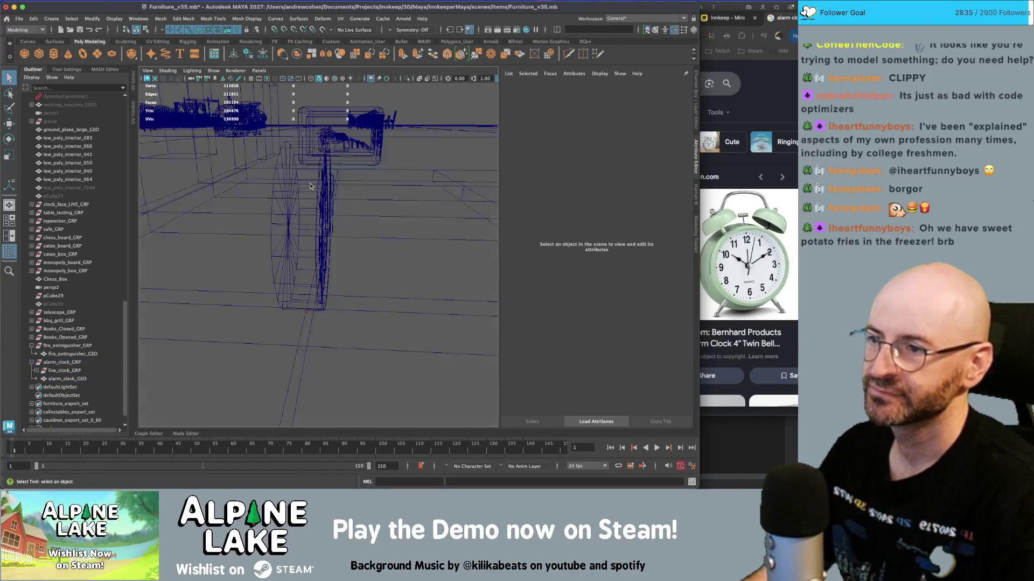
key(6)
key(z)
key(z)
key(z)
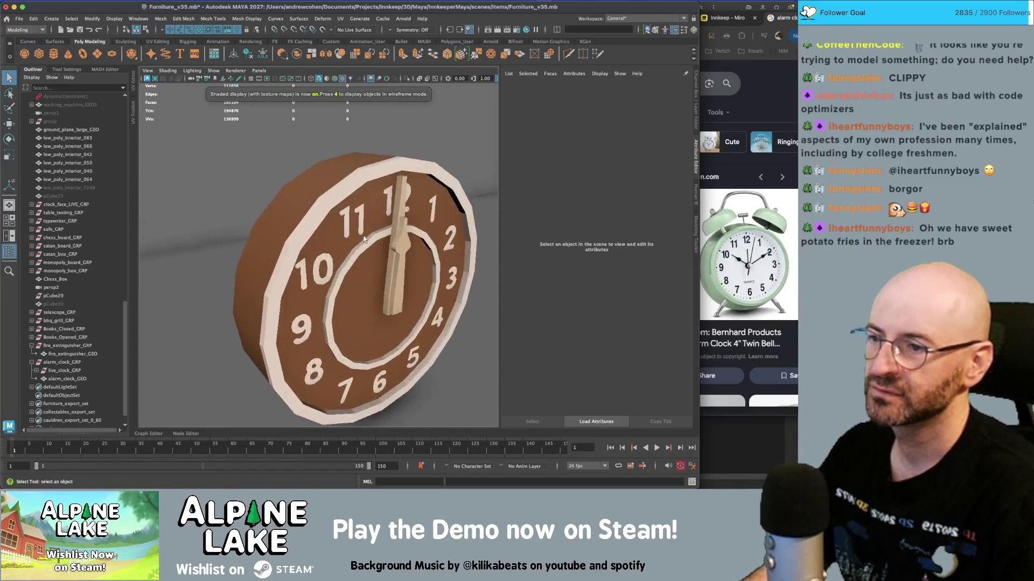
key(z)
key(z)
key(z)
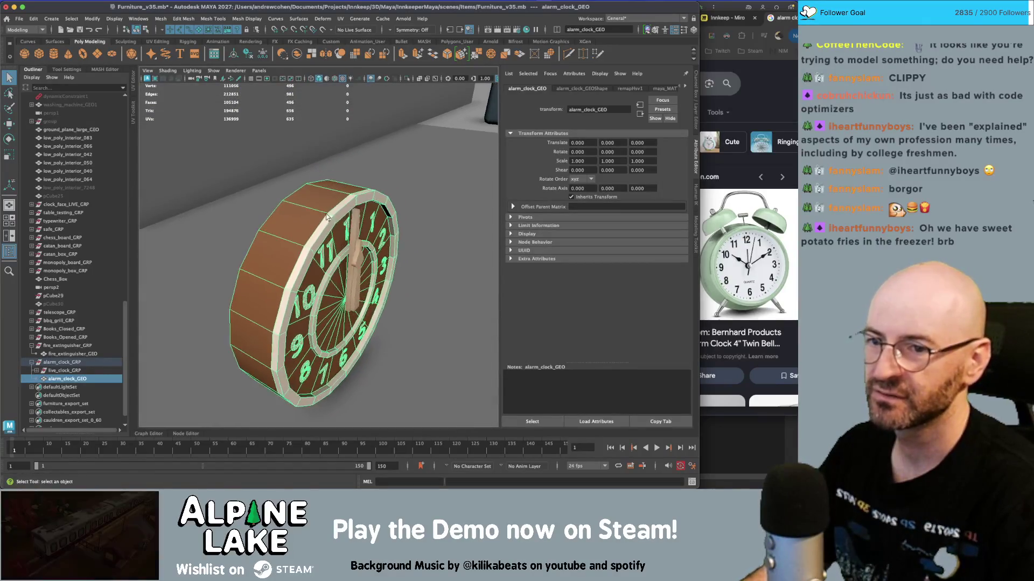
key(z)
key(z)
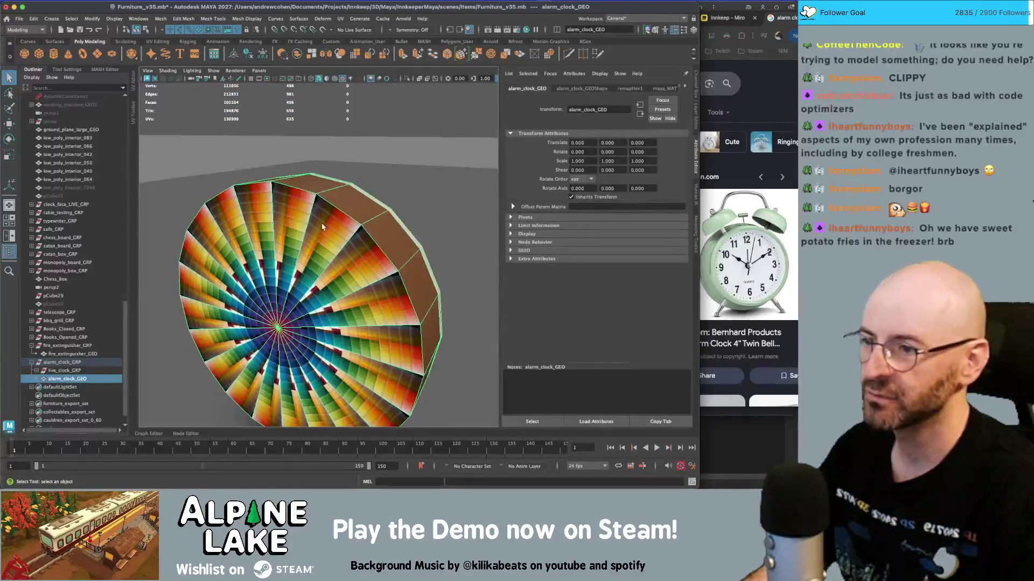
alt+drag(393, 220, 338, 246)
key(z)
key(z)
key(z)
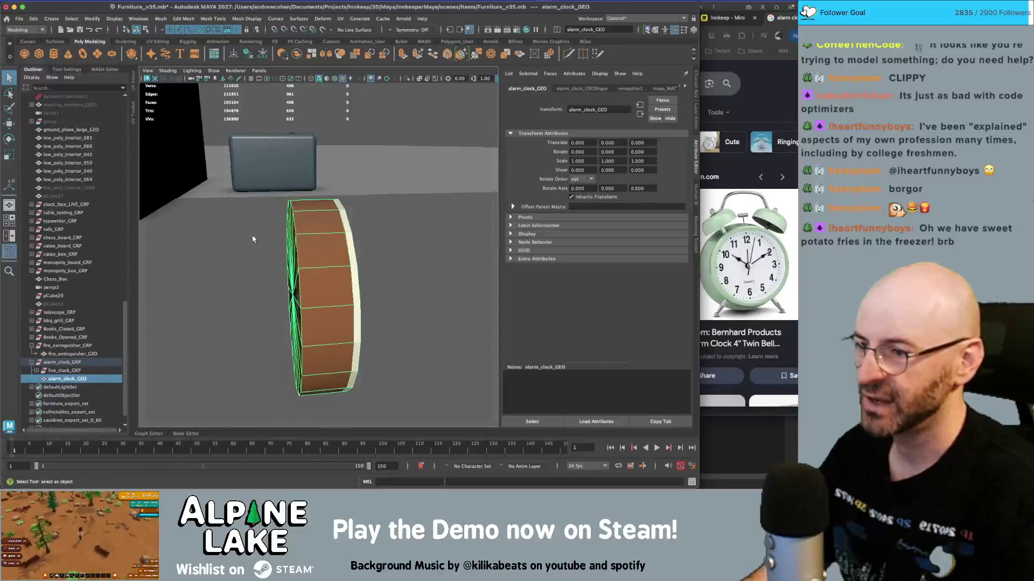
mouse_move(265, 249)
alt+mouse_down()
mouse_move(389, 241)
mouse_move(231, 253)
mouse_move(334, 241)
alt+mouse_up()
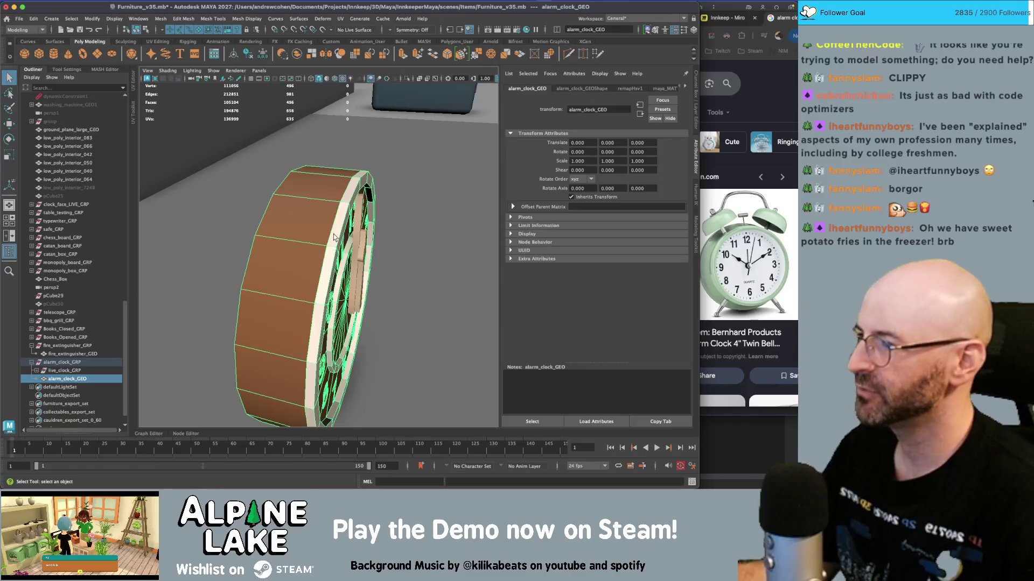
mouse_move(316, 226)
alt+mouse_down()
mouse_move(334, 216)
mouse_move(363, 224)
mouse_move(332, 205)
alt+mouse_up()
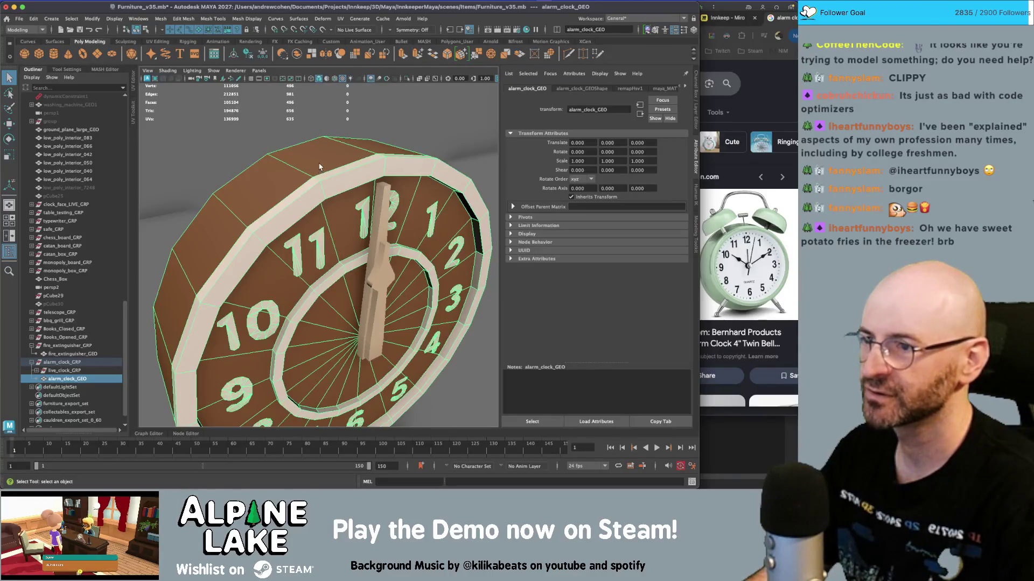
- Apply Mesh Display > Soften Edge to alarm_clock_GEO, then add a polygon sphere
click(201, 19)
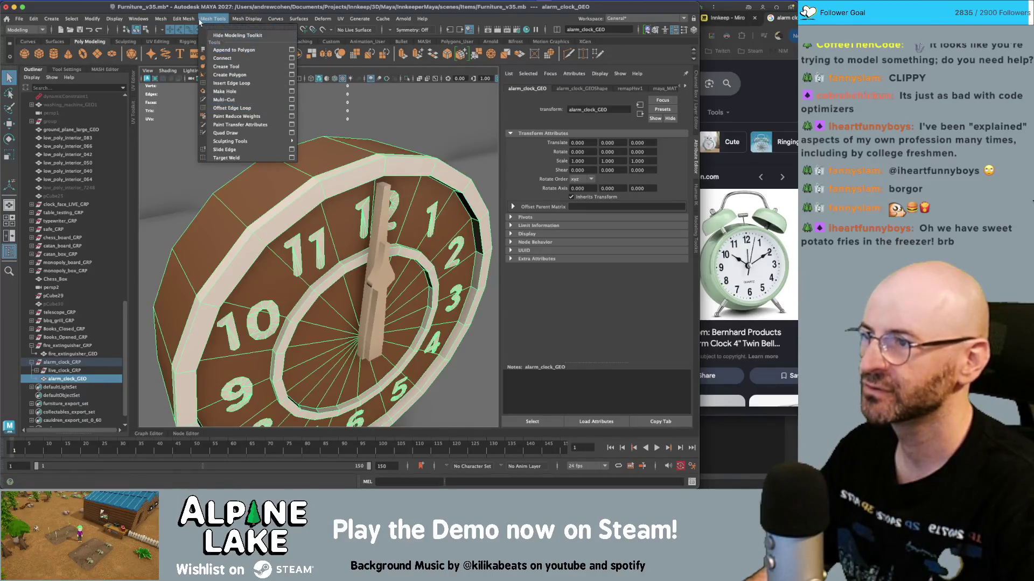
click(219, 20)
click(215, 19)
click(248, 19)
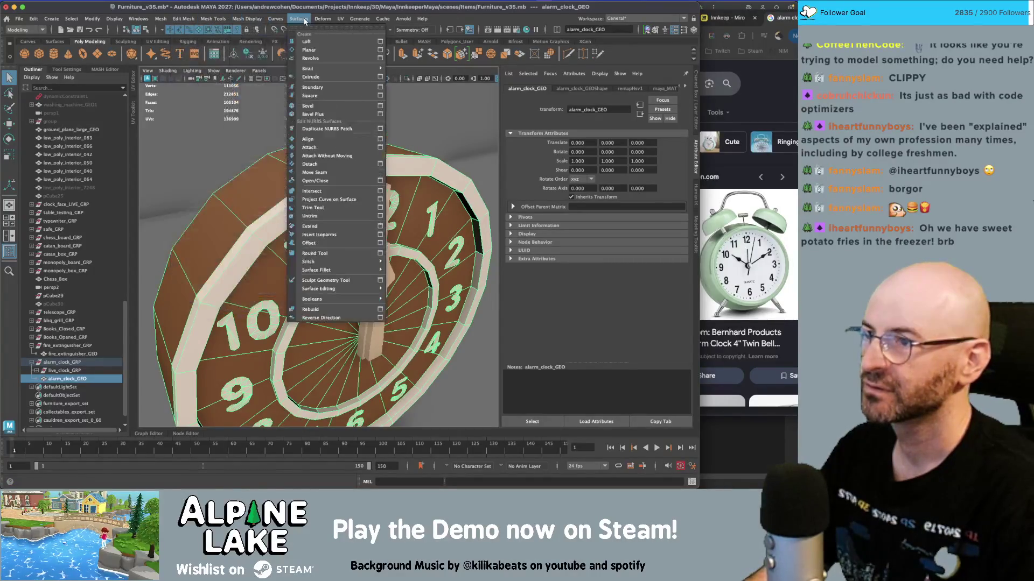
click(273, 94)
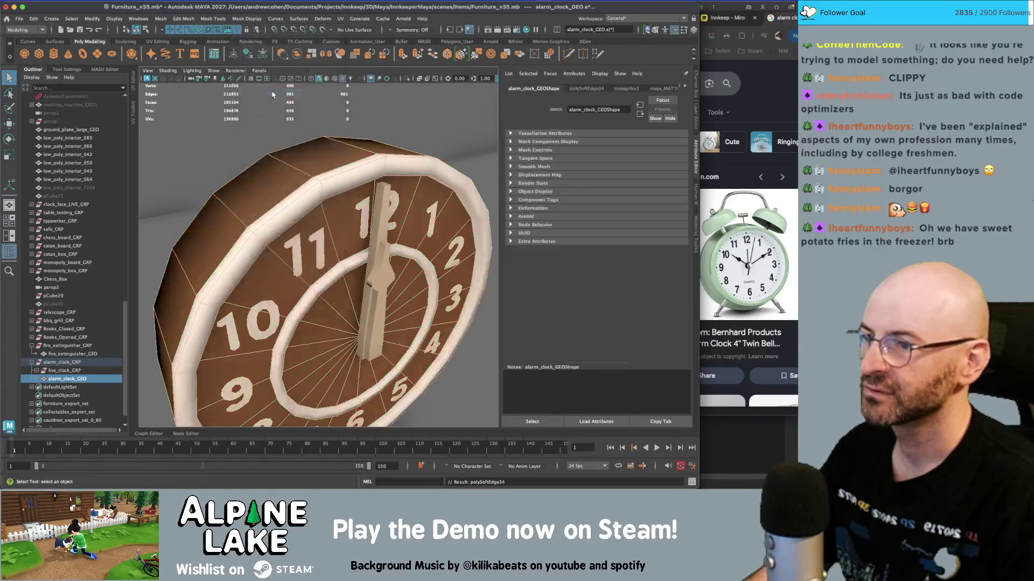
scroll(313, 202, down, 5)
mouse_move(311, 212)
alt+mouse_down()
mouse_move(348, 205)
mouse_move(291, 183)
alt+mouse_up()
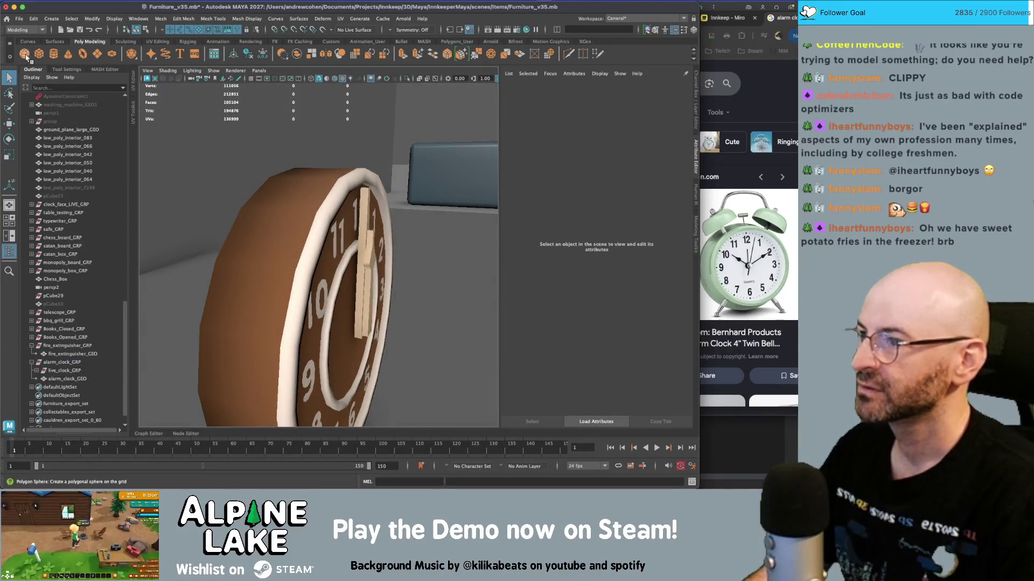
click(25, 53)
key(w)
key(f)
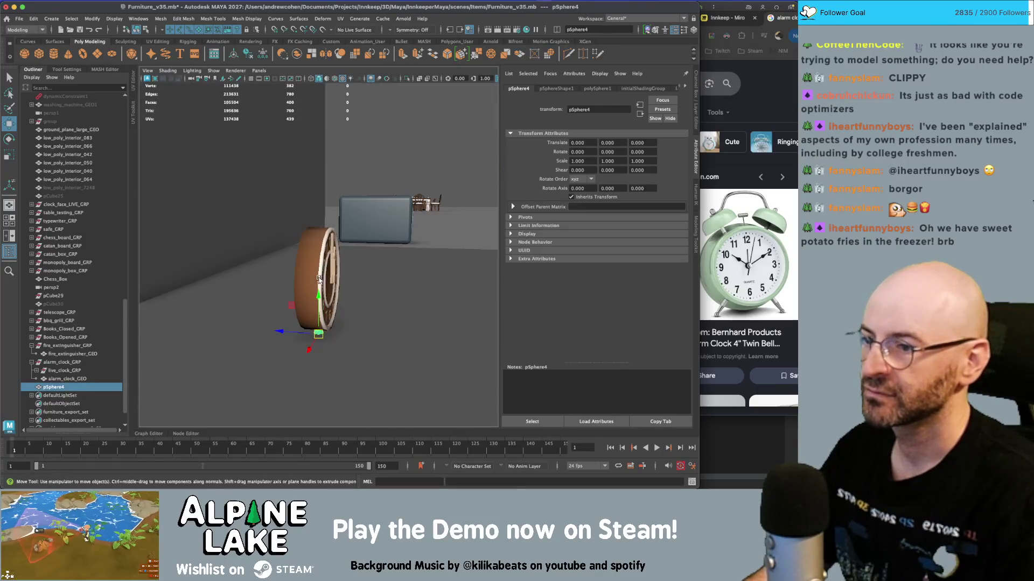
drag(292, 305, 286, 182)
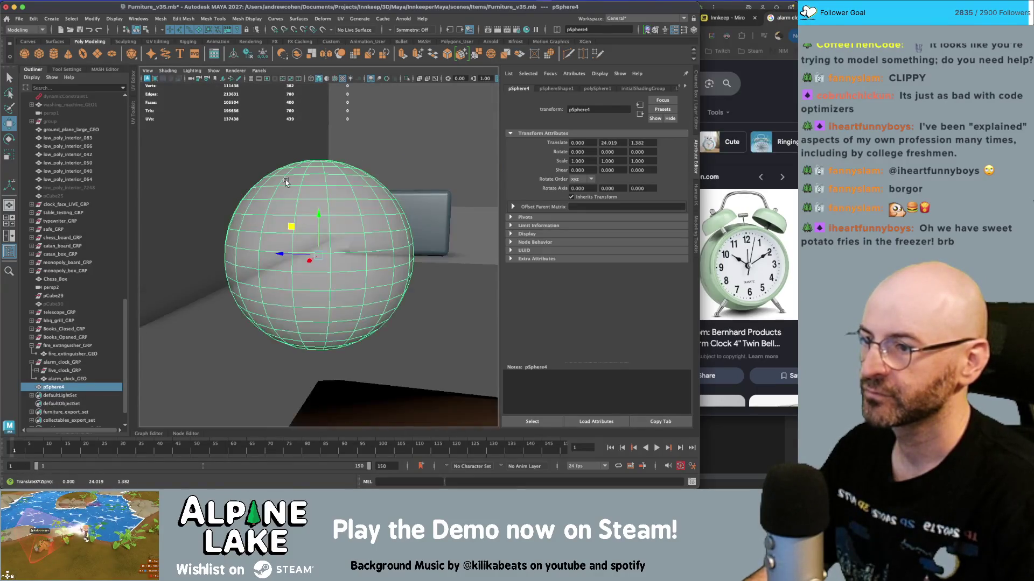
key(Delete)
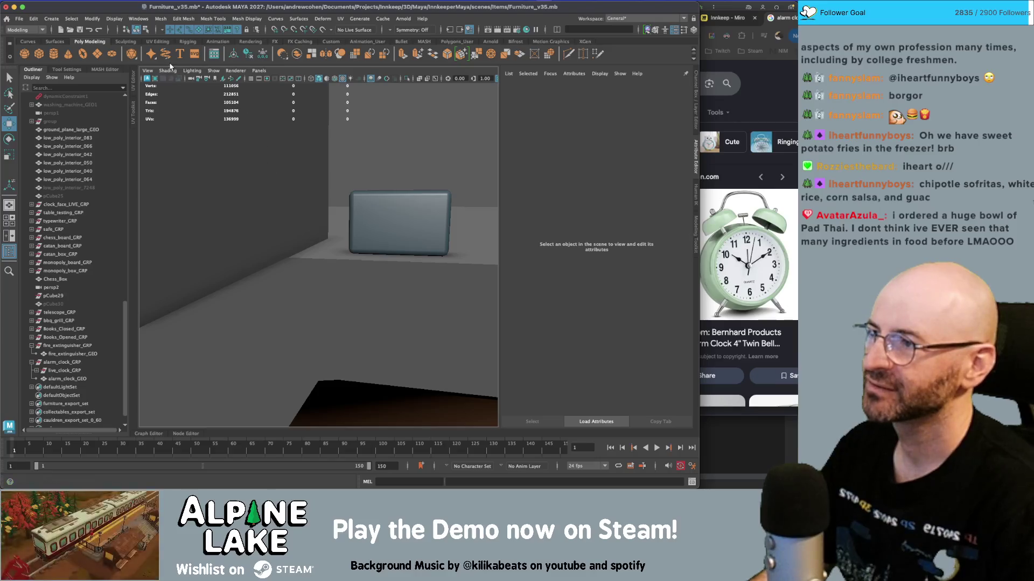
- Create a polygon cylinder and lift it above the top of the clock
click(59, 58)
key(f)
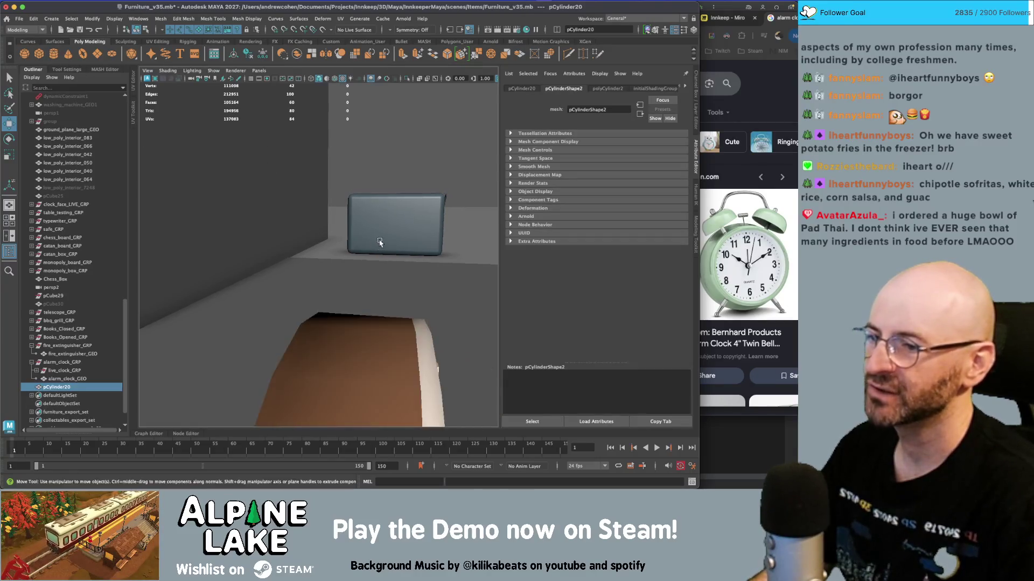
mouse_move(326, 398)
mouse_down()
mouse_move(305, 307)
mouse_move(318, 241)
mouse_move(306, 253)
mouse_up()
key(r)
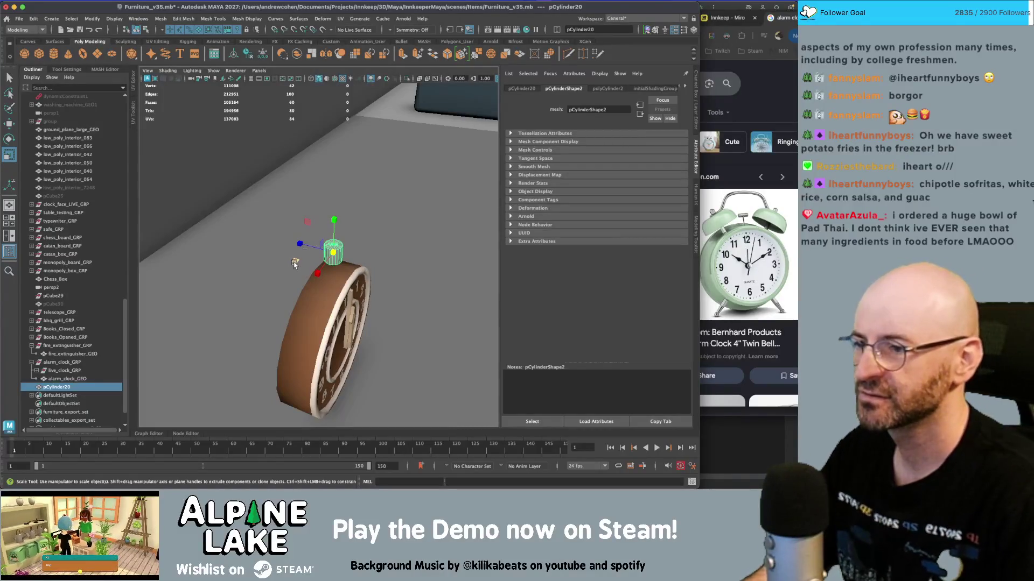
key(f)
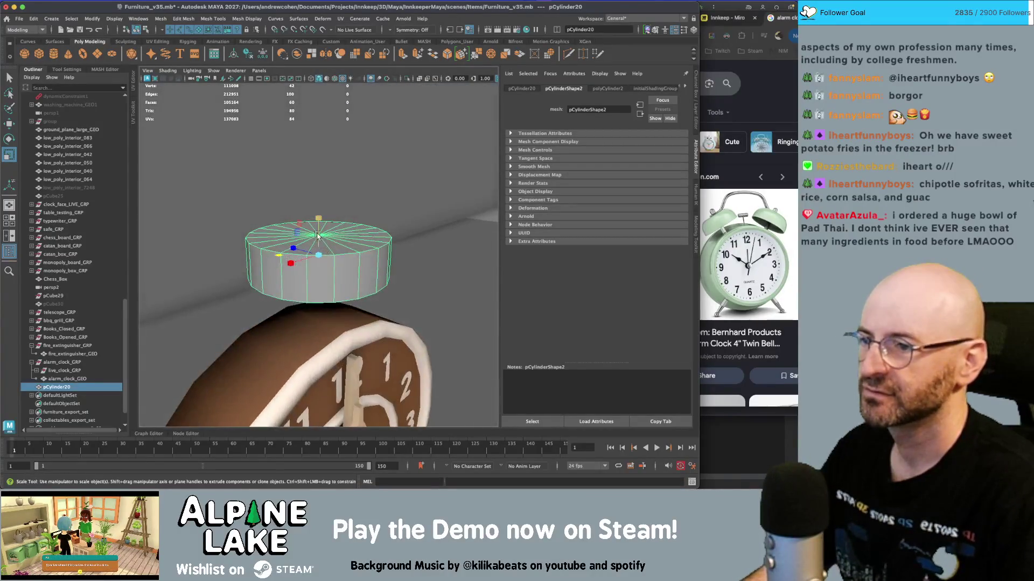
scroll(317, 237, up, 5)
key(q)
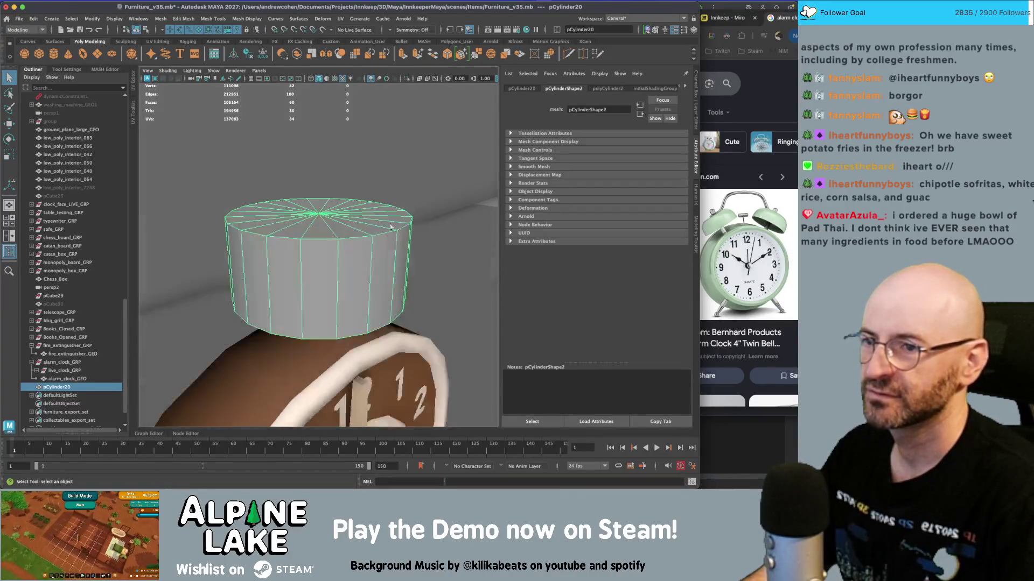
- Try fewer Subdivisions Axis in polyCylinder2, revert to 20, and open the Scale tool's axis orientation options
click(610, 89)
mouse_move(617, 170)
mouse_down()
mouse_move(608, 171)
mouse_move(622, 171)
mouse_up()
alt+drag(317, 262, 445, 232)
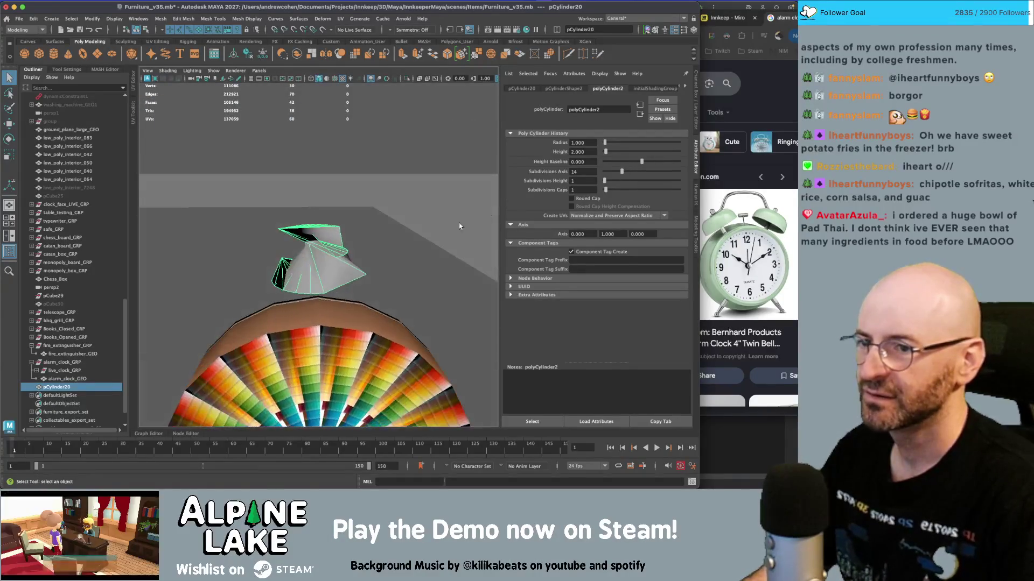
key(z)
key(z)
key(z)
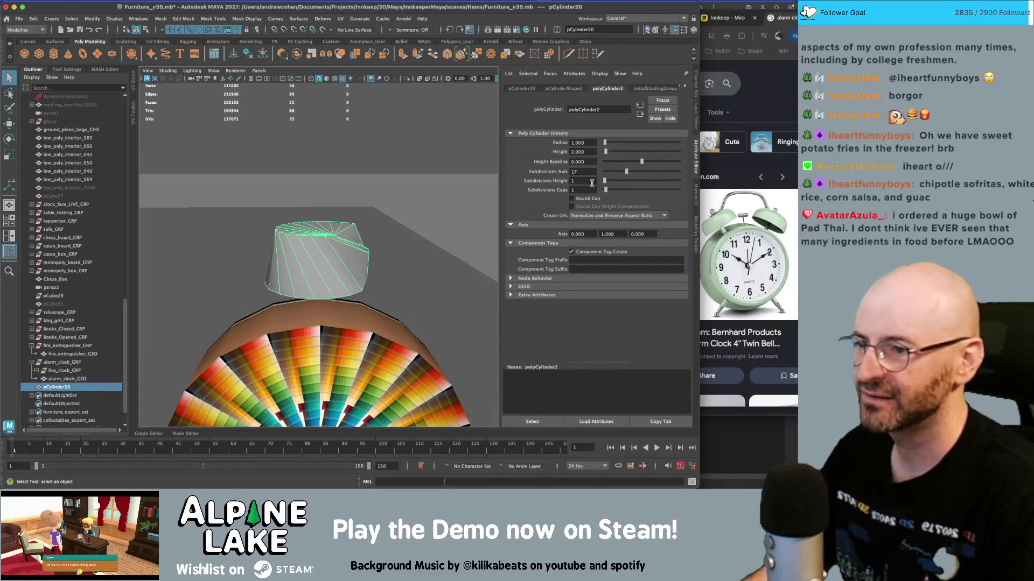
key(r)
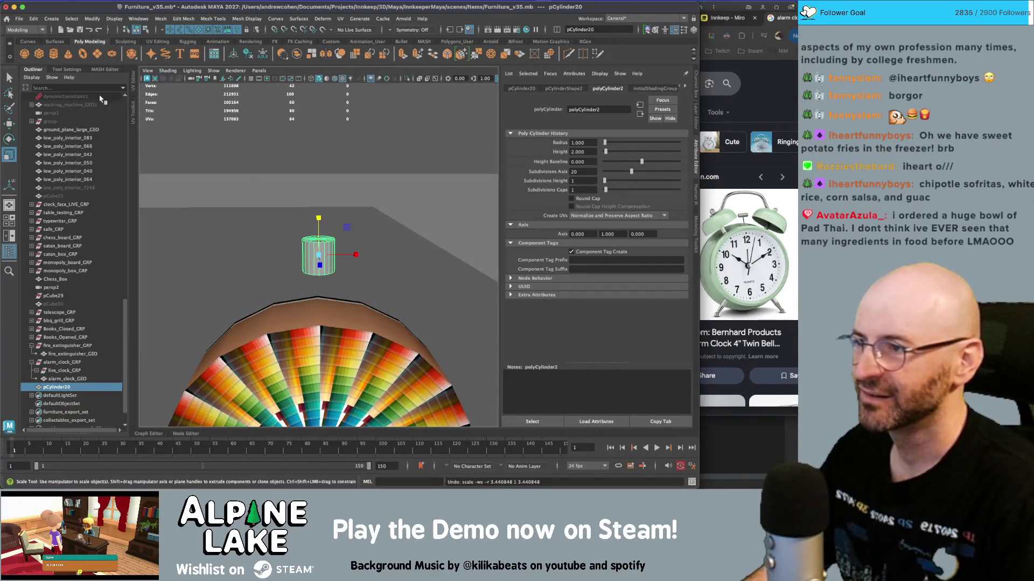
click(76, 70)
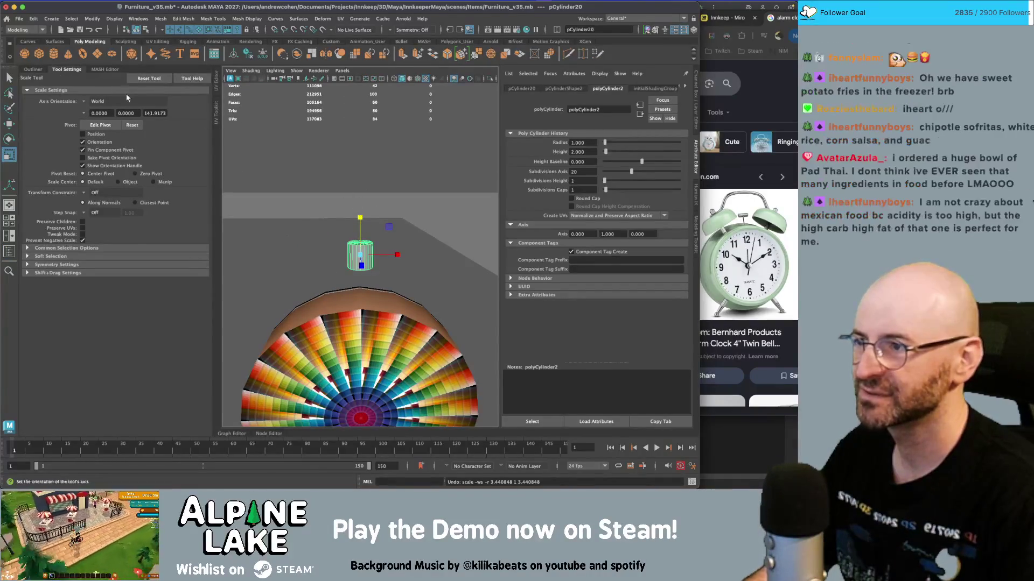
click(89, 102)
- Scale the cylinder up uniformly and reduce its side count to 9
click(103, 103)
drag(363, 252, 404, 251)
drag(631, 172, 613, 172)
mouse_move(302, 237)
alt+mouse_down()
mouse_move(279, 256)
mouse_move(334, 232)
mouse_move(378, 241)
alt+mouse_up()
- Bevel the cylinder's edges with extra rounding segments and a narrower width
key(q)
shift+right_drag(379, 241, 379, 203)
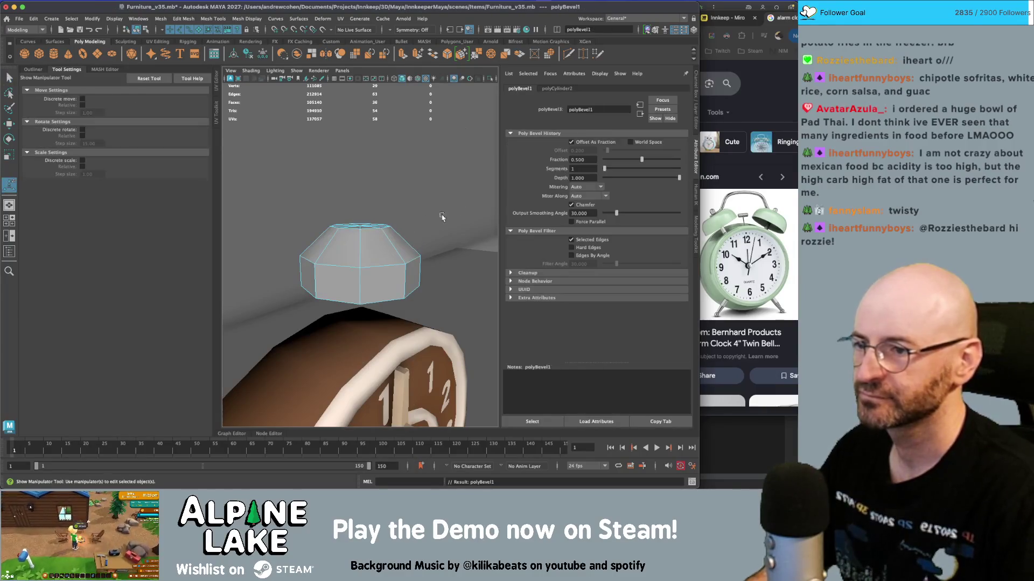
mouse_move(621, 169)
mouse_down()
mouse_move(656, 160)
mouse_move(624, 169)
mouse_up()
key(f)
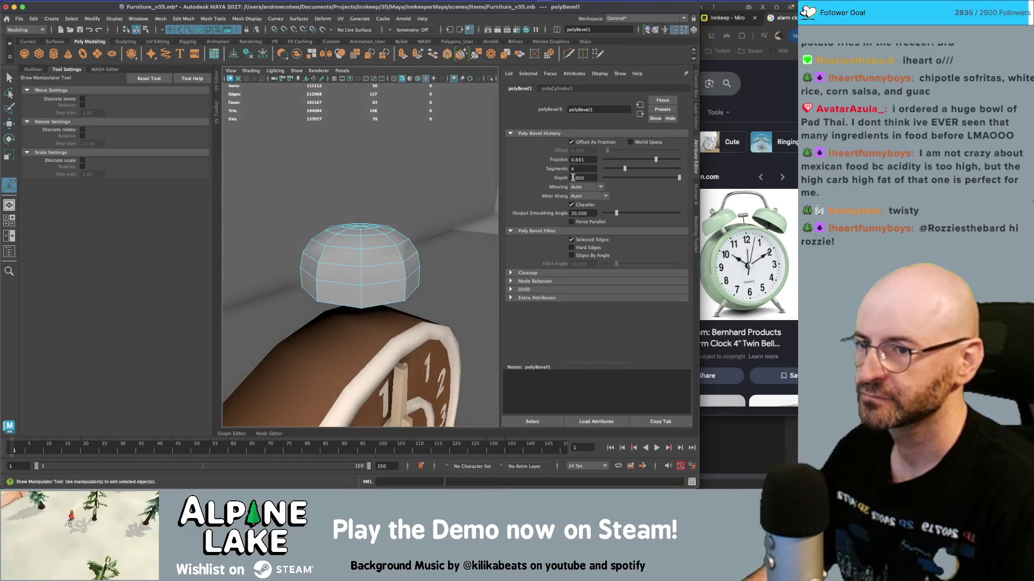
click(649, 160)
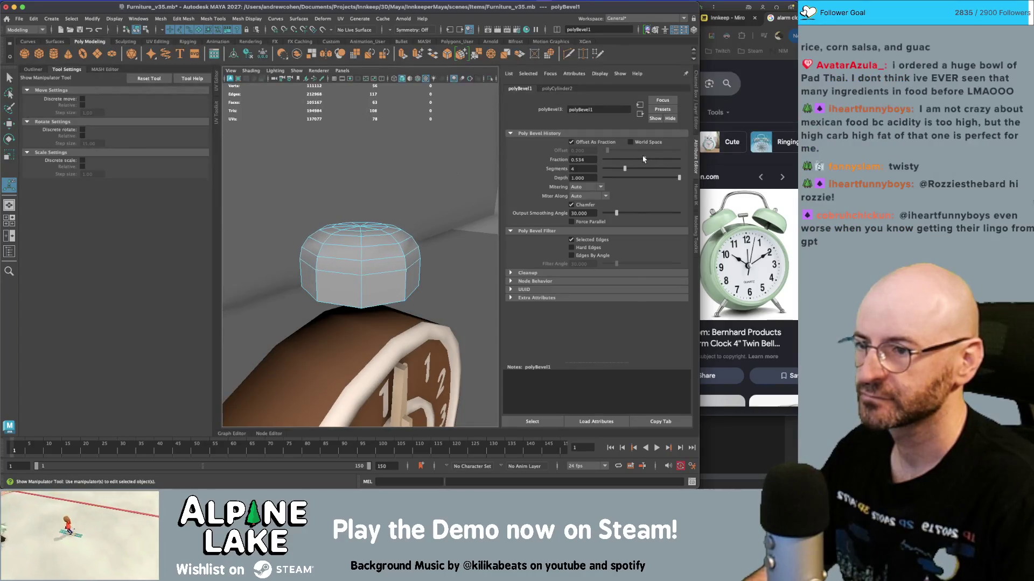
scroll(366, 253, up, 3)
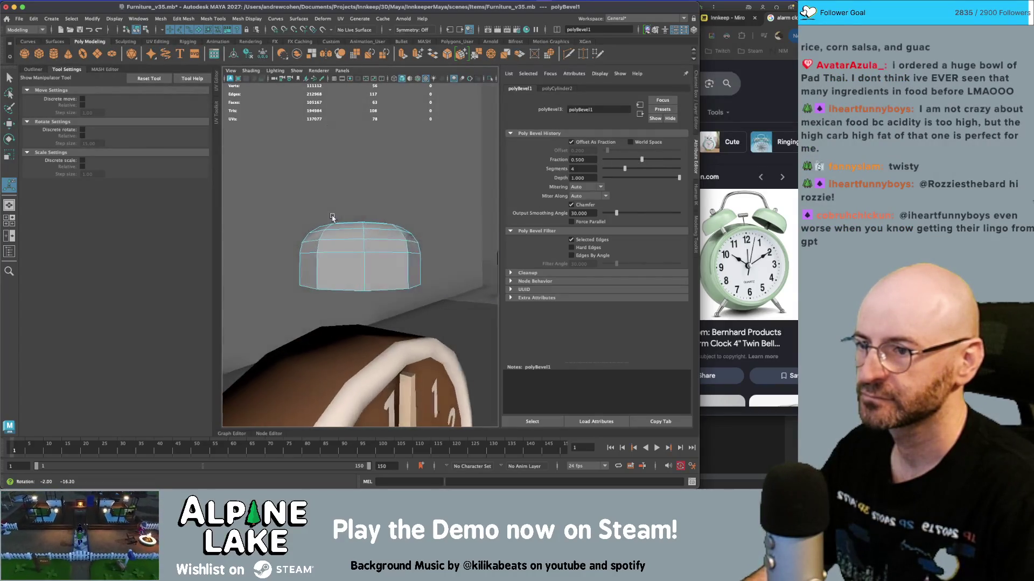
- Select the dome's bottom ring of vertices and raise it
click(377, 252)
right_click(368, 256)
click(377, 246)
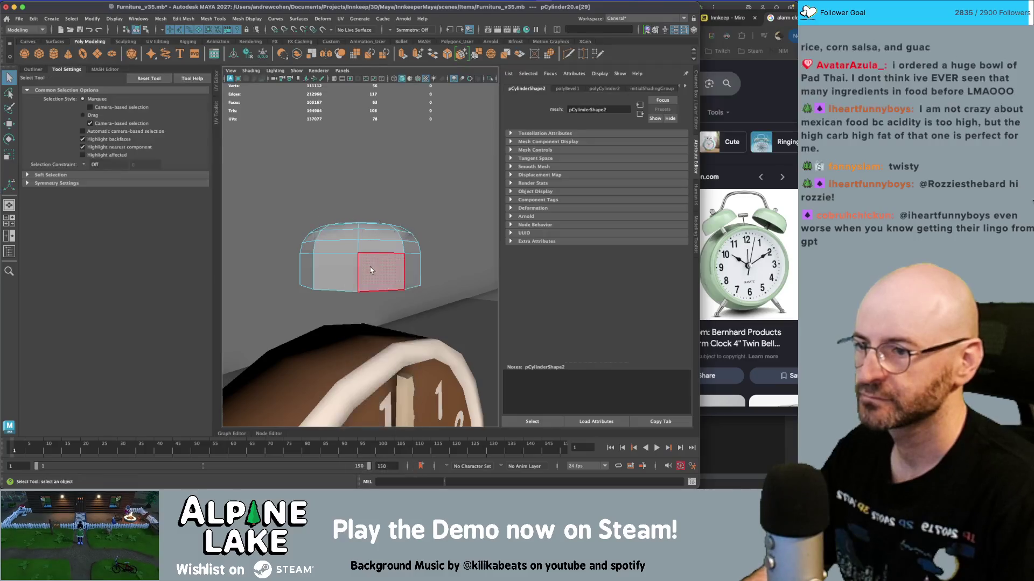
key(4)
alt+drag(366, 267, 355, 253)
mouse_move(355, 253)
right_down()
mouse_move(323, 231)
mouse_move(285, 276)
right_up()
drag(285, 275, 431, 293)
key(w)
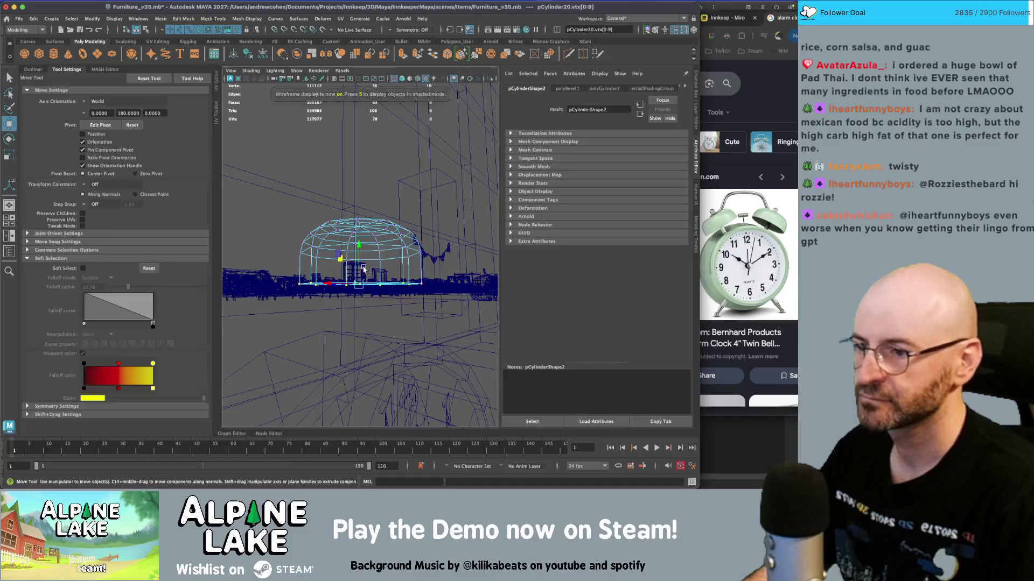
drag(357, 241, 358, 228)
key(5)
key(5)
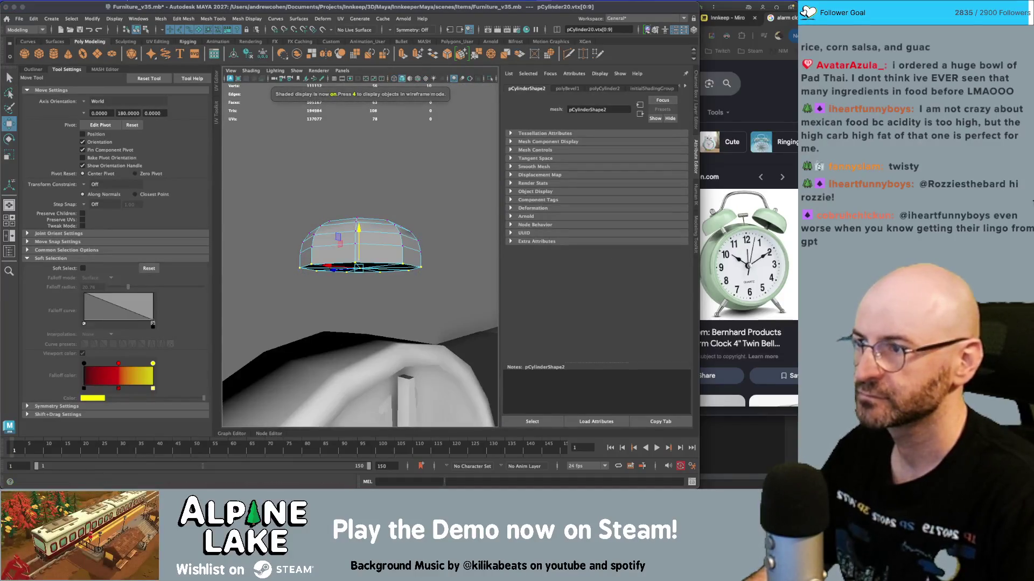
- Soften the edges of the dome
click(138, 29)
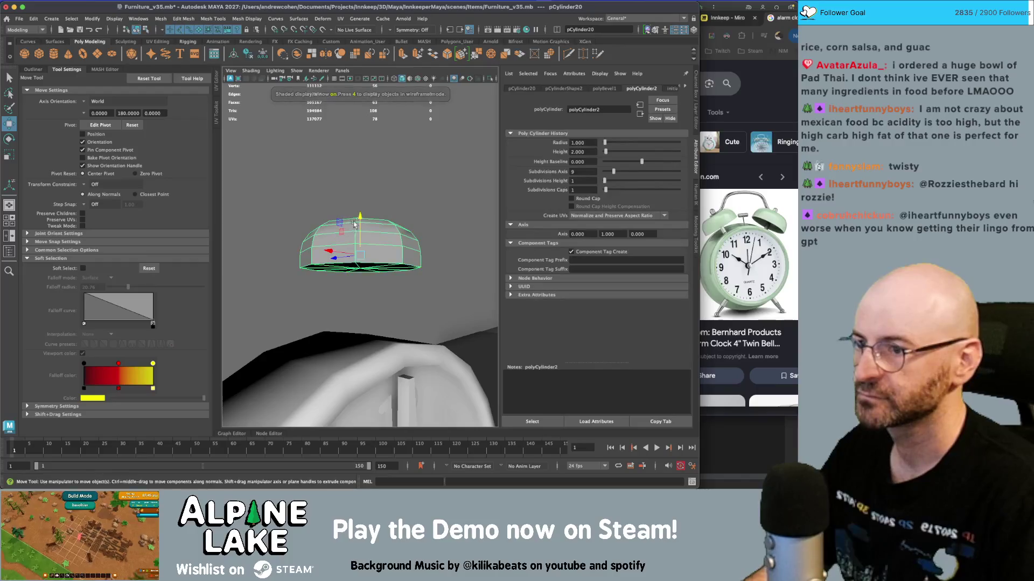
click(384, 239)
click(384, 239)
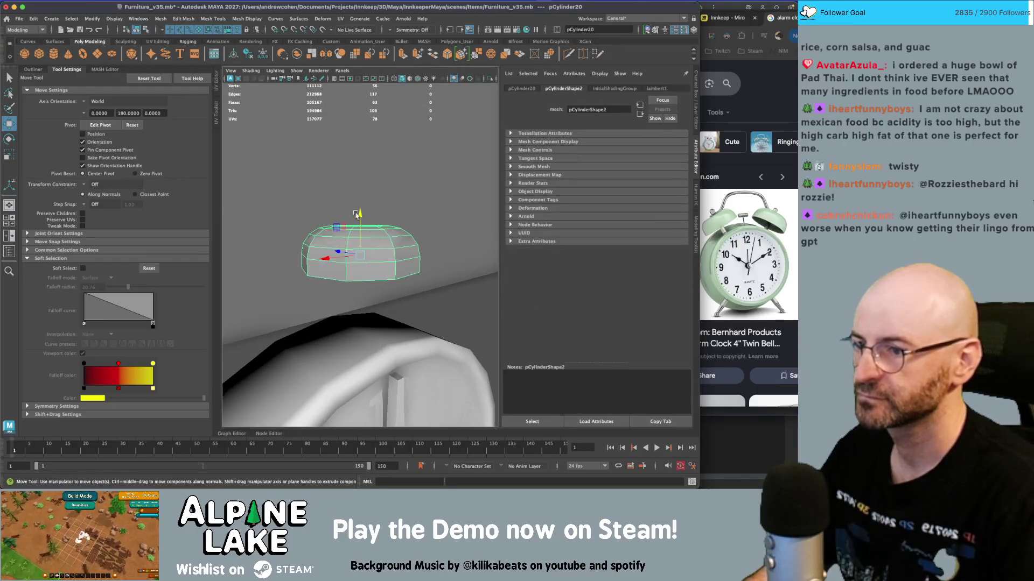
click(213, 18)
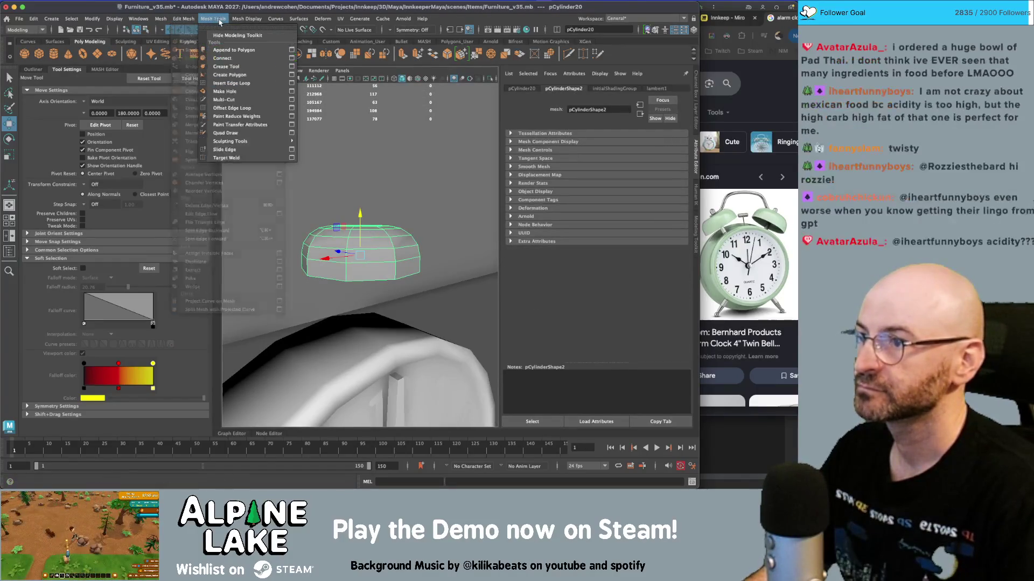
mouse_move(246, 18)
click(266, 102)
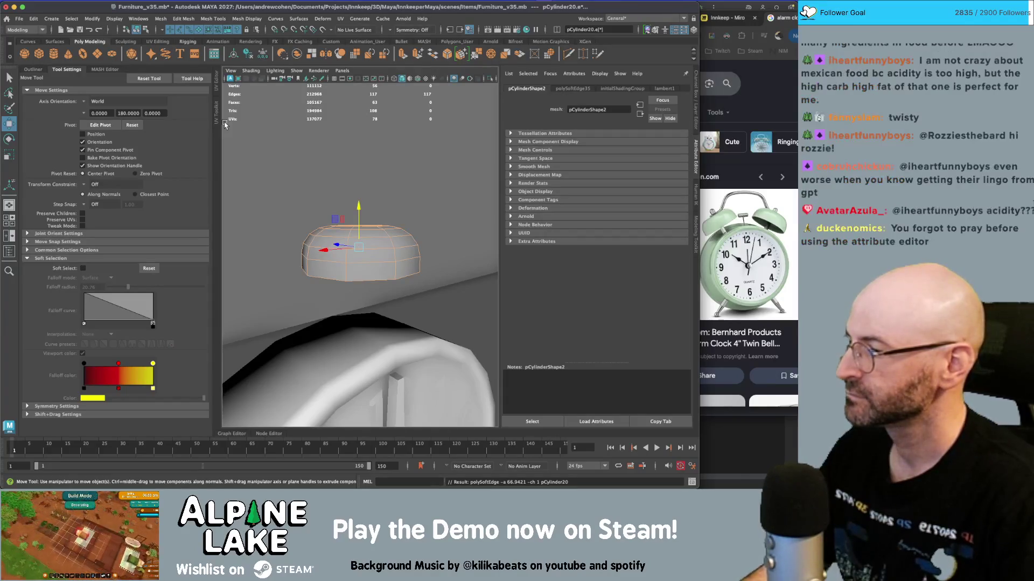
- Undo the dome's tilt so it stands upright, then view it from below
click(144, 33)
click(387, 236)
mouse_move(402, 239)
alt+mouse_down()
mouse_move(386, 248)
mouse_move(342, 225)
mouse_move(333, 235)
mouse_move(361, 261)
mouse_move(345, 231)
mouse_move(273, 251)
mouse_move(300, 254)
alt+mouse_up()
scroll(386, 249, down, 3)
click(379, 257)
key(e)
key(w)
key(6)
scroll(301, 254, down, 2)
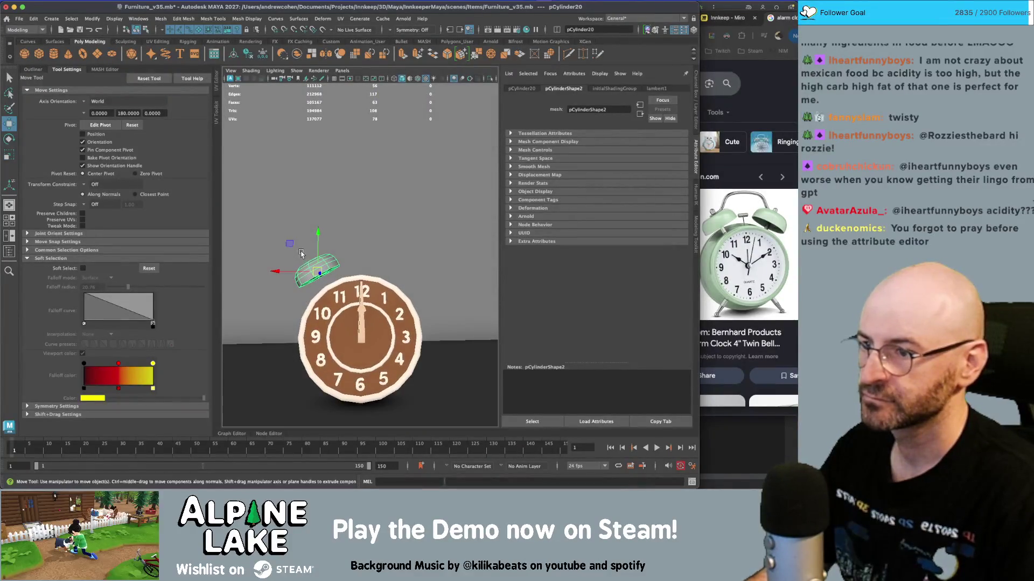
key(r)
key(z)
key(z)
key(z)
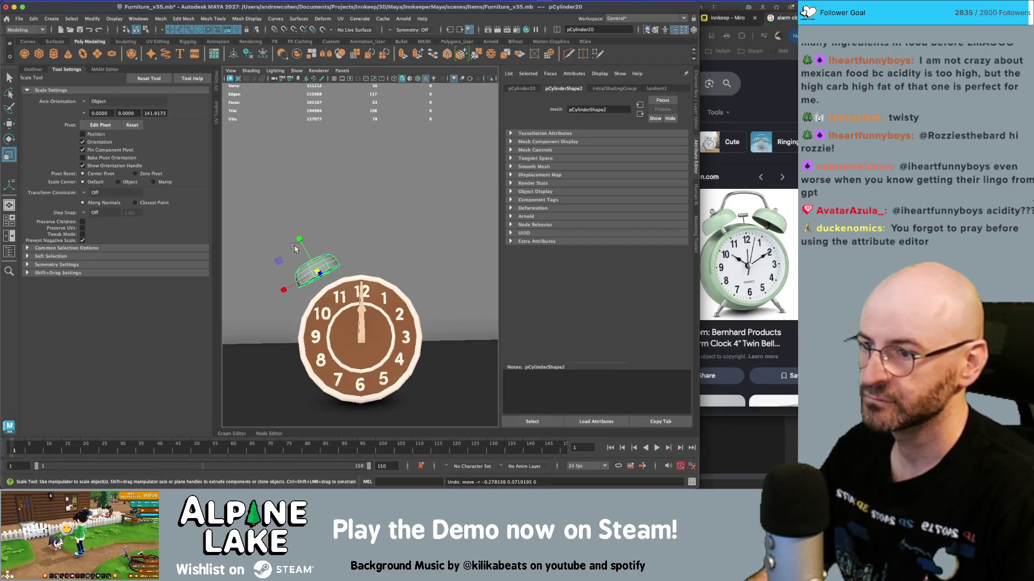
alt+drag(310, 227, 361, 242)
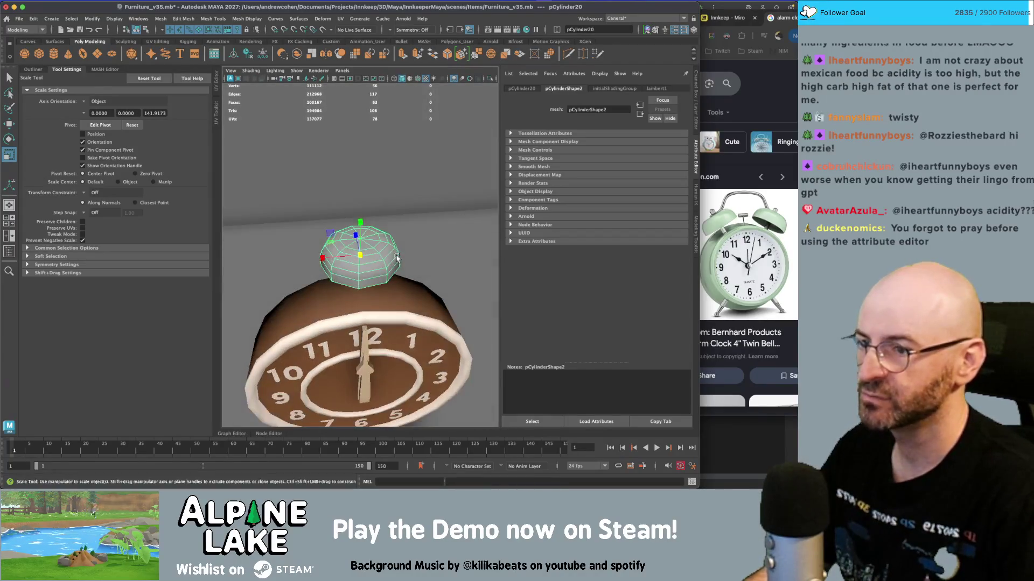
- Create a four-sided cylinder with Round Cap on and 2 cap subdivisions
key(q)
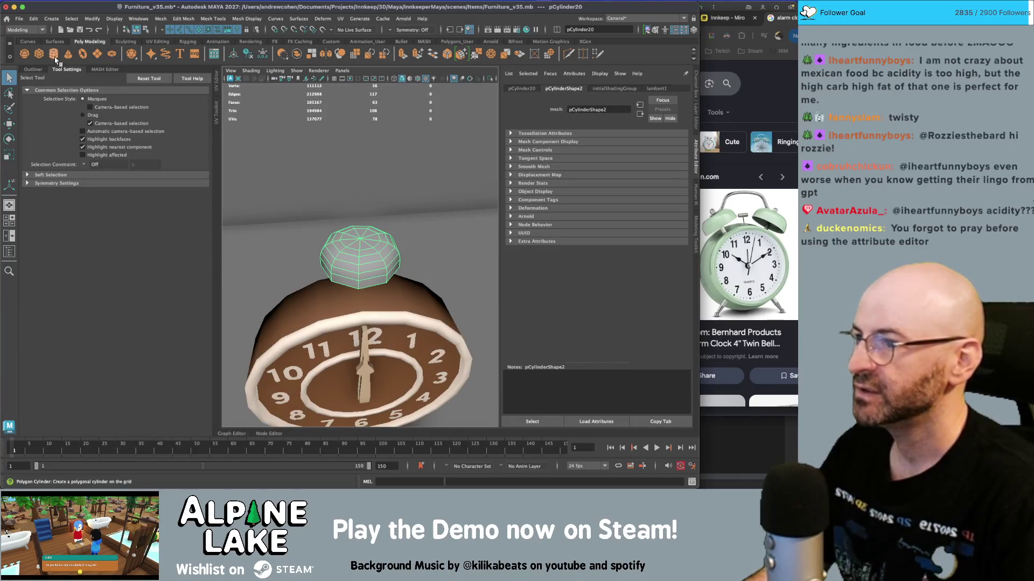
click(54, 56)
key(r)
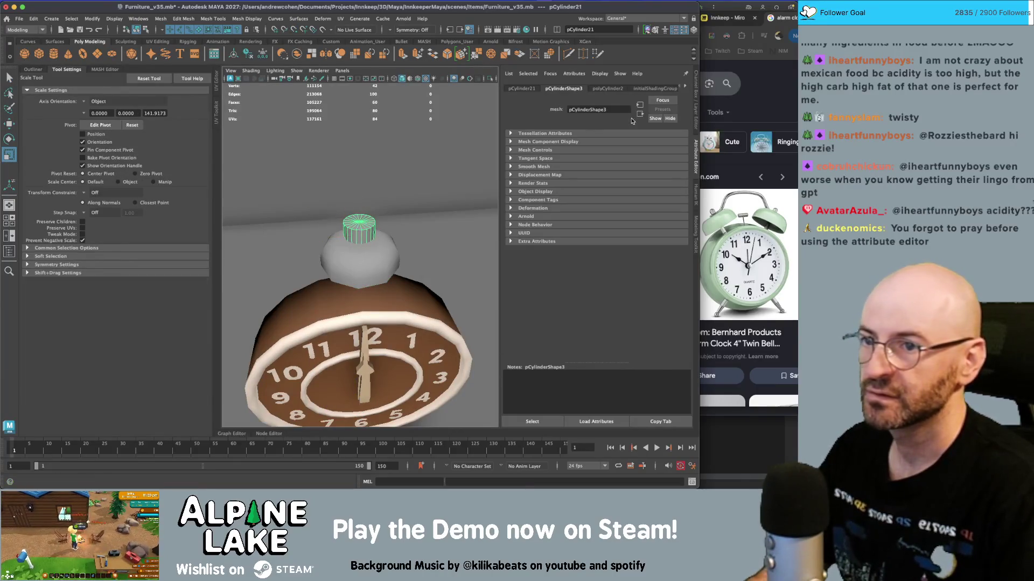
key(ctrl+a)
click(626, 182)
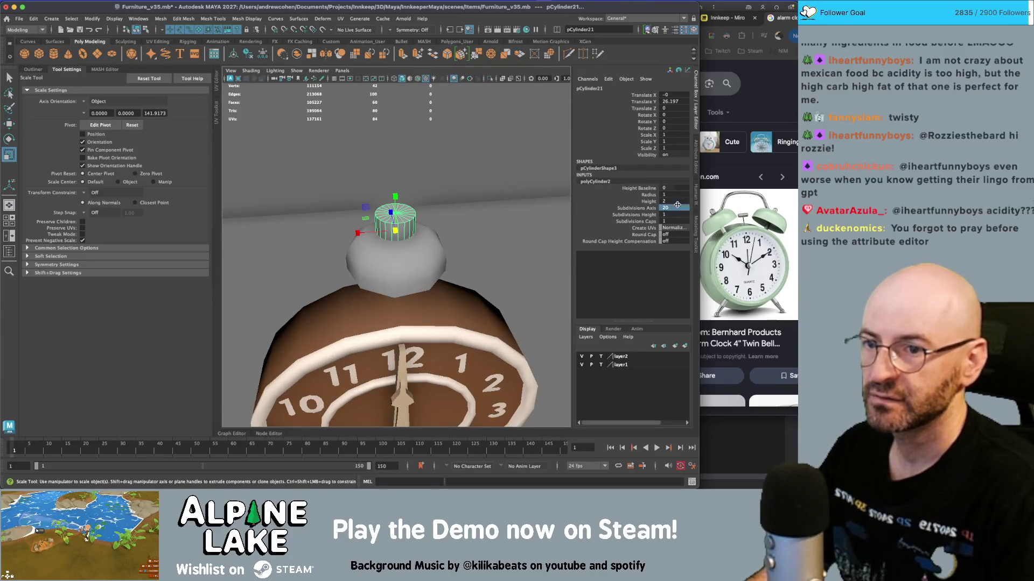
text(4)
key(Return)
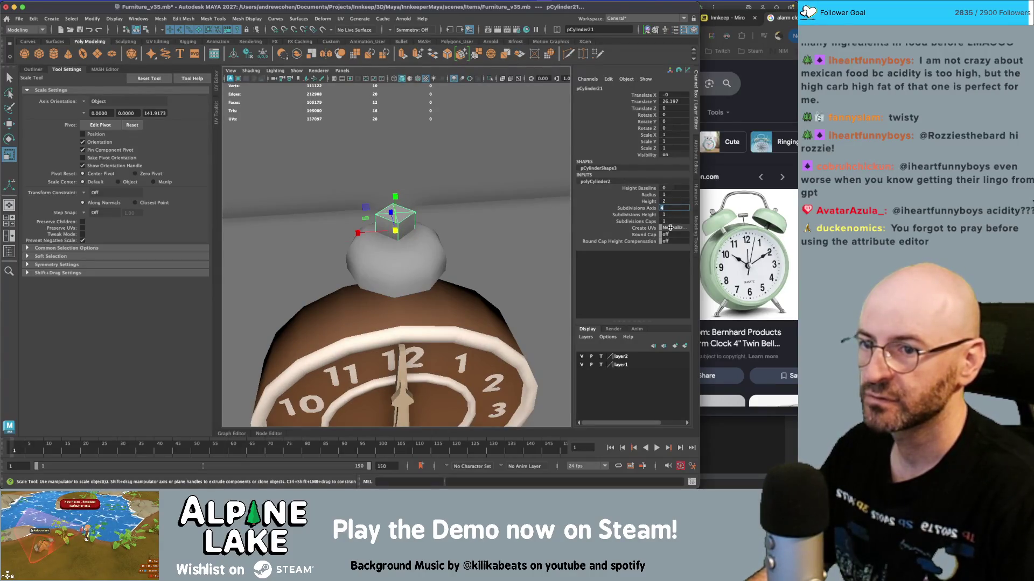
text(1)
key(Tab)
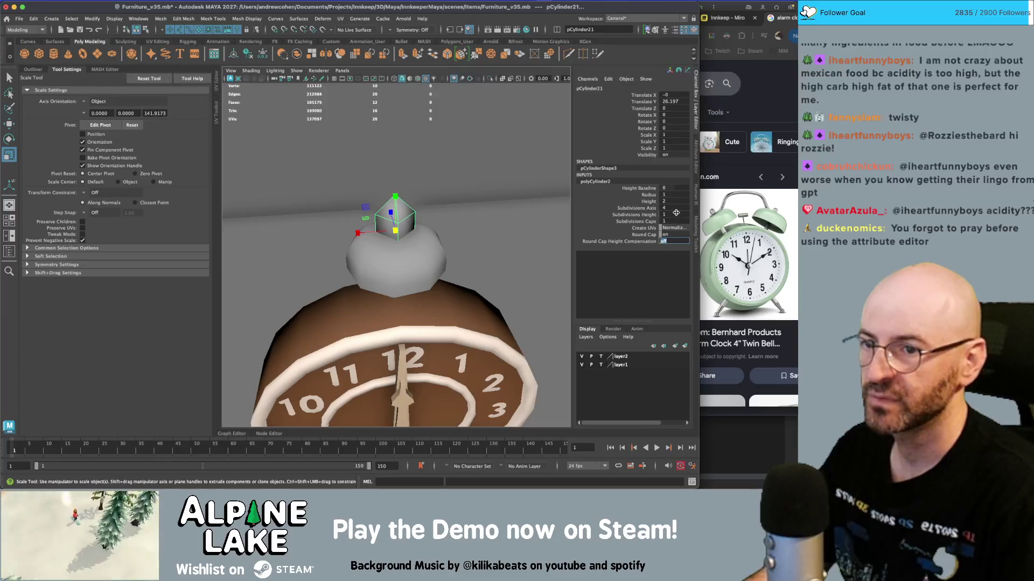
text(2)
key(Tab)
click(430, 233)
scroll(397, 227, up, 1)
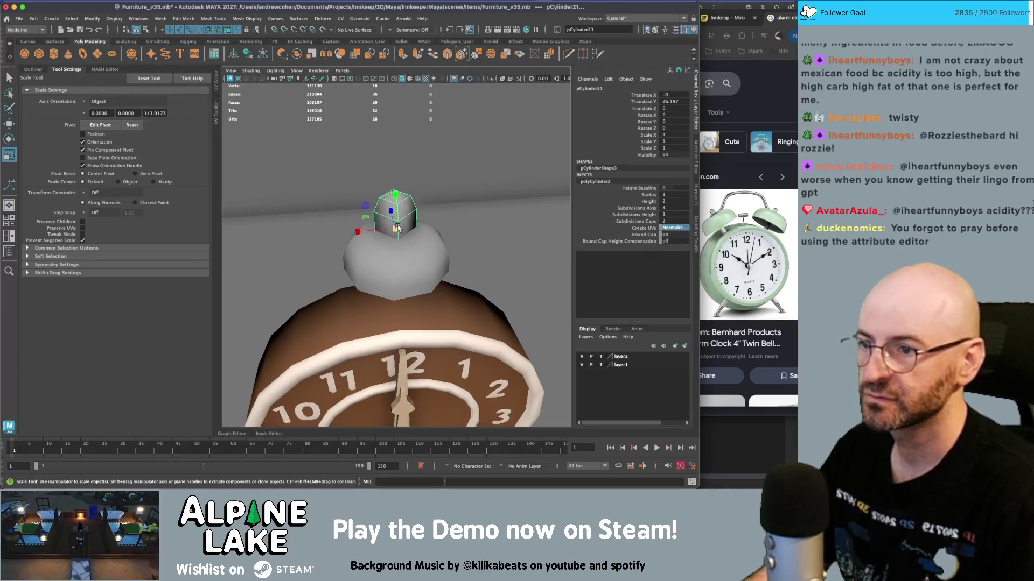
- Set the post's height to 5.46 and its radius to 0.23
click(653, 189)
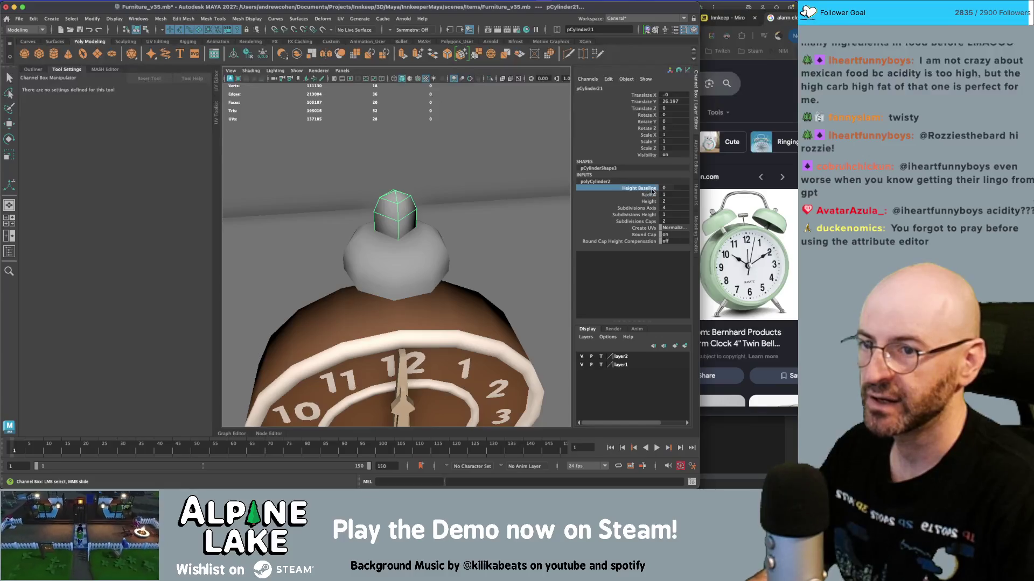
click(652, 202)
mouse_move(482, 214)
middle_down()
mouse_move(624, 200)
mouse_move(513, 215)
mouse_move(493, 229)
middle_up()
click(653, 195)
mouse_move(435, 218)
alt+mouse_down()
mouse_move(435, 200)
mouse_move(391, 222)
mouse_move(399, 246)
alt+mouse_up()
key(w)
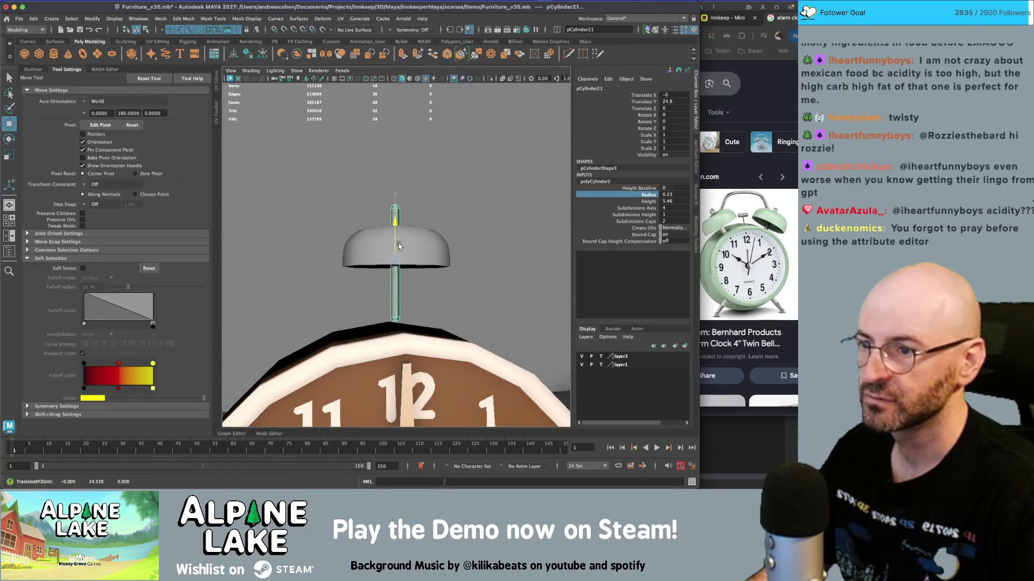
- Select four faces on the post, then clear the face selection
key(q)
right_drag(397, 237, 461, 296)
drag(372, 280, 431, 314)
click(454, 294)
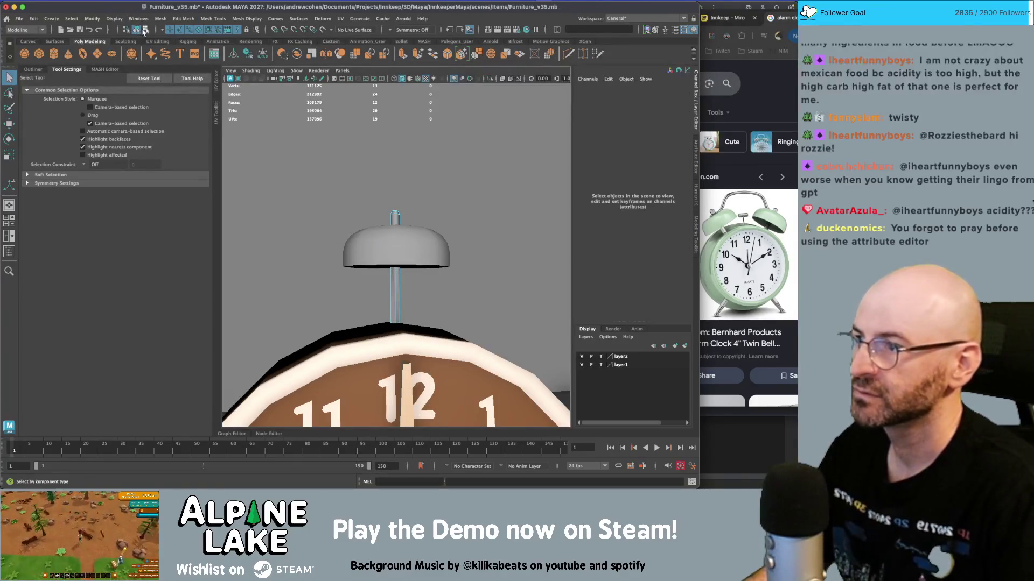
- Delete the post's history, scale it uniformly to 1.641 and lower it toward the clock
click(143, 30)
key(alt+shift+d)
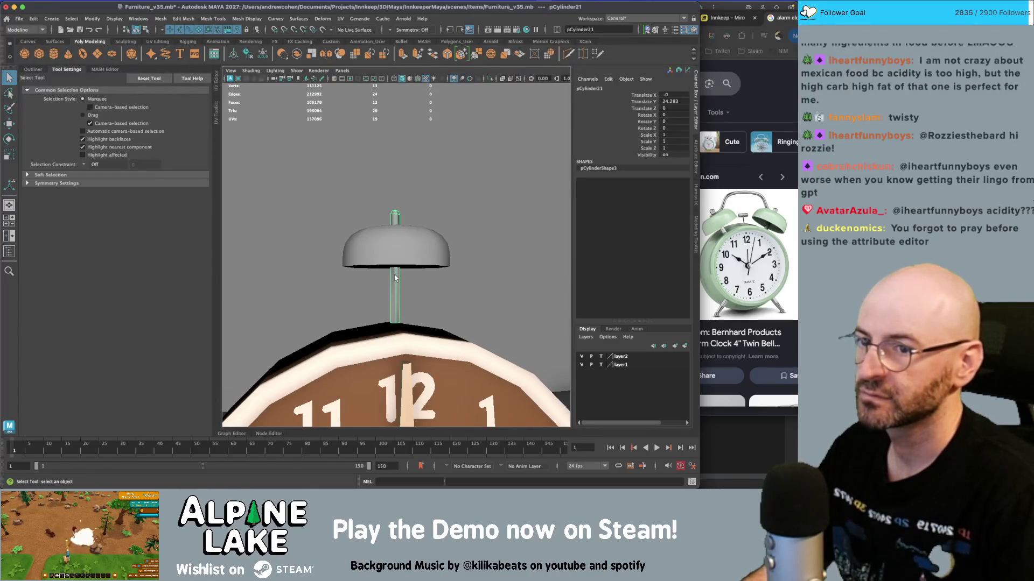
key(r)
mouse_move(395, 267)
mouse_down()
mouse_move(397, 245)
mouse_move(395, 254)
mouse_up()
key(w)
key(q)
right_drag(397, 222, 359, 225)
- Adjust the post's four bottom vertices, then select the bell cap and post together
key(w)
mouse_move(383, 319)
mouse_down()
mouse_move(407, 331)
mouse_move(397, 301)
mouse_up()
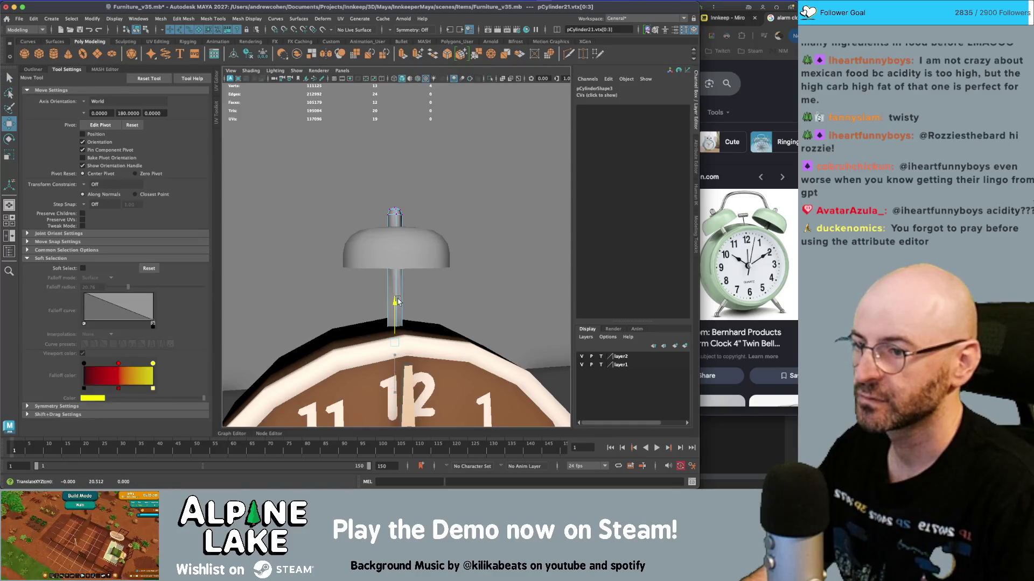
click(136, 30)
key(q)
shift+click(397, 229)
scroll(398, 221, down, 5)
click(409, 250)
click(395, 235)
click(396, 234)
scroll(444, 240, up, 3)
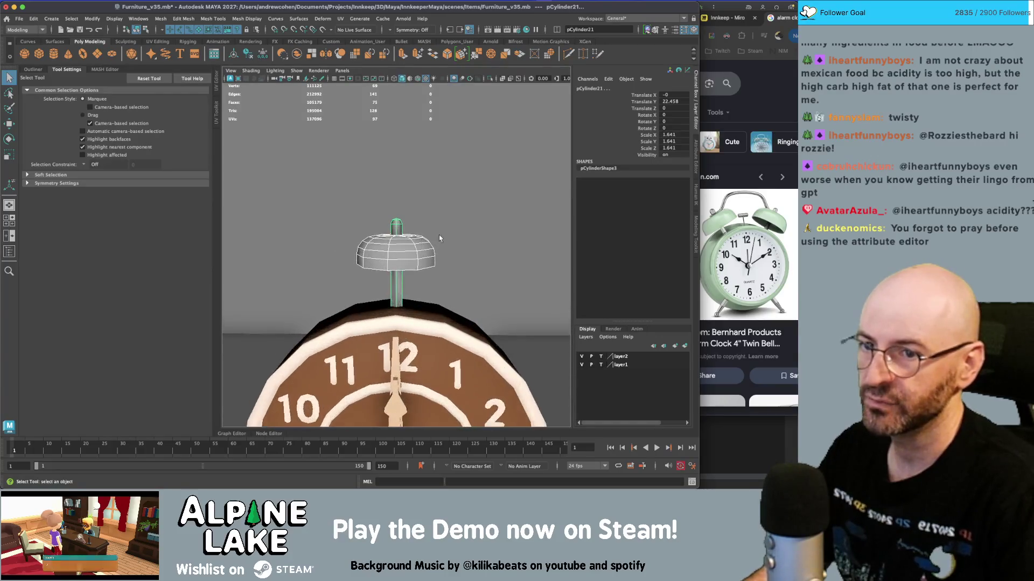
scroll(419, 233, down, 2)
- Combine the post and bell cap into one object, undoing a trial tilt
key(w)
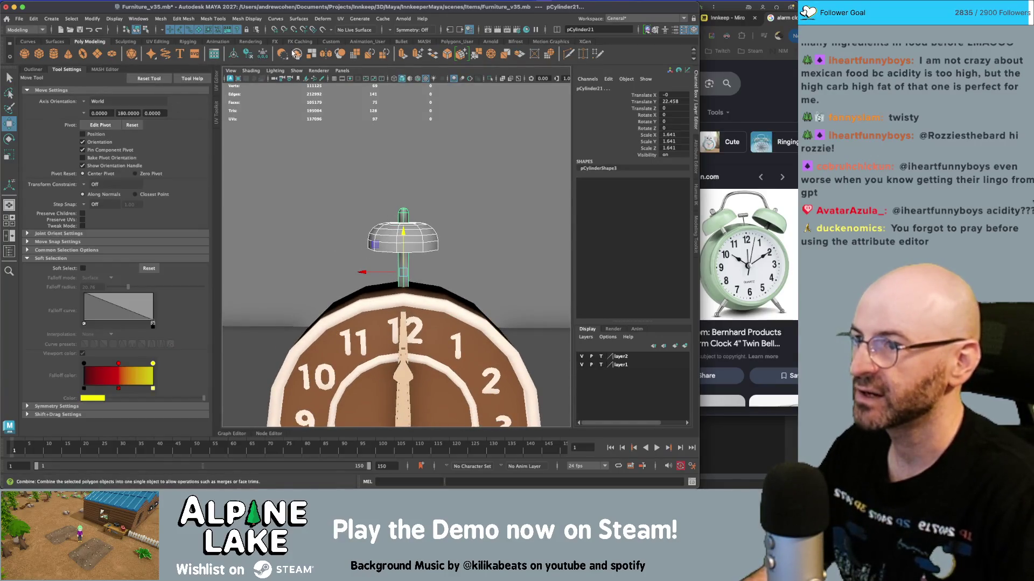
shift+right_drag(350, 119, 417, 202)
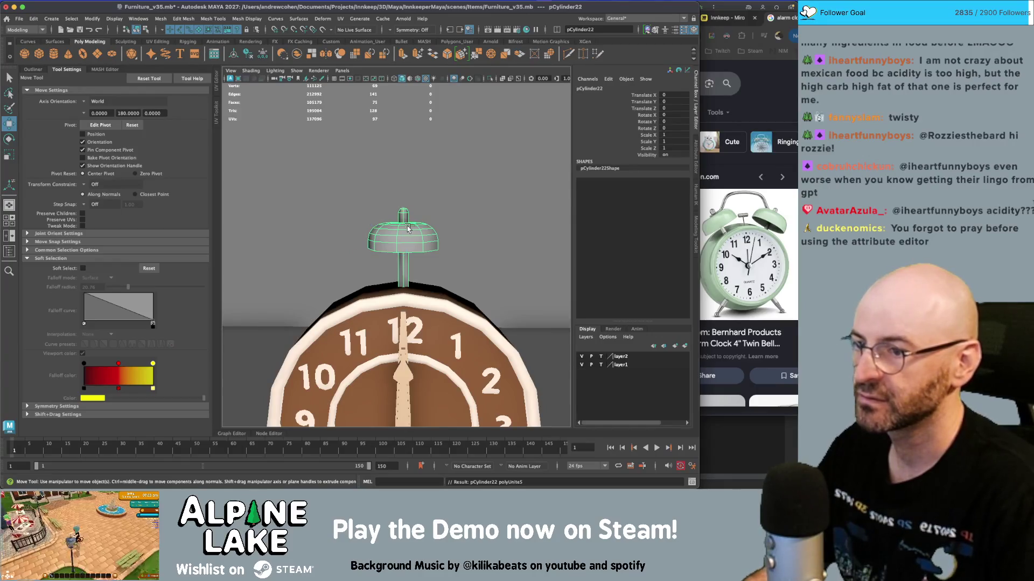
key(e)
scroll(401, 205, down, 5)
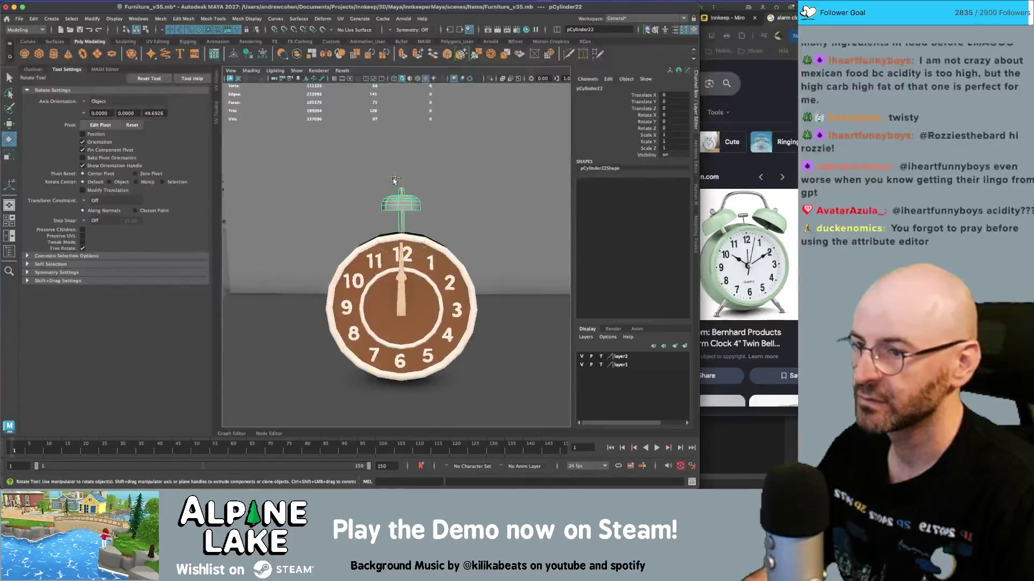
alt+drag(393, 183, 356, 301)
key(d)
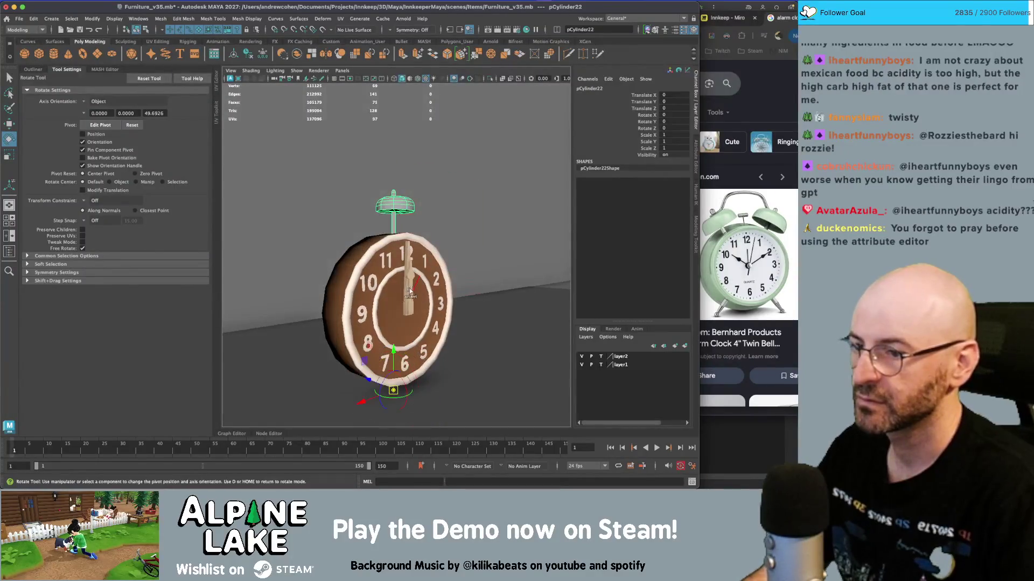
key(4)
mouse_move(341, 355)
alt+mouse_down()
mouse_move(385, 363)
mouse_move(379, 312)
mouse_move(412, 288)
mouse_move(419, 295)
mouse_move(302, 290)
mouse_move(402, 271)
alt+mouse_up()
key(5)
key(ctrl+z)
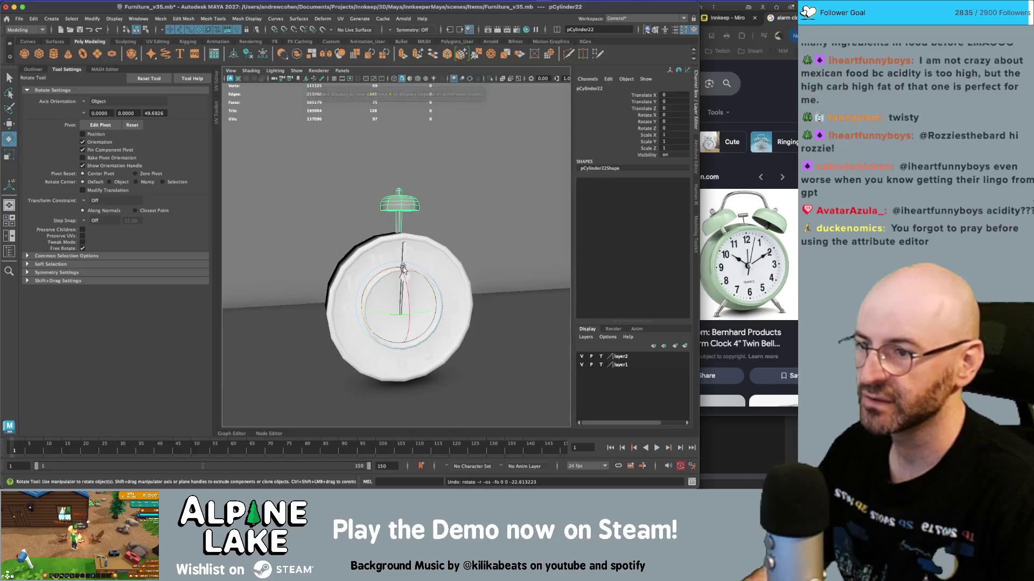
key(ctrl+z)
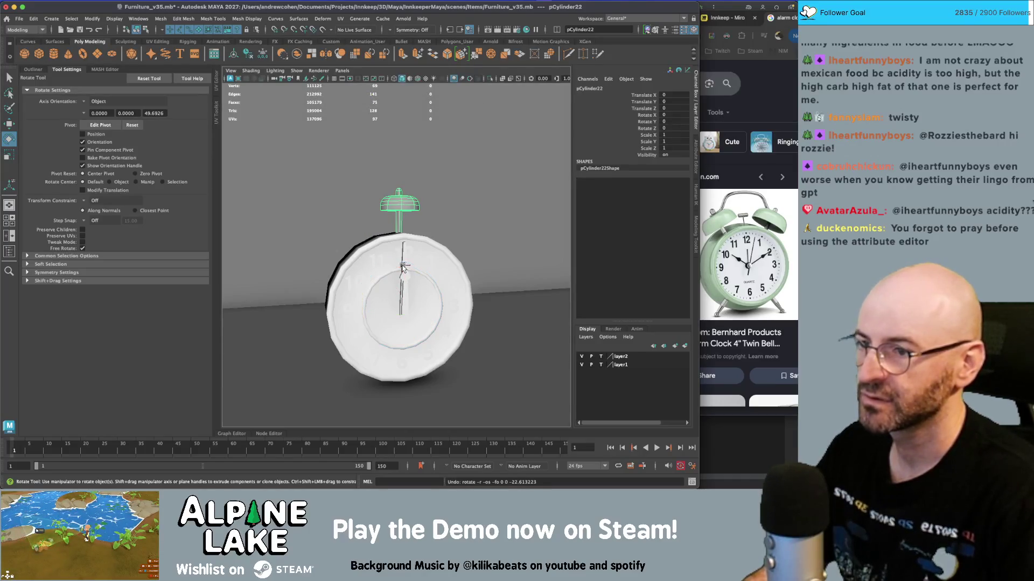
- Lower the combined bell onto the clock and move its pivot down toward the clock base
mouse_move(403, 248)
alt+mouse_down()
mouse_move(403, 221)
mouse_move(431, 231)
alt+mouse_up()
key(r)
key(f)
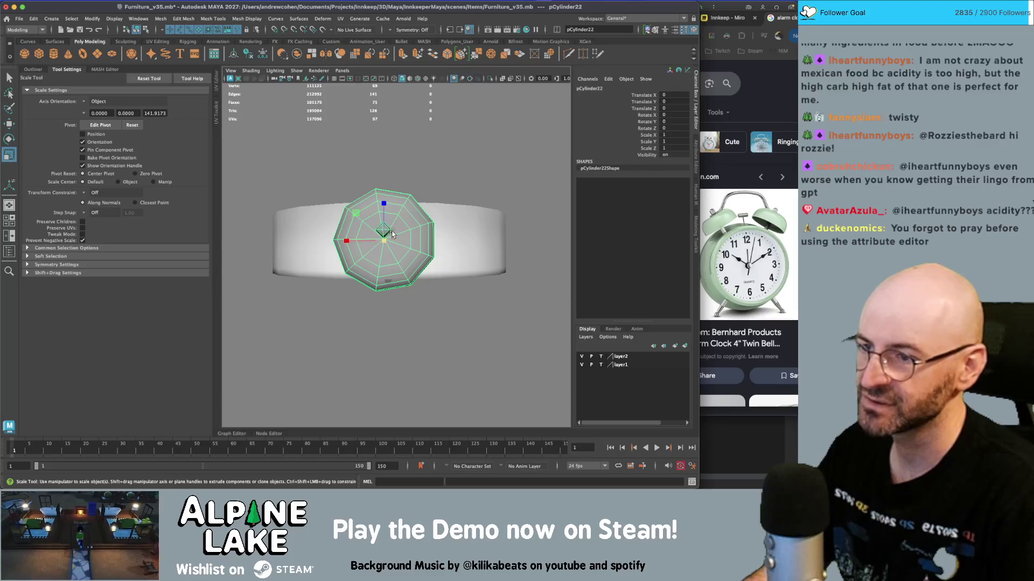
mouse_move(357, 242)
alt+mouse_down()
mouse_move(348, 193)
mouse_move(416, 204)
mouse_move(392, 183)
mouse_move(380, 199)
mouse_move(396, 202)
mouse_move(398, 329)
alt+mouse_up()
key(w)
key(d)
key(4)
mouse_move(399, 329)
alt+mouse_down()
mouse_move(317, 301)
mouse_move(377, 258)
mouse_move(364, 253)
alt+mouse_up()
key(5)
key(e)
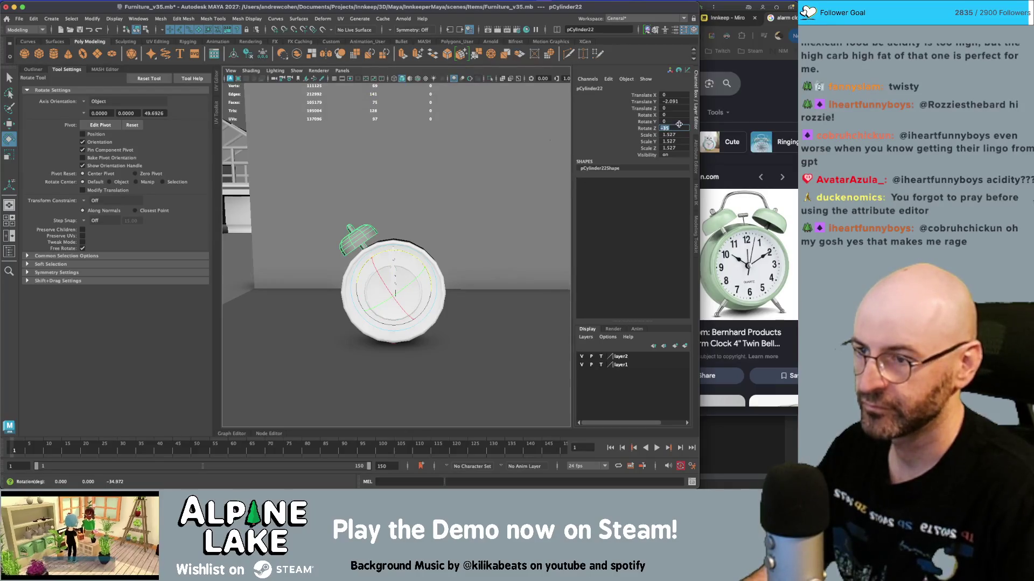
- Tilt the copied bell to the right and set the left bell's Rotate Z to -30
key(Return)
mouse_move(415, 254)
mouse_down()
mouse_move(484, 302)
mouse_move(494, 285)
mouse_up()
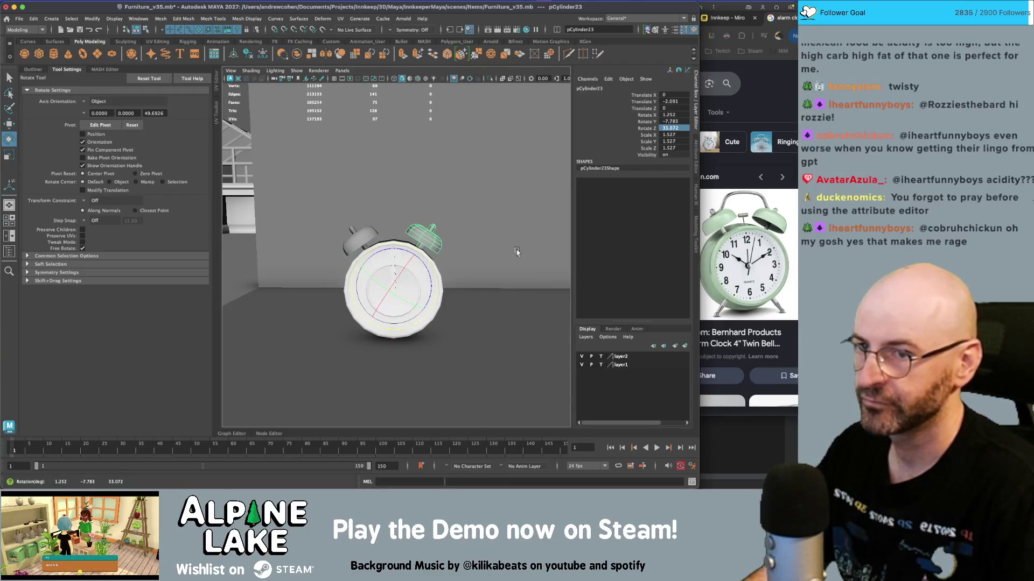
text(0)
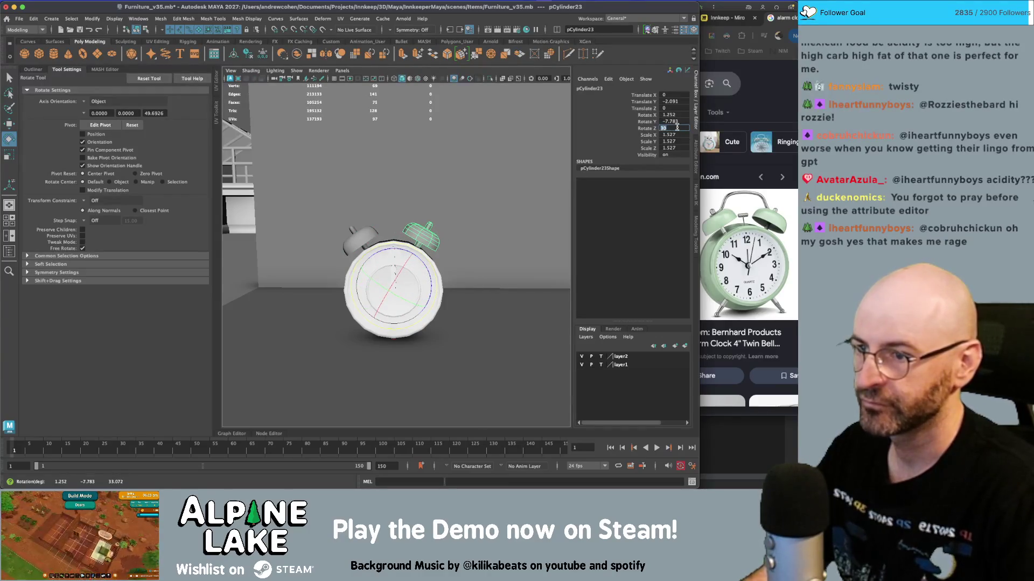
click(365, 241)
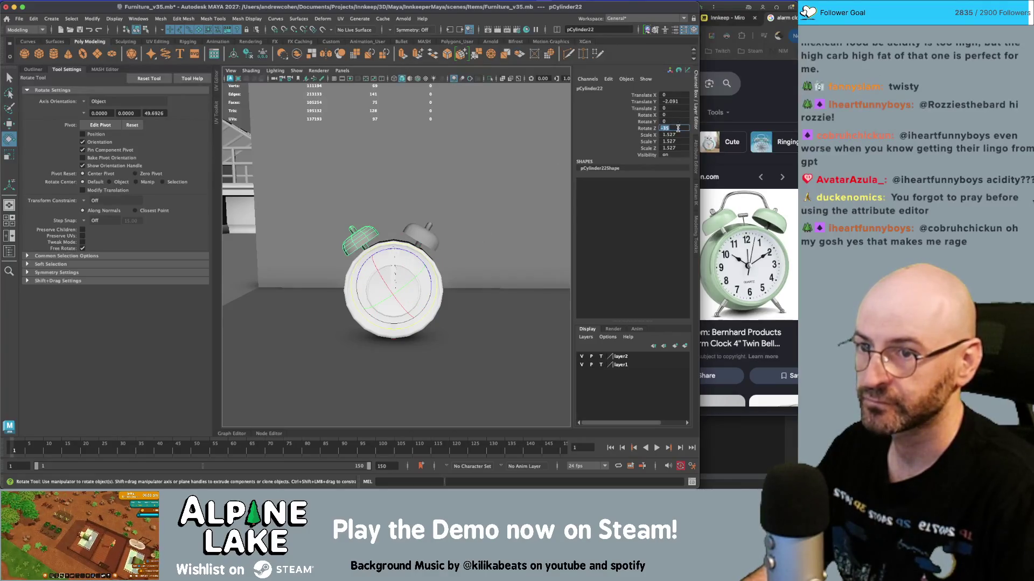
text(30)
key(Return)
key(q)
alt+drag(377, 269, 409, 253)
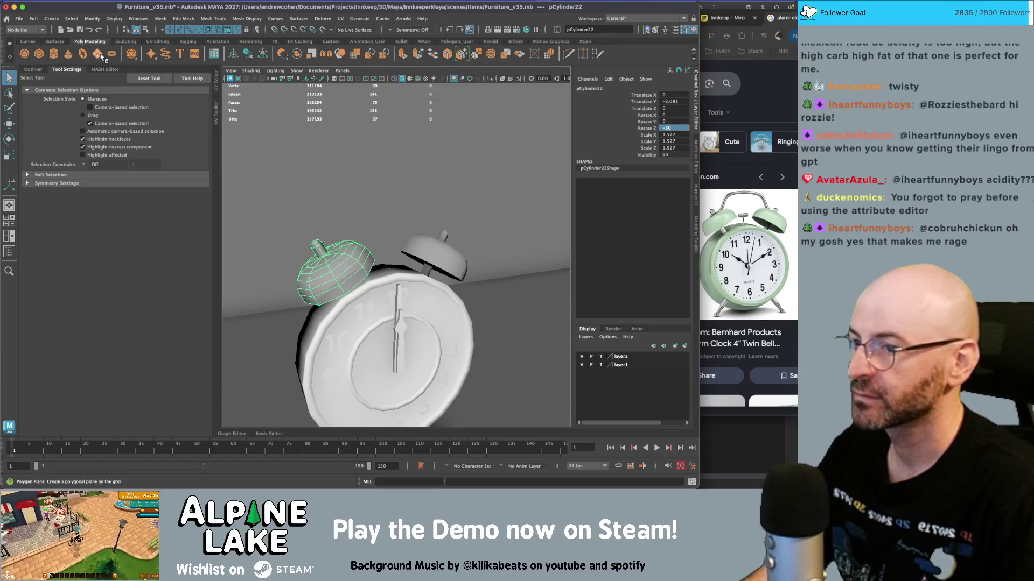
- Create a polygon plane, raise it above the clock and enlarge it
click(99, 56)
key(w)
mouse_move(394, 378)
mouse_down()
mouse_move(395, 198)
mouse_move(431, 226)
mouse_move(400, 208)
mouse_up()
key(r)
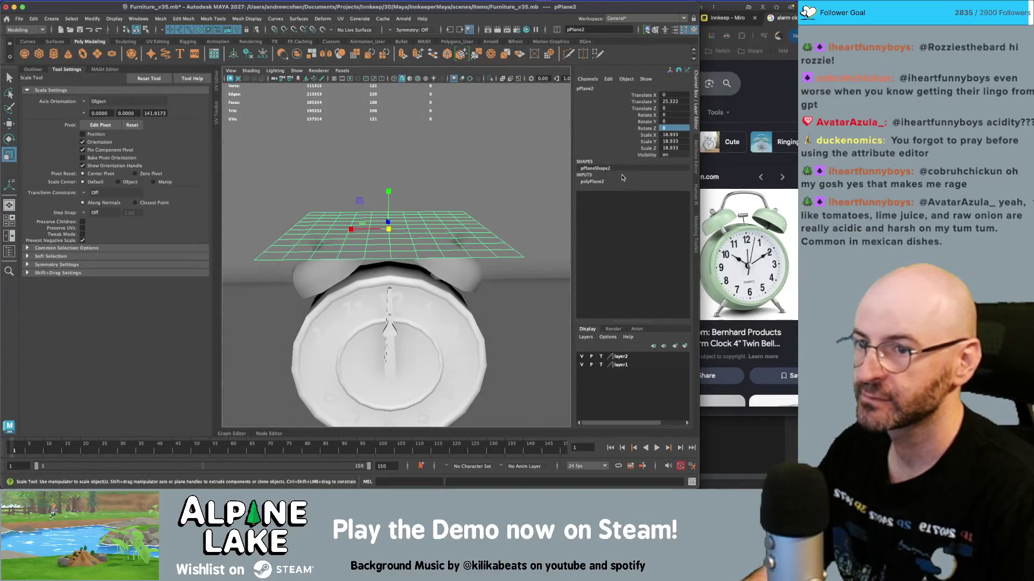
- Set the plane's subdivisions to Width 6 and Height 1
click(594, 182)
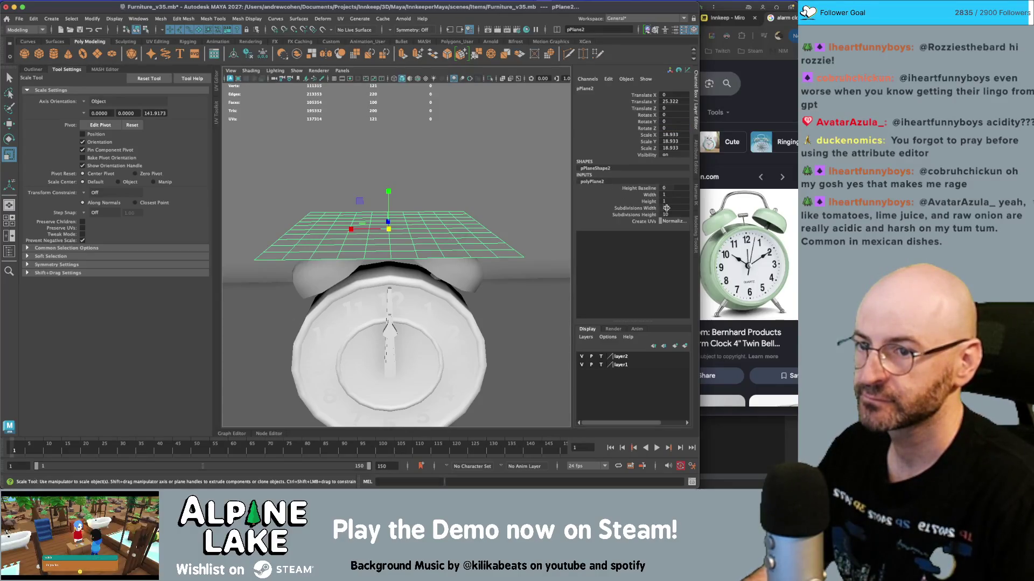
text(4)
key(Tab)
text(4)
key(Return)
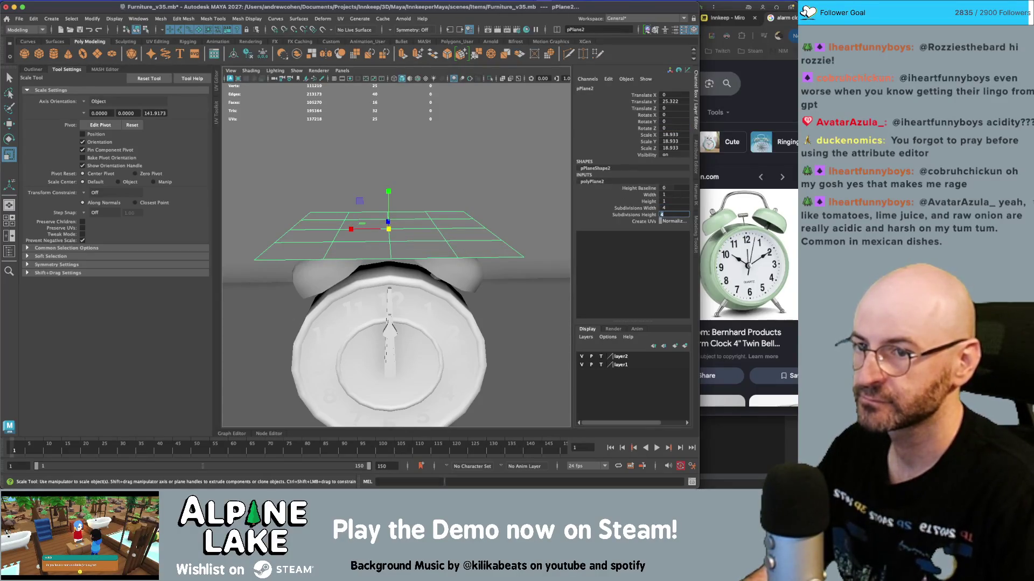
text(1)
key(Return)
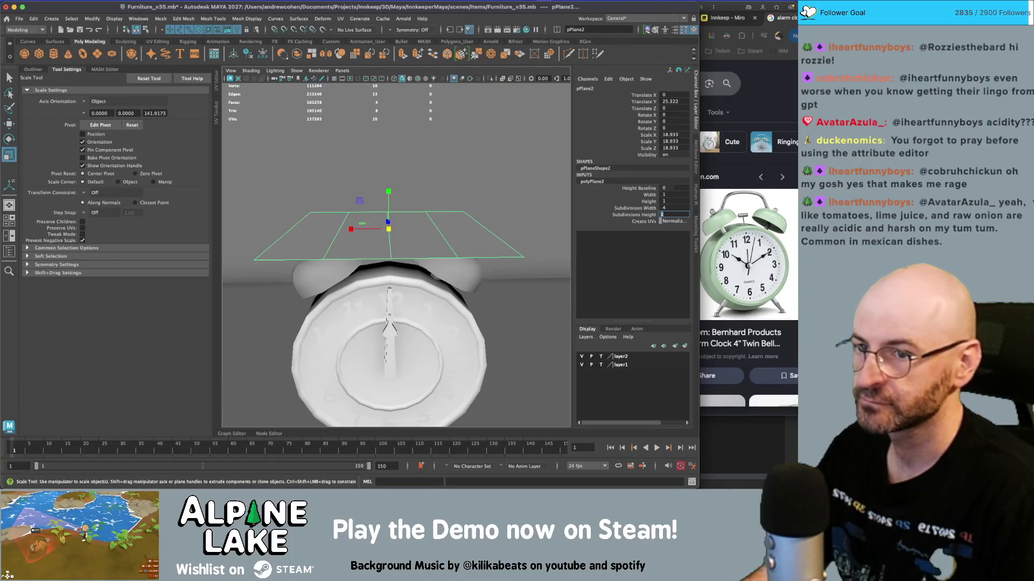
text(5)
key(Return)
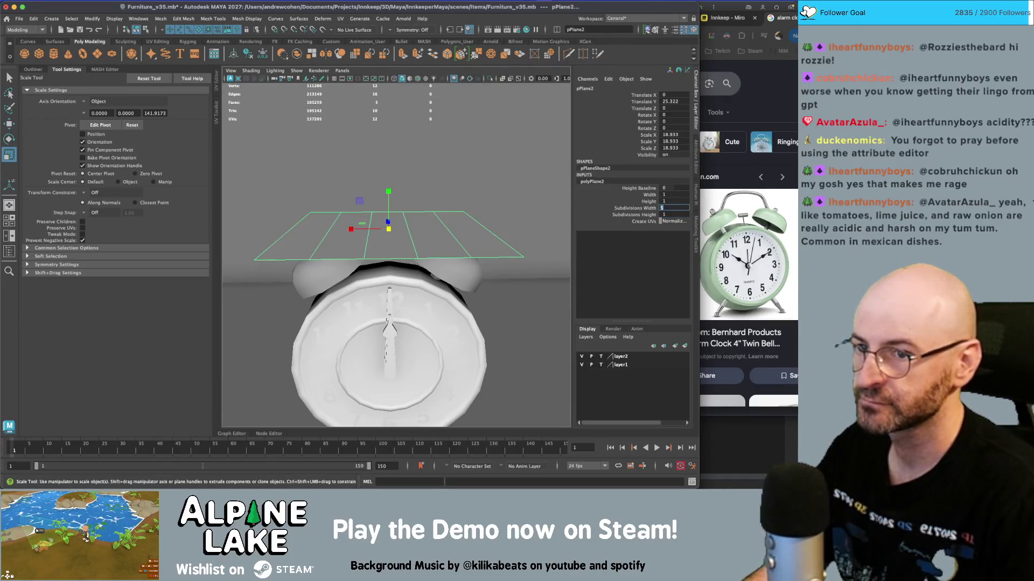
text(6)
key(Return)
- Select the plane's two middle faces and raise them to start the handle arch
alt+drag(439, 292, 438, 272)
key(q)
right_drag(388, 229, 387, 248)
click(387, 231)
shift+click(409, 231)
key(w)
drag(388, 213, 313, 212)
- Select the handle's left end face with Object X symmetry enabled
key(q)
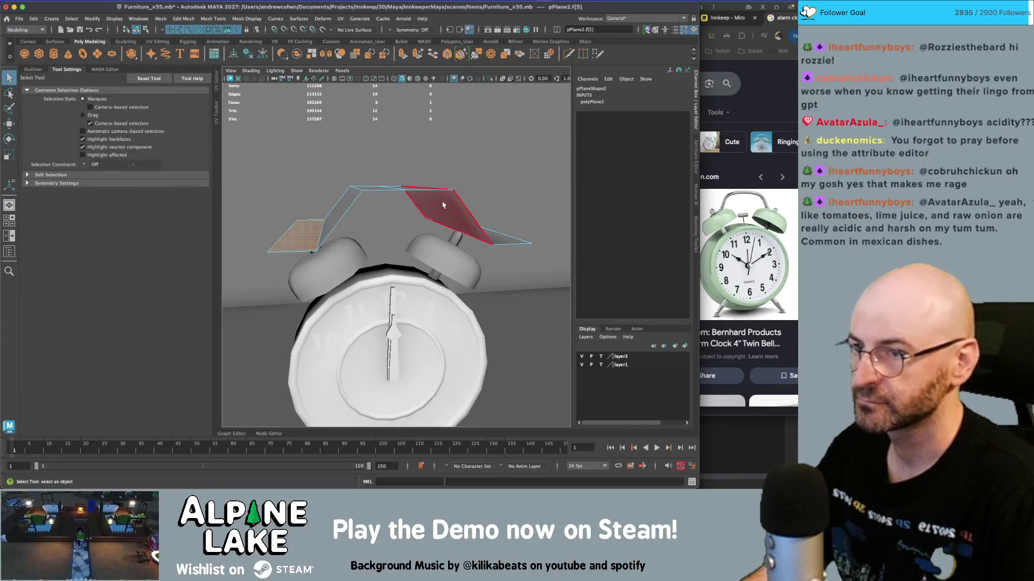
click(296, 237)
click(395, 32)
click(404, 47)
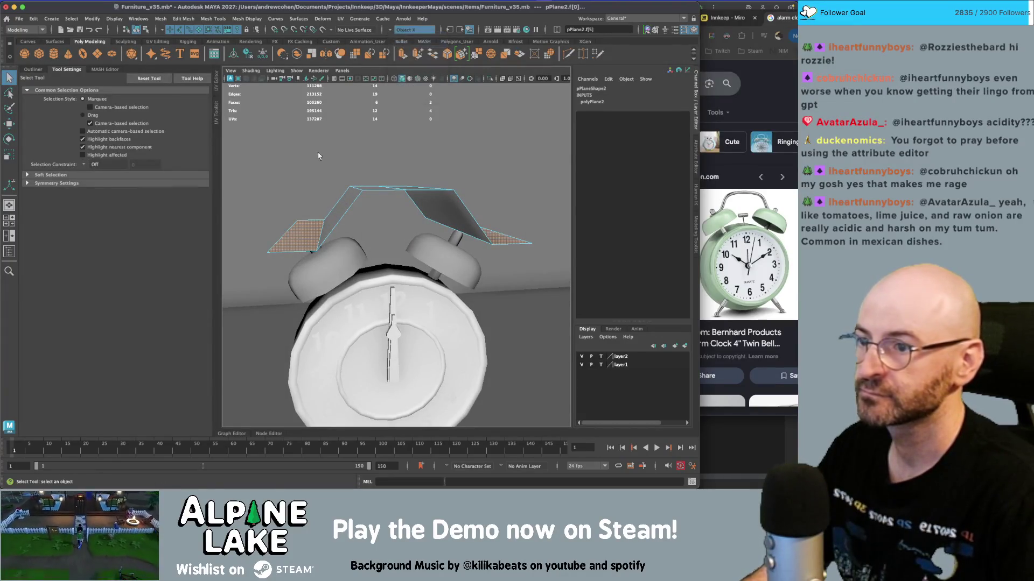
- Rotate and scale the mirrored handle end faces so they angle down onto the bells
key(w)
key(e)
scroll(383, 216, up, 5)
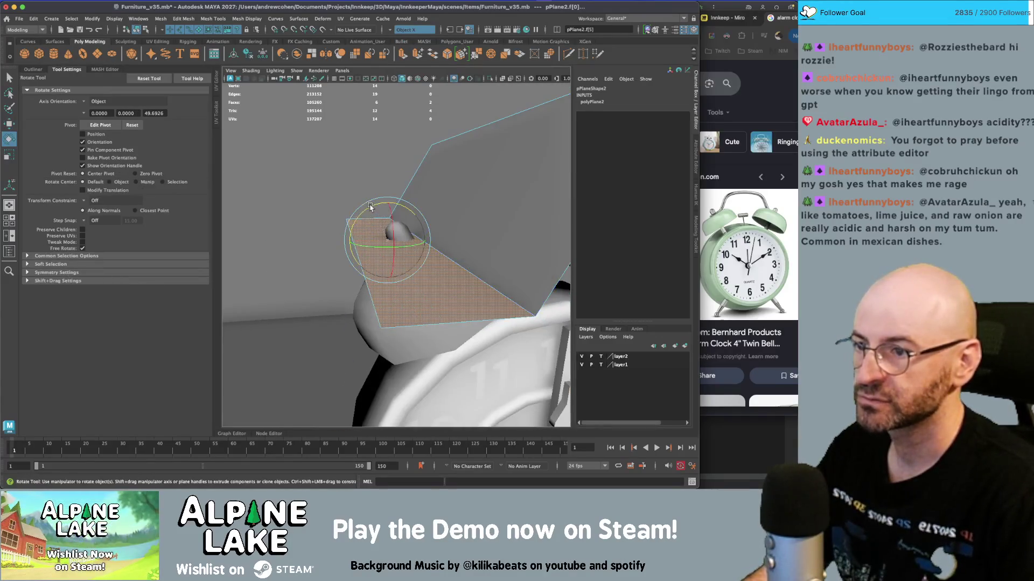
mouse_move(403, 225)
alt+mouse_down()
mouse_move(387, 230)
mouse_move(404, 224)
mouse_move(400, 215)
mouse_move(374, 224)
mouse_move(390, 231)
alt+mouse_up()
key(w)
key(e)
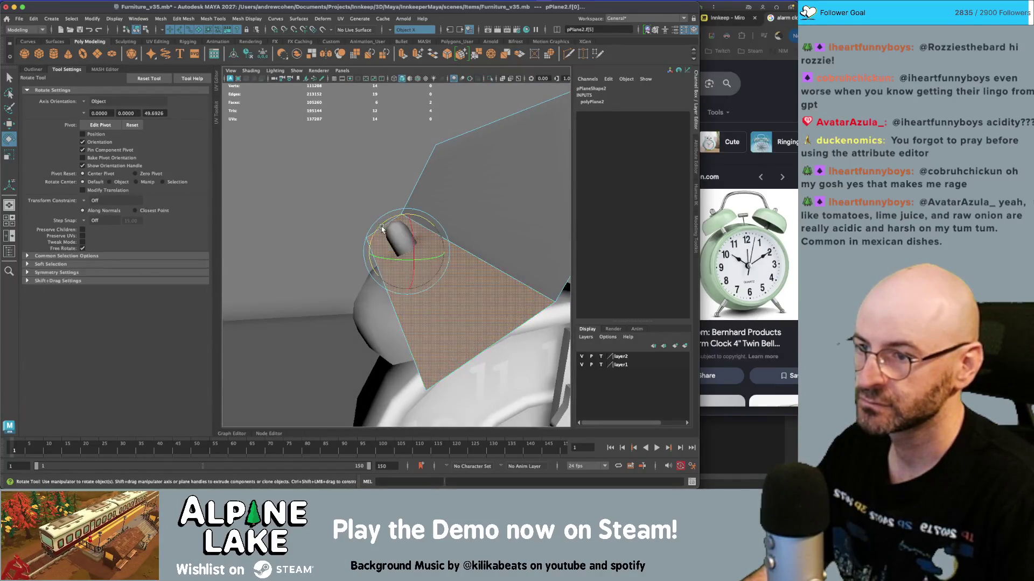
mouse_move(382, 231)
alt+mouse_down()
mouse_move(469, 242)
mouse_move(430, 247)
mouse_move(388, 215)
alt+mouse_up()
key(r)
right_drag(401, 196, 377, 186)
- Pull one handle vertex up and left, then delete the handle's construction history
click(379, 199)
key(w)
mouse_move(349, 171)
mouse_down()
mouse_move(343, 177)
mouse_move(396, 176)
mouse_up()
key(F8)
key(alt+shift+d)
- Select the top face ring of the left bell, then put the right bell into face mode
alt+drag(415, 205, 436, 224)
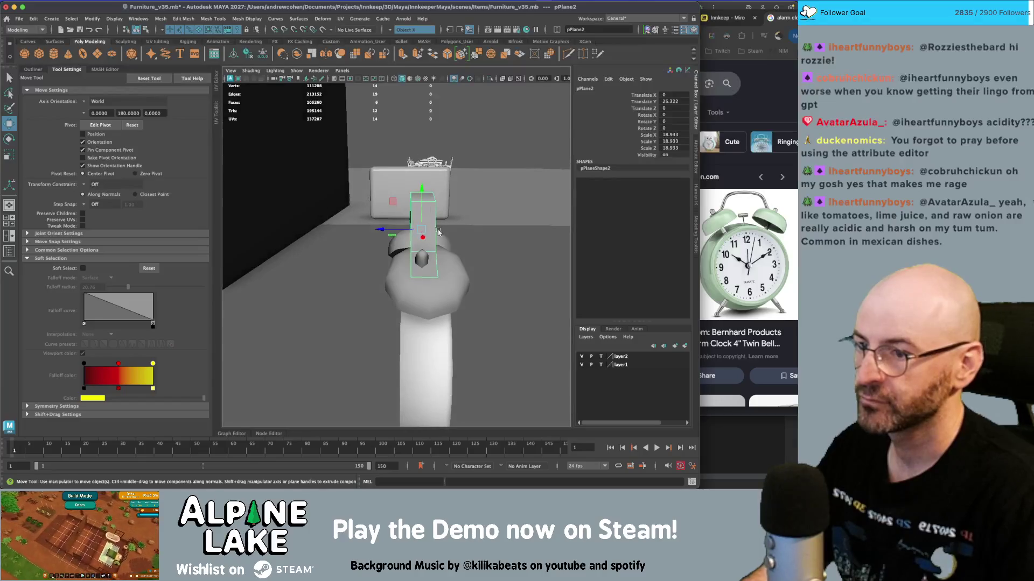
key(q)
click(451, 273)
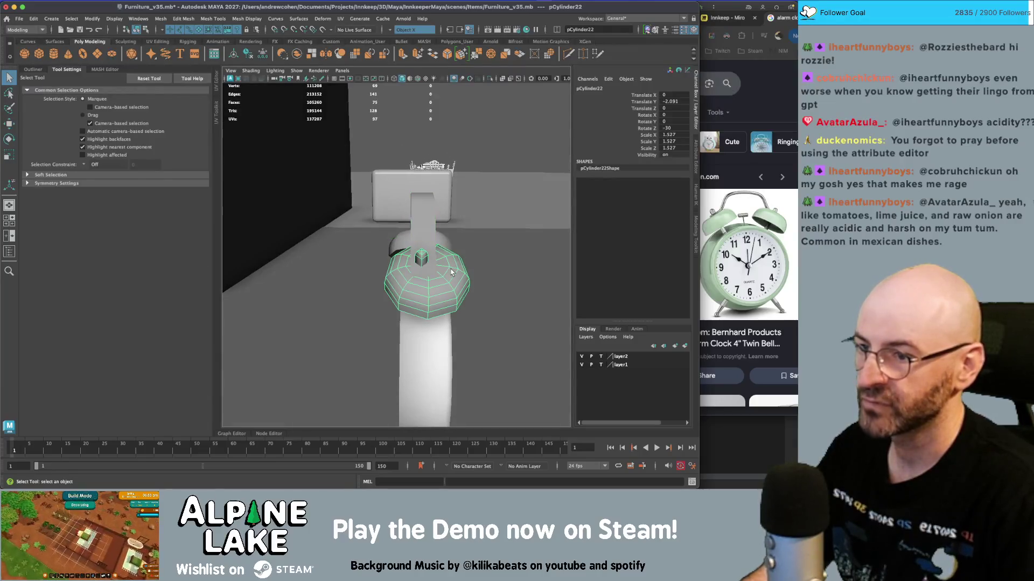
alt+drag(452, 275, 414, 259)
right_drag(409, 256, 409, 269)
click(409, 256)
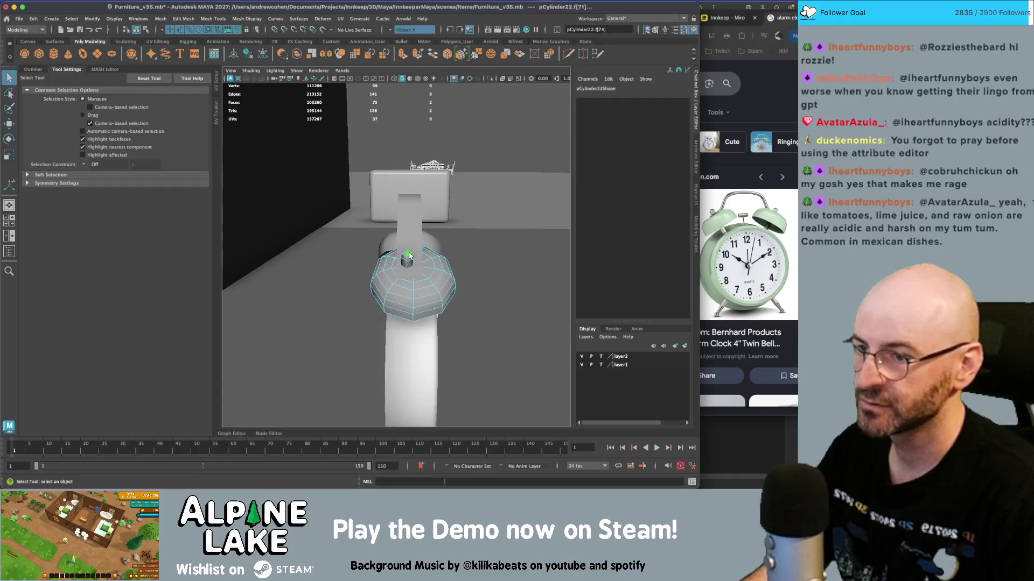
double_click(408, 255)
key(w)
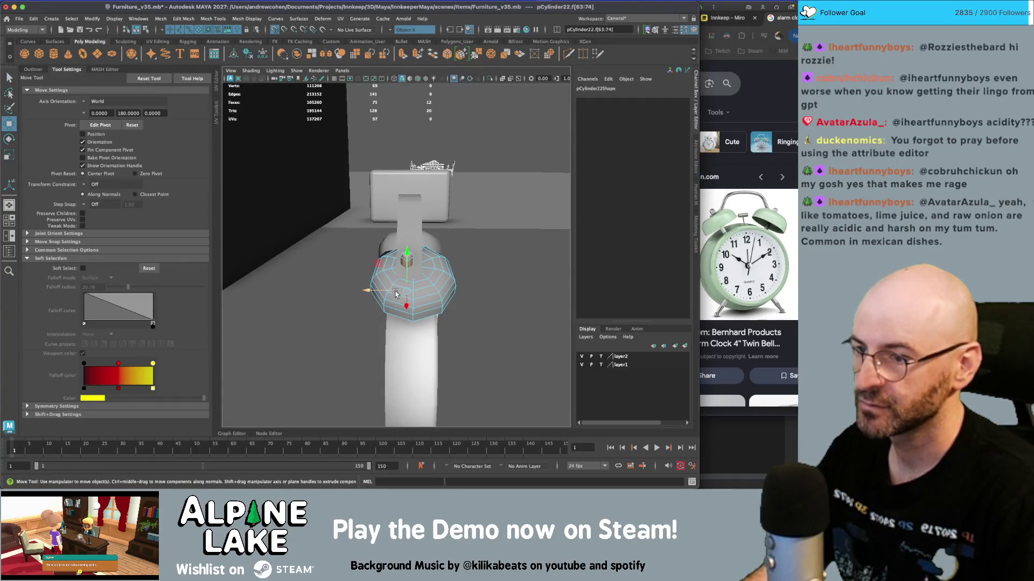
mouse_move(410, 294)
alt+mouse_down()
mouse_move(379, 242)
mouse_move(474, 250)
alt+mouse_up()
key(q)
right_drag(481, 253, 486, 255)
- Select and move the right bell's top face ring, then return to object selection
double_click(486, 256)
mouse_move(486, 255)
alt+mouse_down()
mouse_move(392, 300)
mouse_move(517, 305)
alt+mouse_up()
key(w)
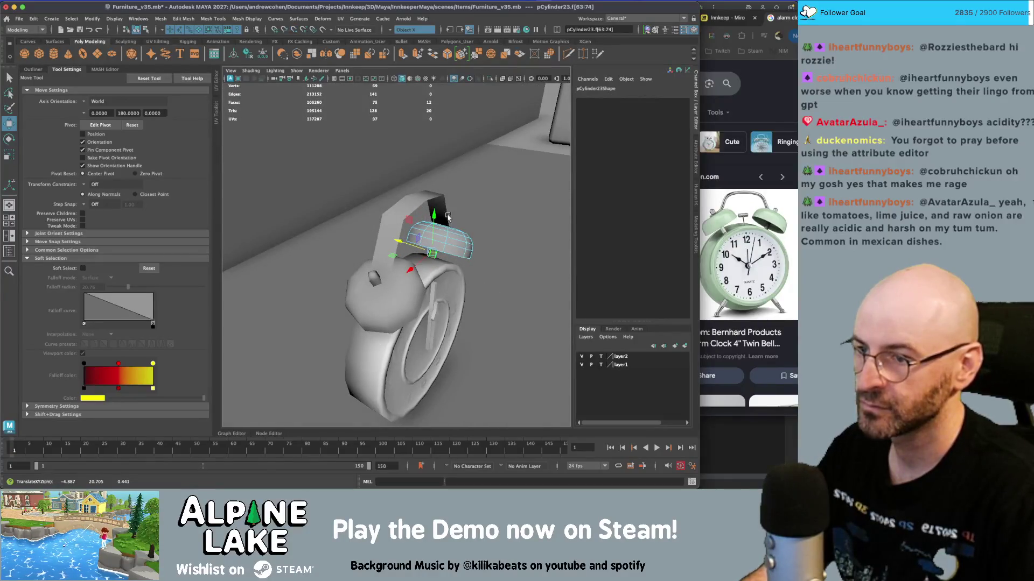
click(147, 30)
click(138, 30)
key(q)
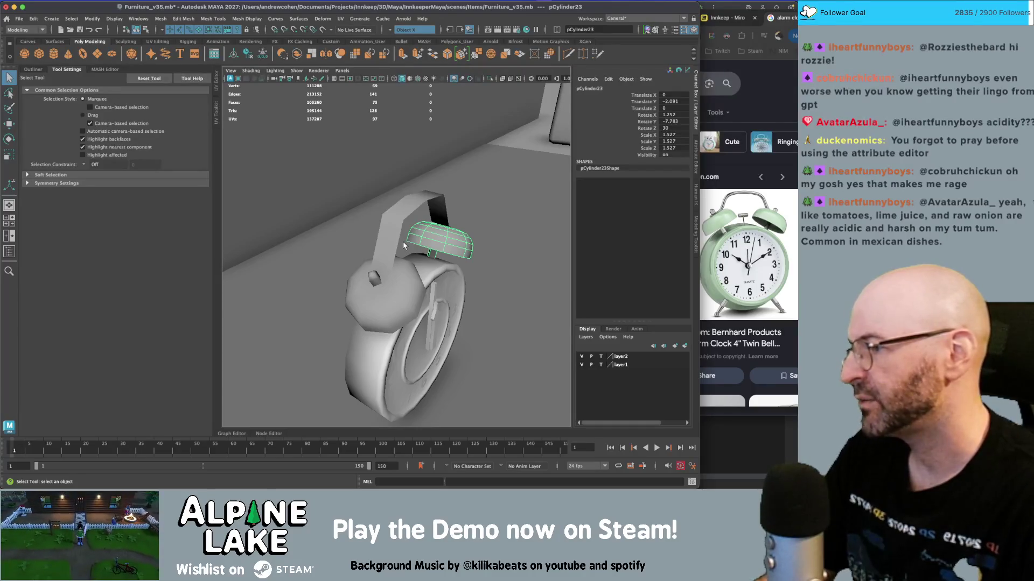
- Reselect the right bell's top face ring and move it into a domed shape
click(413, 279)
mouse_move(413, 279)
alt+mouse_down()
mouse_move(452, 280)
mouse_move(420, 274)
mouse_move(441, 277)
mouse_move(430, 280)
mouse_move(388, 253)
alt+mouse_up()
click(380, 223)
right_drag(380, 223, 382, 252)
click(380, 248)
mouse_move(380, 248)
alt+mouse_down()
mouse_move(463, 259)
mouse_move(427, 237)
mouse_move(401, 240)
mouse_move(401, 269)
mouse_move(369, 220)
mouse_move(451, 194)
mouse_move(436, 183)
alt+mouse_up()
key(w)
- Switch to wireframe (4), then textured shaded display (6), and return to object mode
key(4)
key(6)
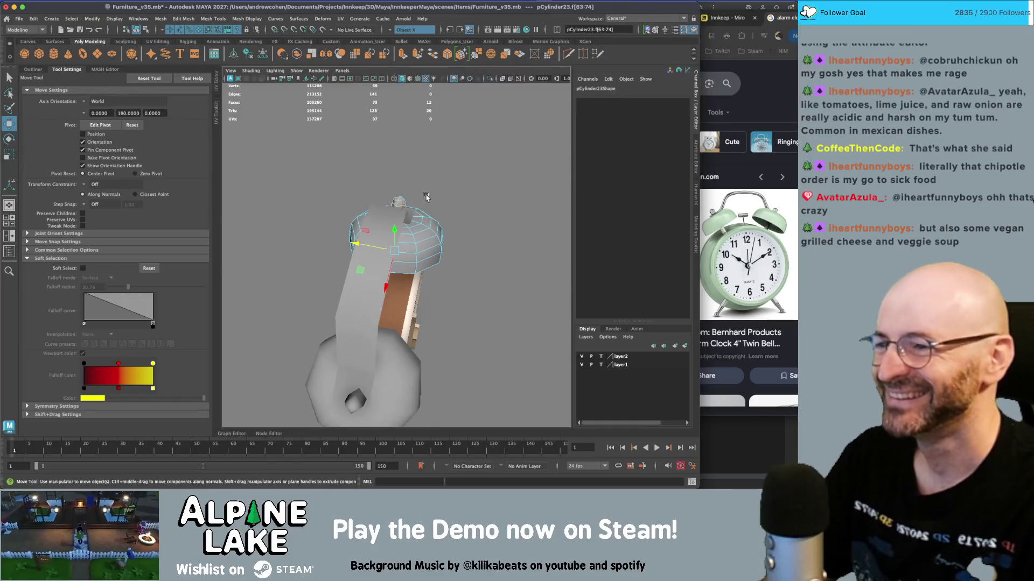
key(F8)
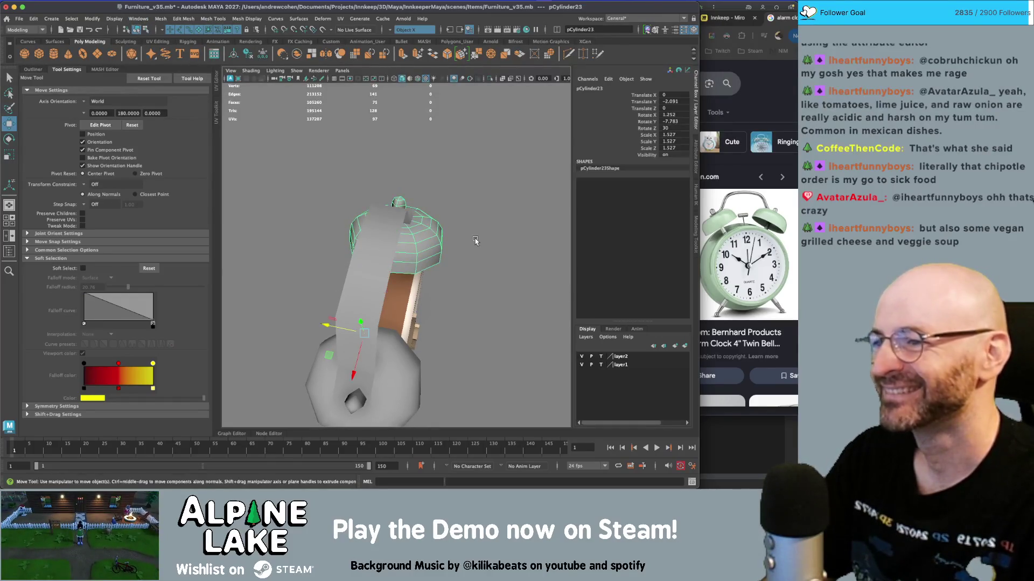
mouse_move(473, 243)
alt+mouse_down()
mouse_move(339, 219)
mouse_move(351, 214)
alt+mouse_up()
mouse_move(351, 215)
alt+right_down()
mouse_move(295, 226)
mouse_move(418, 248)
alt+right_up()
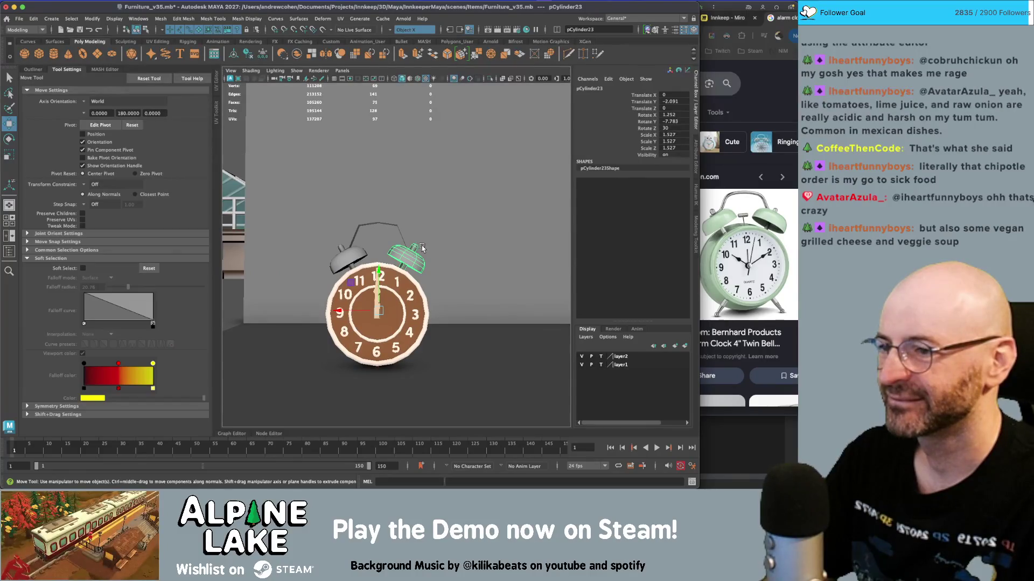
- Delete the right bell and set the left bell's Rotate Z to 0
key(r)
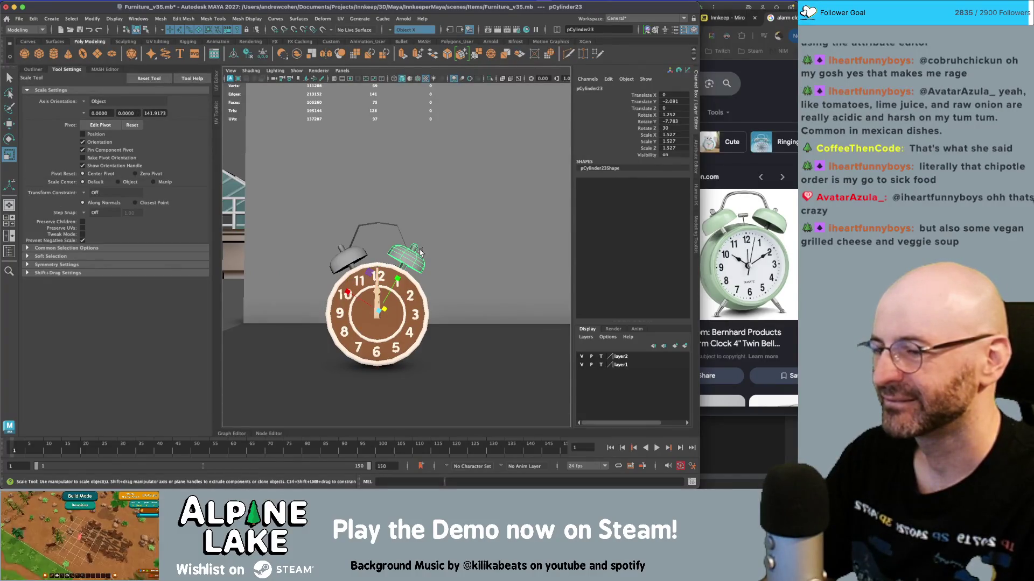
click(358, 259)
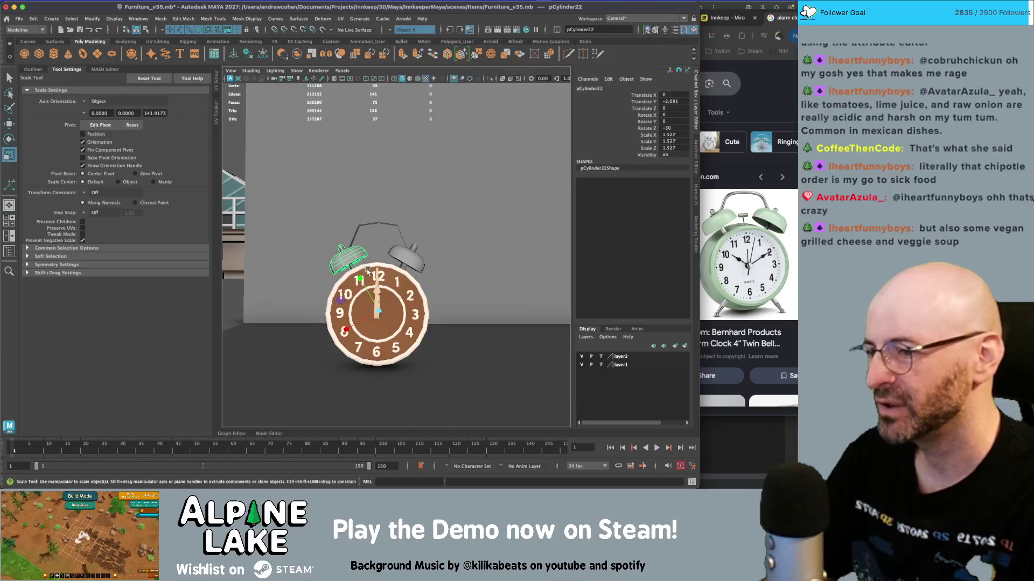
key(q)
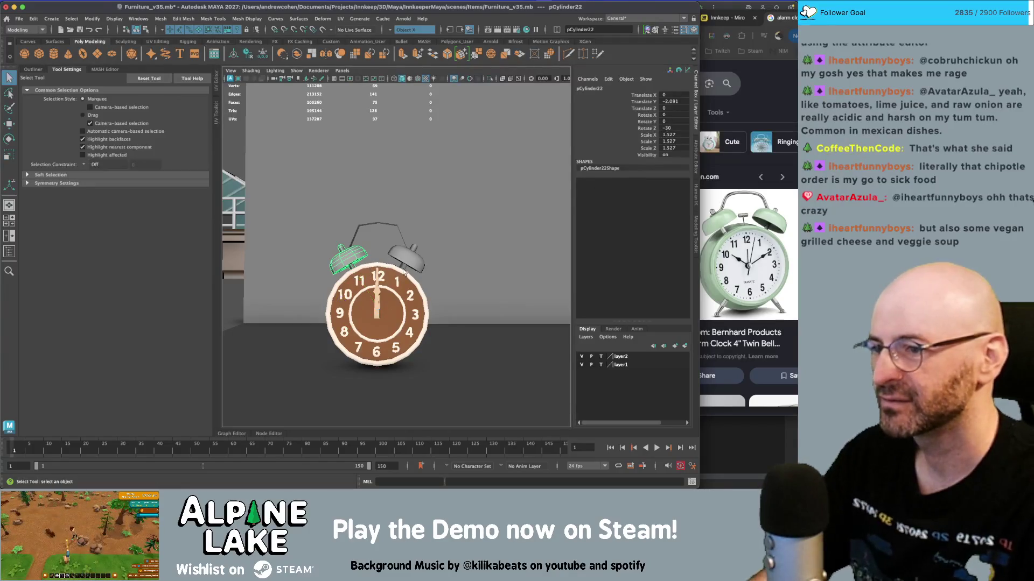
click(406, 253)
key(Delete)
click(360, 260)
key(e)
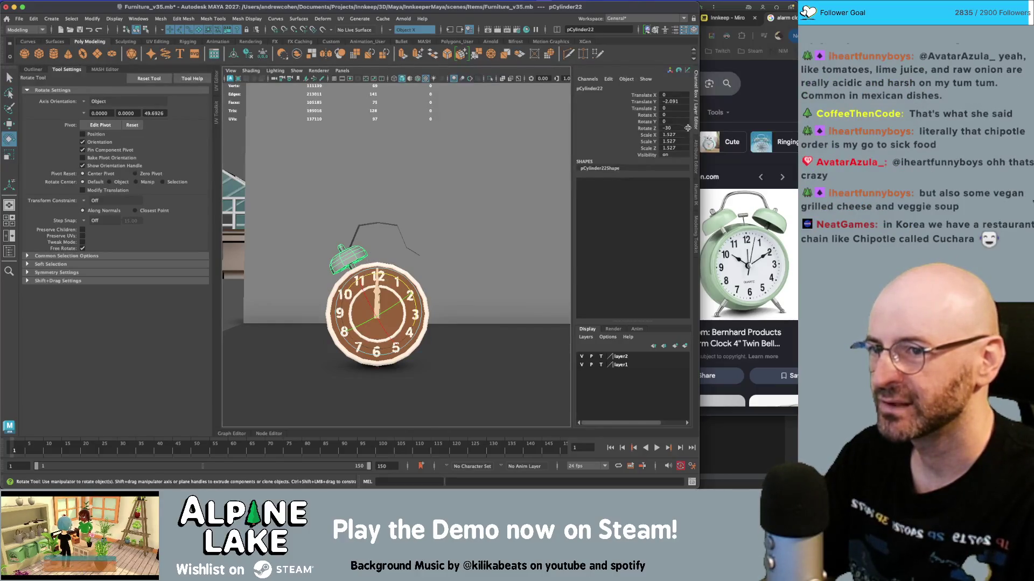
text(0)
key(Return)
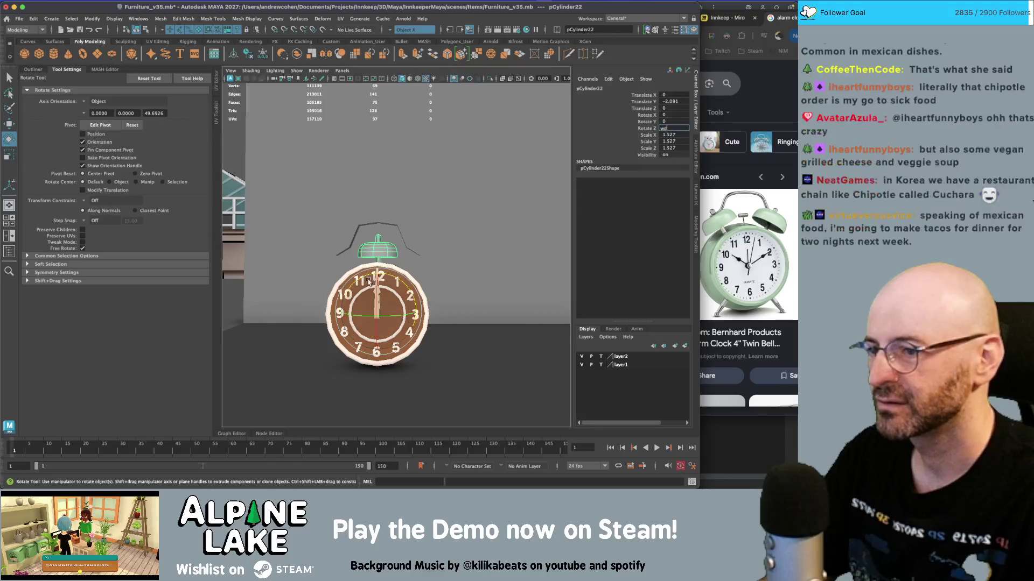
- Scale the bell up to 2.013, freeze its transforms and move its pivot to the clock centre
scroll(423, 266, down, 1)
key(r)
mouse_move(379, 311)
mouse_down()
mouse_move(402, 314)
mouse_move(383, 293)
mouse_move(484, 262)
mouse_move(479, 269)
mouse_up()
key(w)
key(ctrl+shift+f)
key(d)
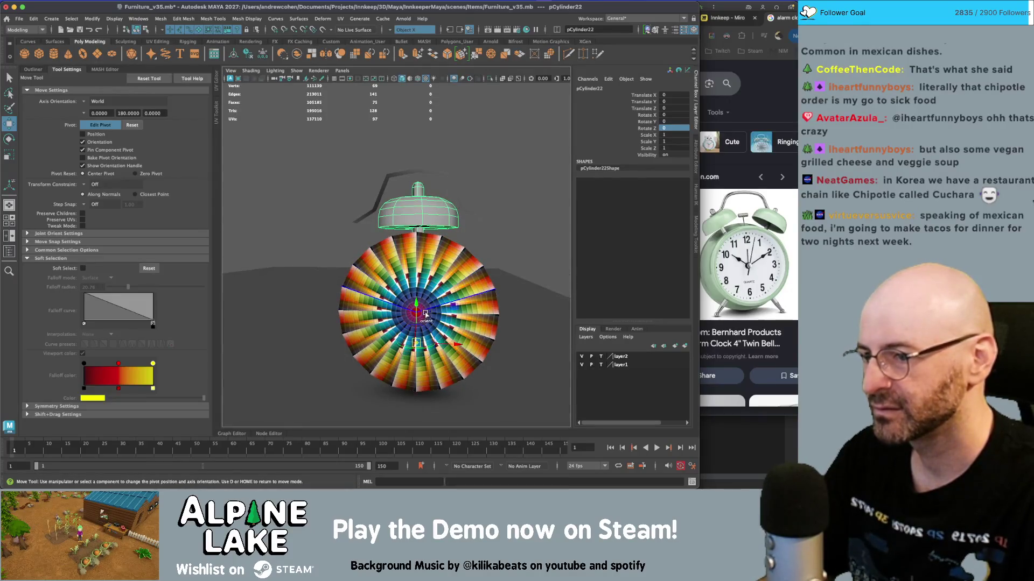
key(d)
- Tilt the bell -38.1 about the clock centre and duplicate it with Rotate Z 38.103
key(e)
mouse_move(451, 285)
mouse_down()
mouse_move(470, 317)
mouse_move(333, 267)
mouse_move(322, 304)
mouse_move(330, 273)
mouse_up()
key(w)
mouse_move(426, 278)
alt+mouse_down()
mouse_move(424, 267)
mouse_move(445, 292)
mouse_move(383, 266)
alt+mouse_up()
key(ctrl+d)
key(e)
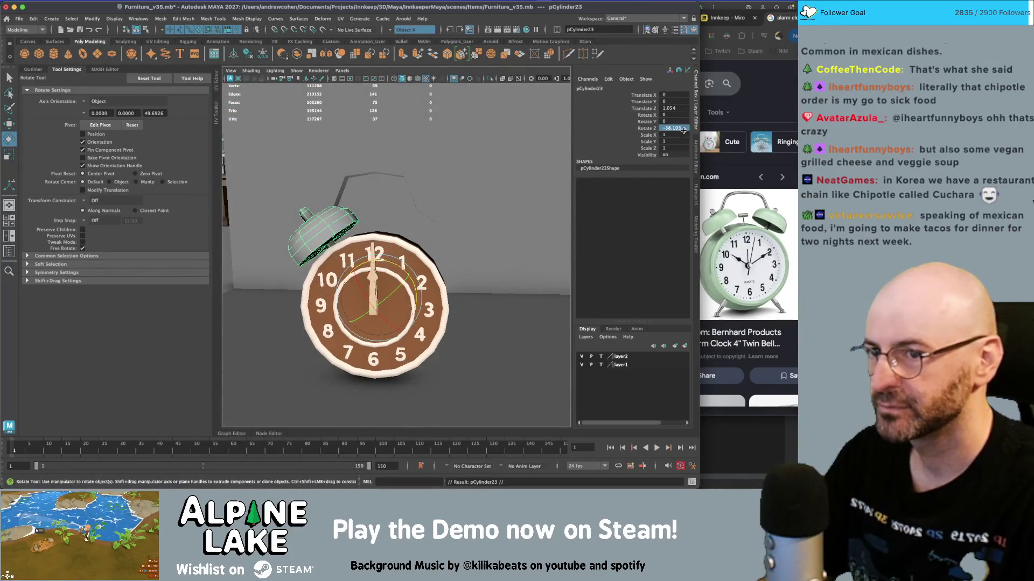
key(Delete)
key(Return)
mouse_move(323, 226)
alt+mouse_down()
mouse_move(442, 196)
mouse_move(388, 203)
mouse_move(380, 194)
alt+mouse_up()
scroll(330, 221, down, 3)
- Raise the pPlane2 handle and stretch it taller above the bells
key(q)
click(387, 203)
key(w)
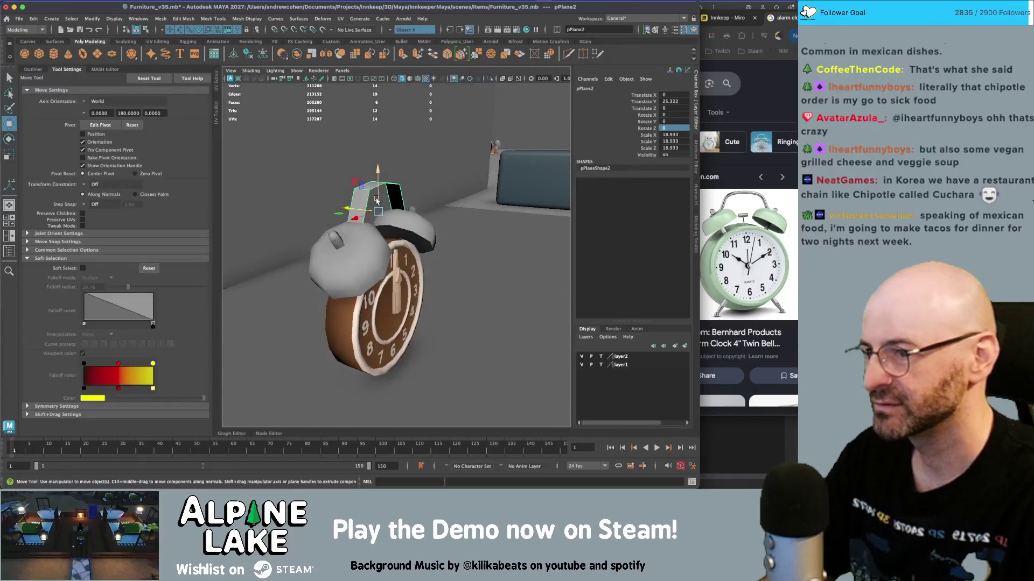
mouse_move(380, 194)
middle_down()
mouse_move(393, 189)
mouse_move(379, 191)
mouse_move(379, 178)
middle_up()
key(r)
key(w)
key(r)
mouse_move(379, 177)
alt+mouse_down()
mouse_move(322, 185)
mouse_move(377, 192)
mouse_move(376, 174)
alt+mouse_up()
key(w)
key(q)
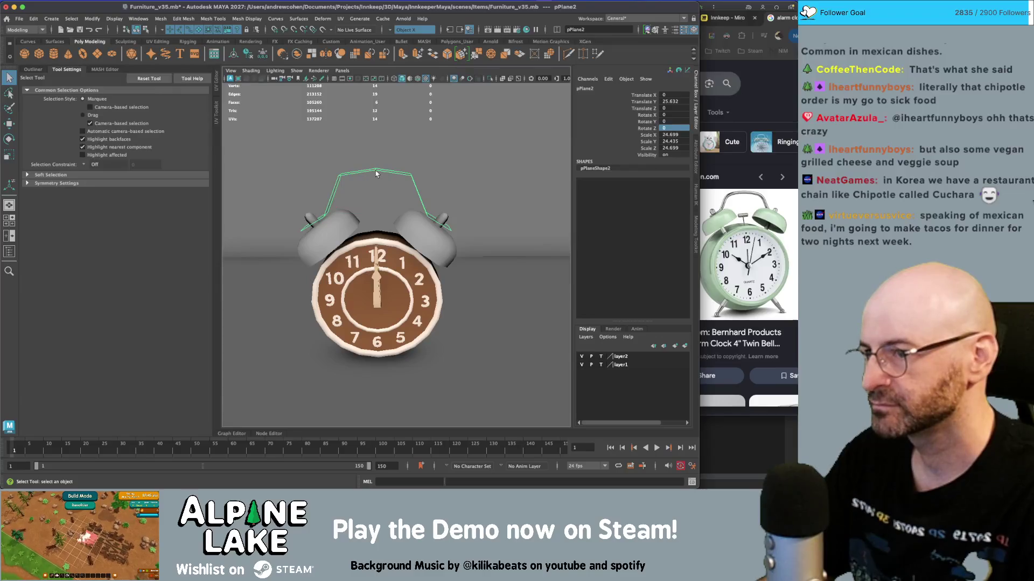
key(w)
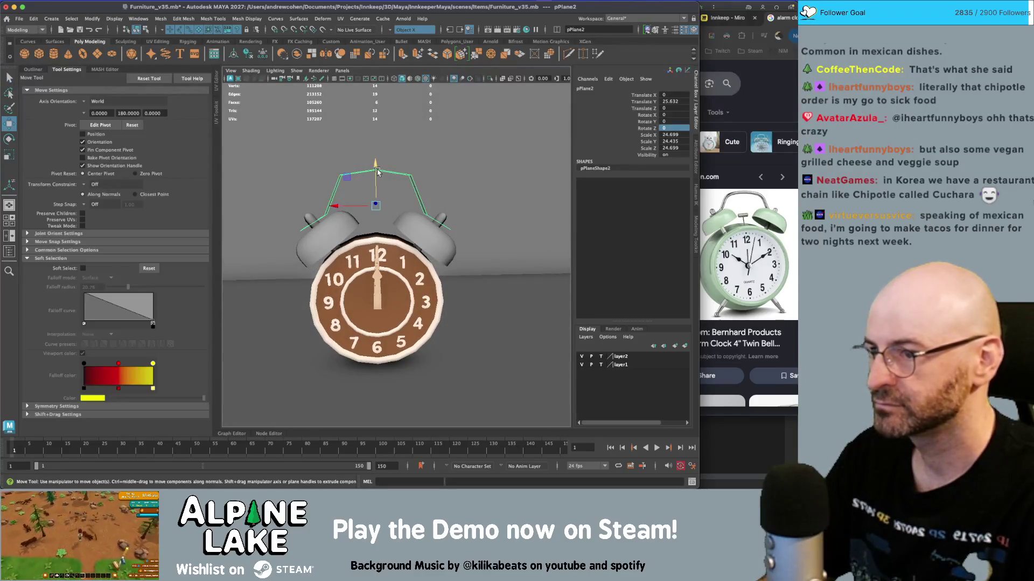
key(q)
- Select and scale the two vertices at the handle's left end
right_drag(382, 173, 325, 215)
drag(306, 214, 323, 229)
key(r)
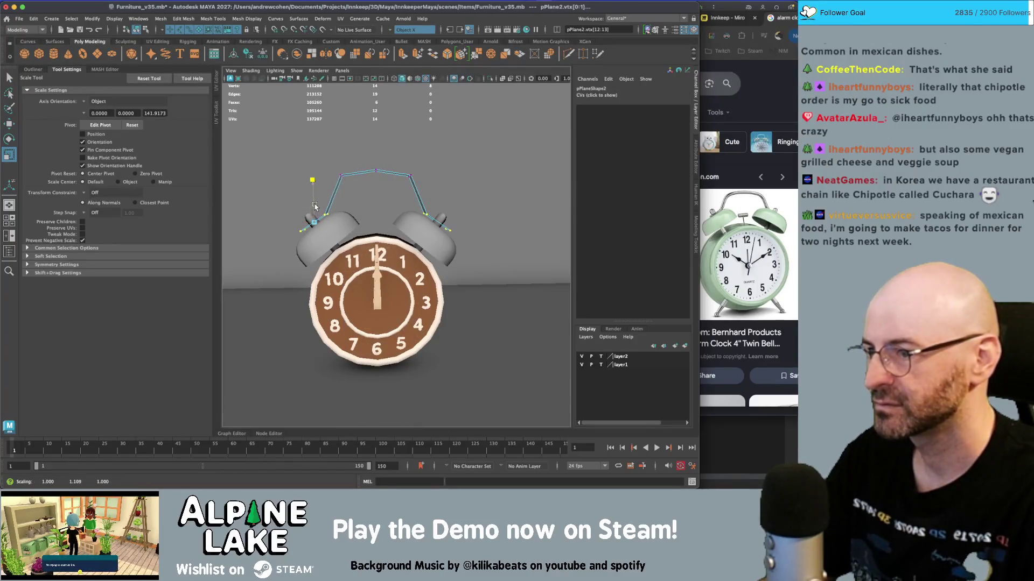
click(51, 256)
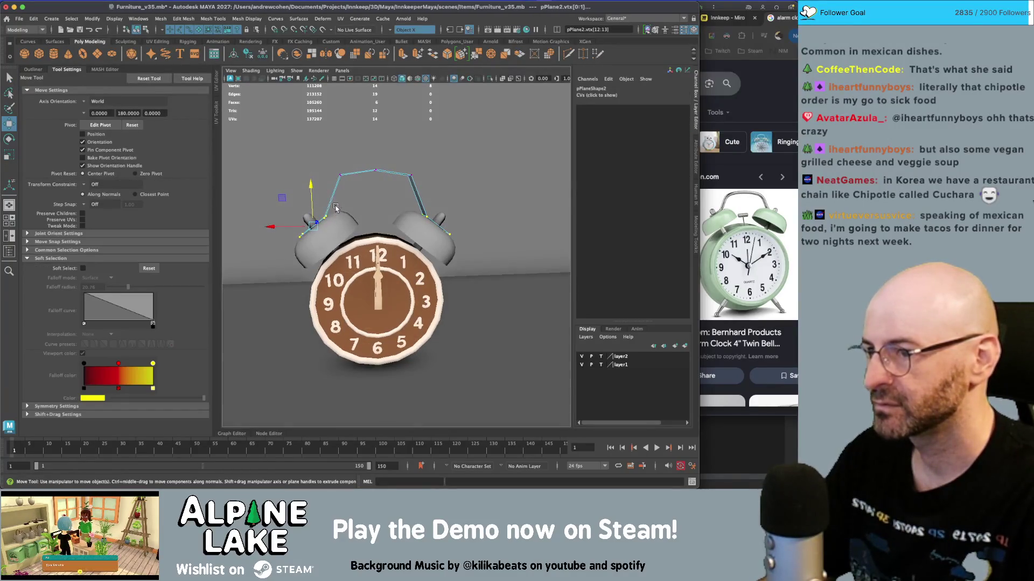
key(q)
click(144, 31)
- Extrude the handle faces with Local Translate Z 0.704 to give it thickness
alt+drag(344, 193, 368, 176)
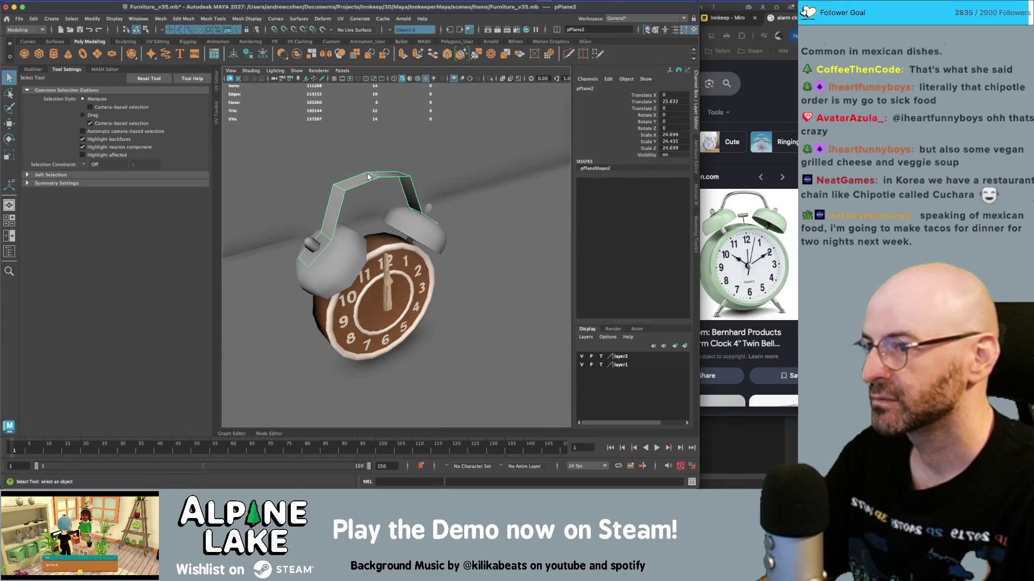
click(404, 54)
drag(439, 195, 447, 193)
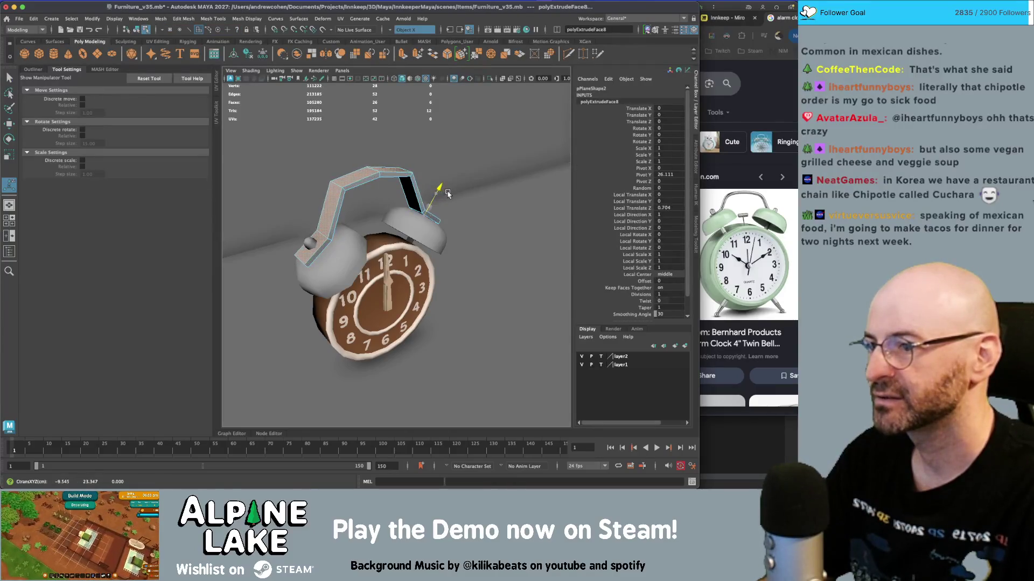
click(136, 30)
click(405, 168)
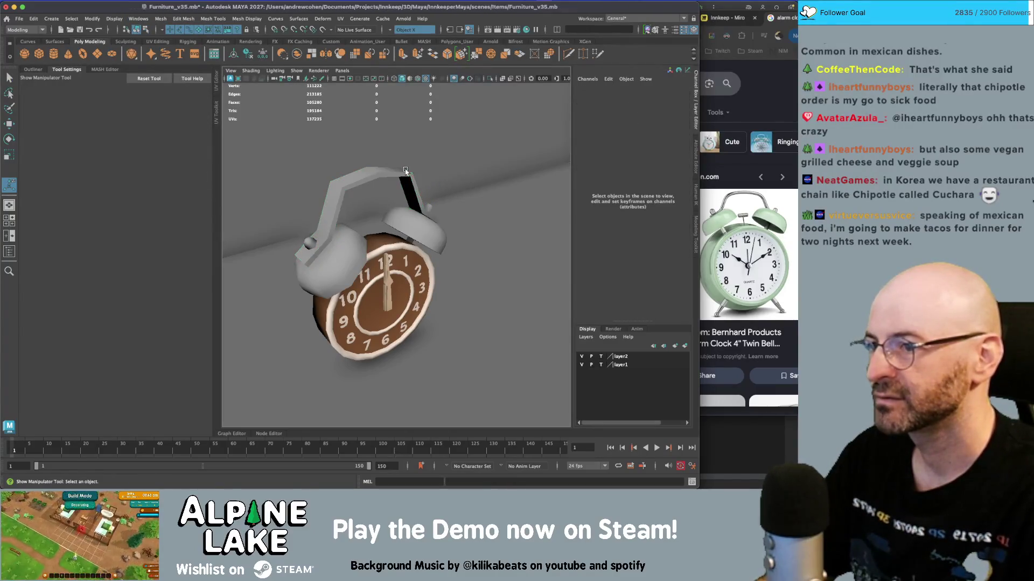
key(q)
- Box-select the handle's top vertices and lower them
mouse_move(405, 168)
mouse_down()
mouse_move(440, 171)
mouse_move(383, 168)
mouse_up()
right_drag(383, 213, 358, 208)
drag(336, 181, 434, 217)
key(w)
mouse_move(369, 173)
mouse_down()
mouse_move(370, 186)
mouse_move(328, 180)
mouse_move(341, 182)
mouse_up()
key(ctrl+e)
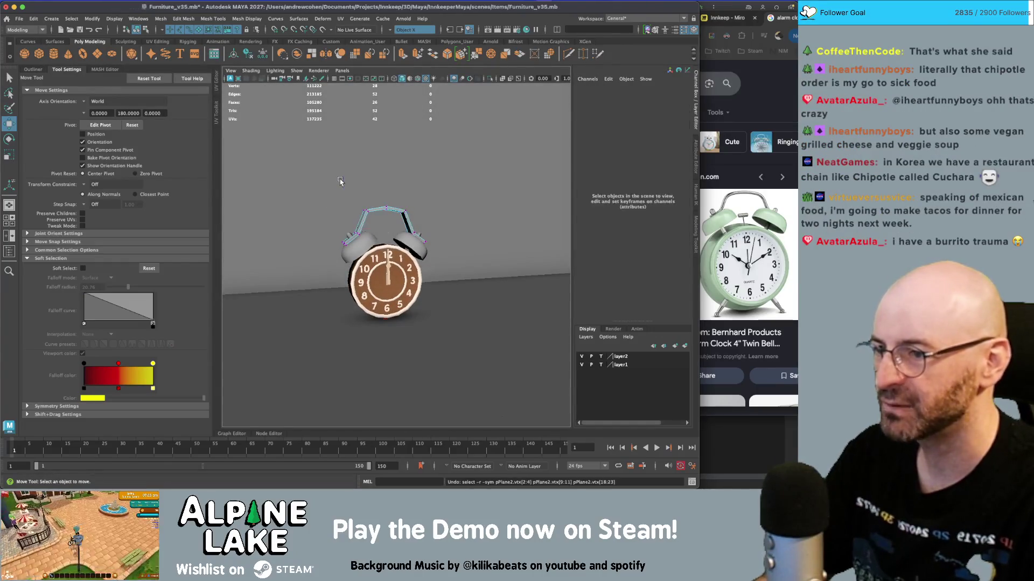
- Undo the recent handle and bell edits, restoring the bell's scale change
key(F9)
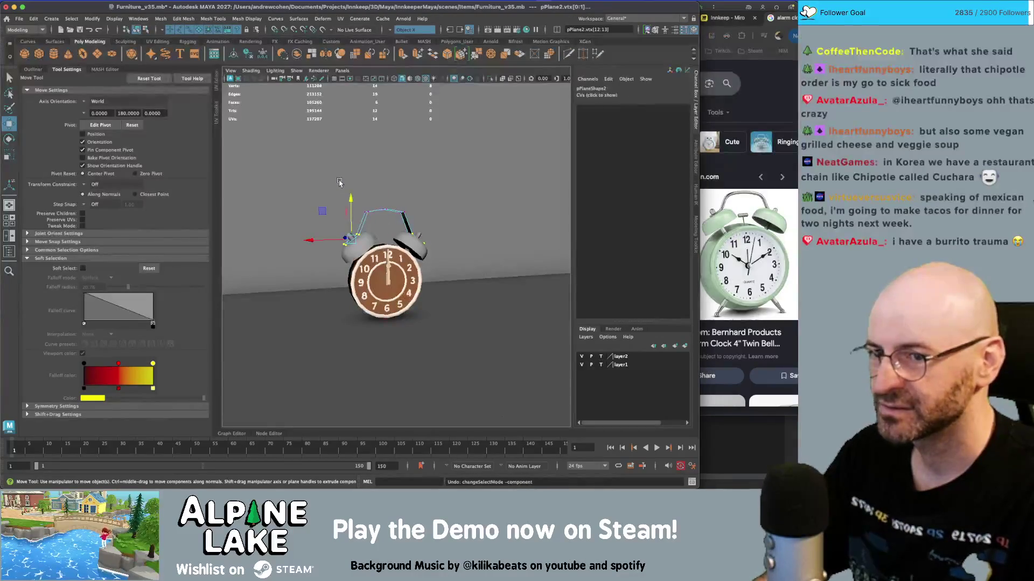
key(ctrl+z)
key(ctrl+z)
key(ctrl+z)
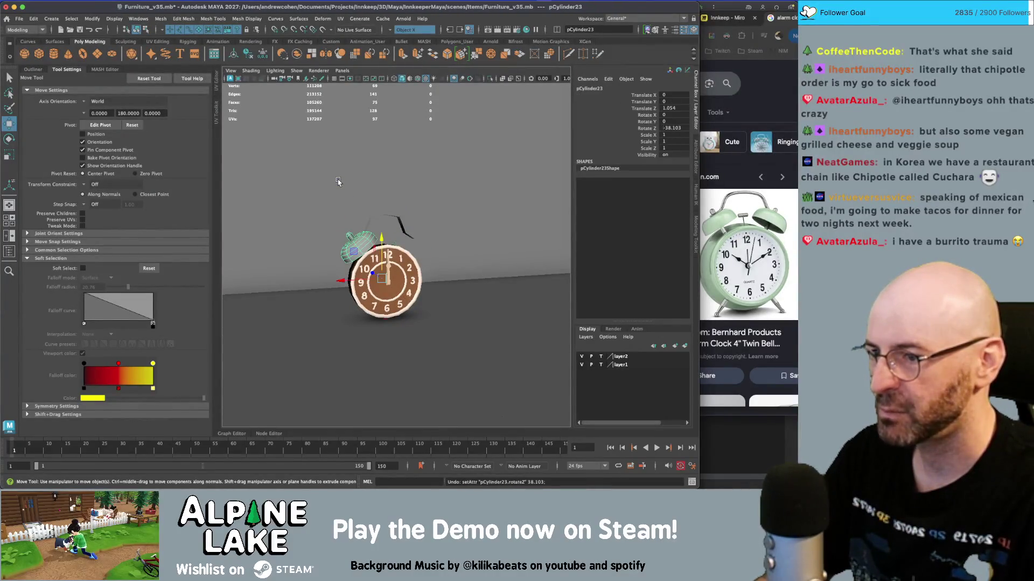
key(ctrl+z)
key(ctrl+z)
key(ctrl+z)
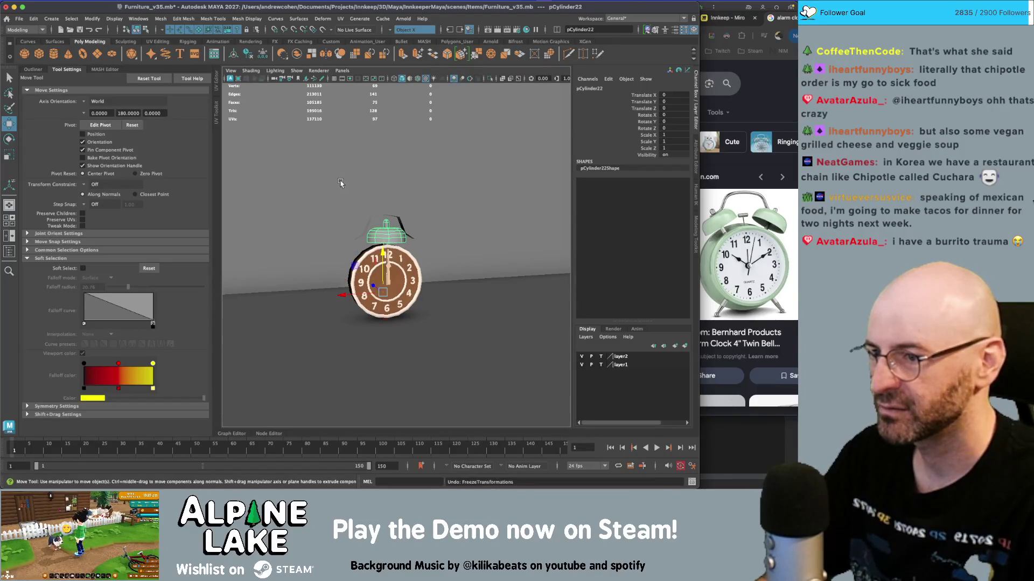
key(ctrl+z)
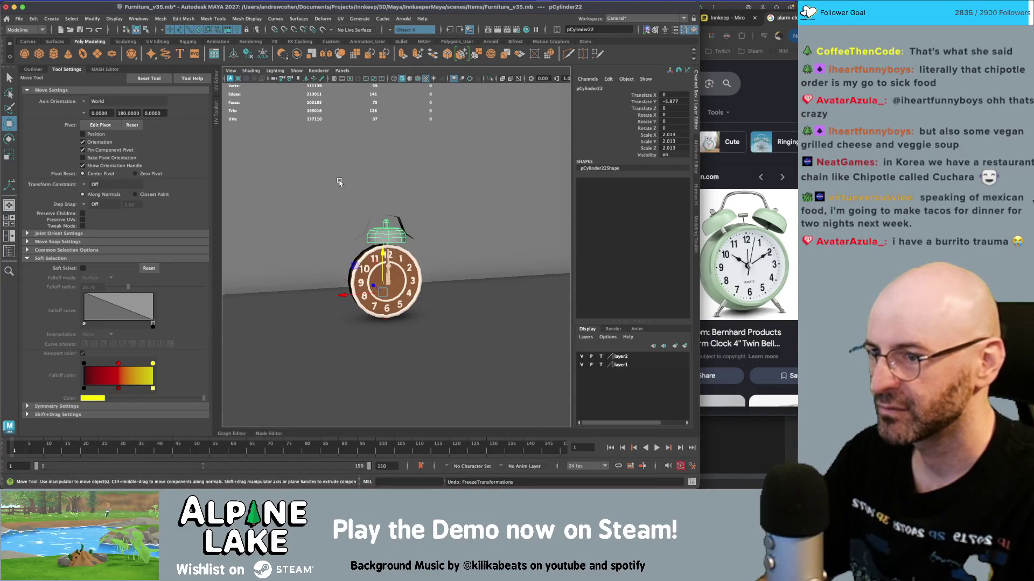
key(ctrl+z)
key(ctrl+z)
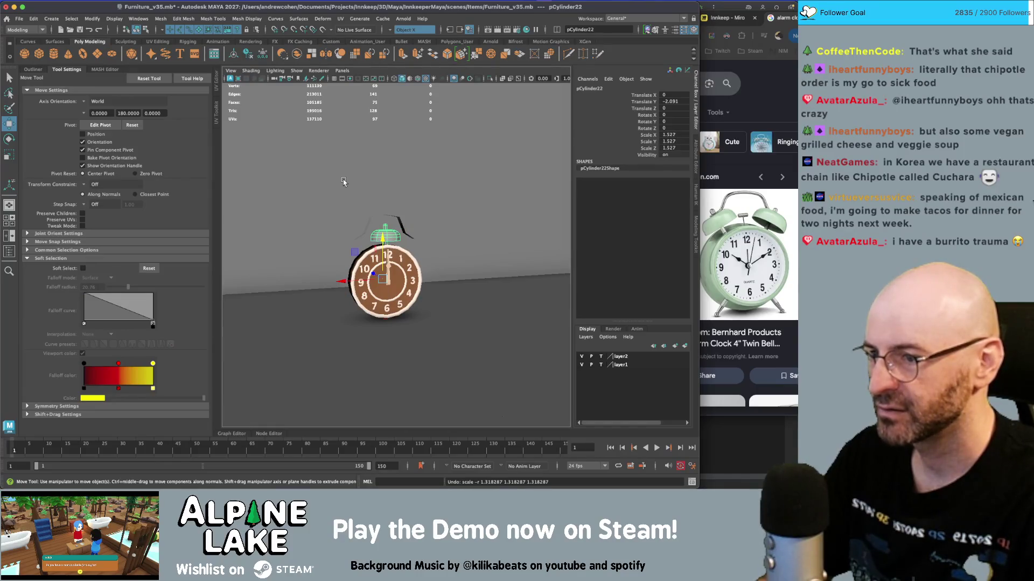
alt+right_drag(394, 212, 443, 230)
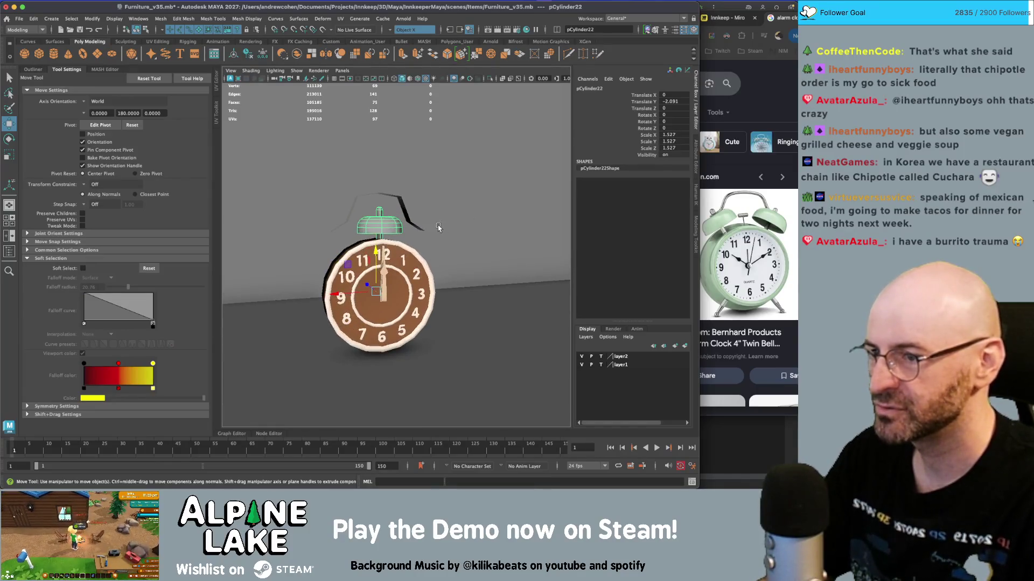
key(shift+z)
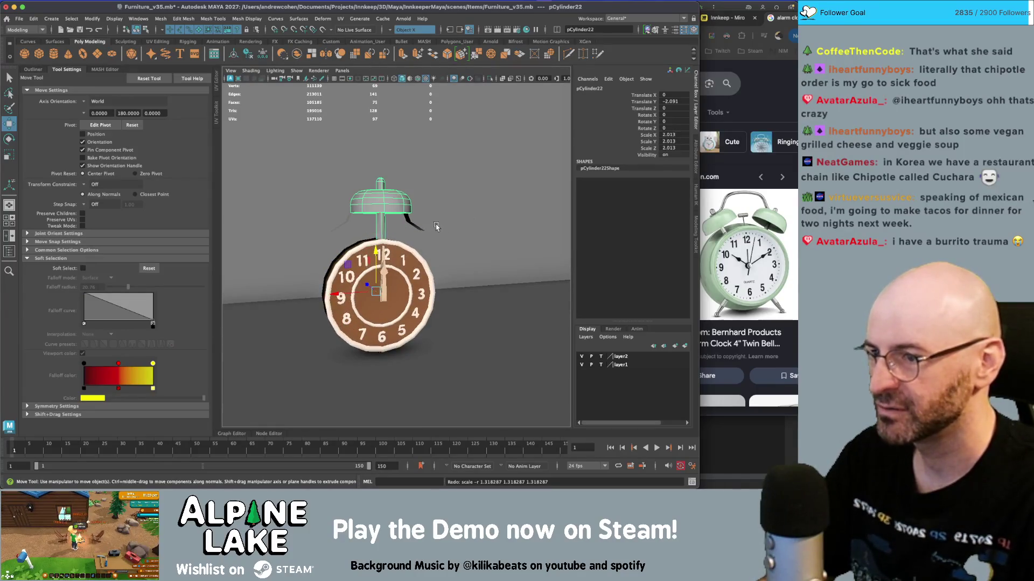
- Shrink the bell, lower it onto the clock top, shift it in depth and freeze transforms
key(r)
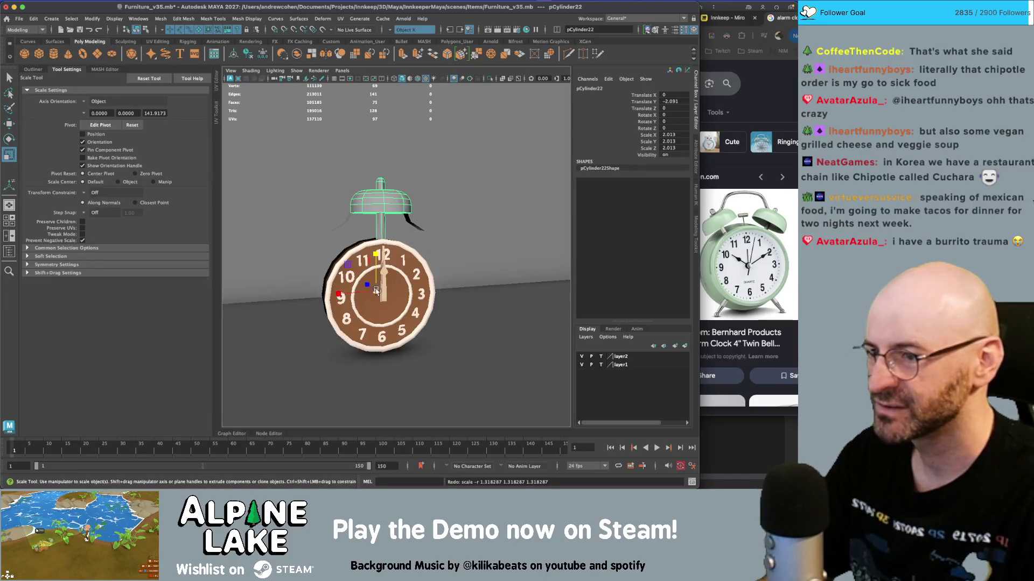
drag(376, 290, 367, 292)
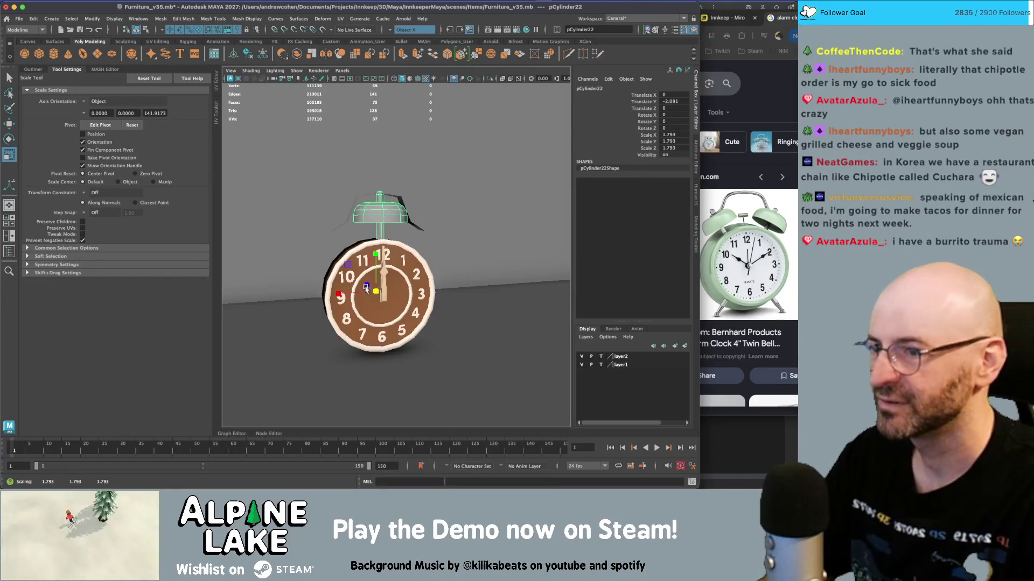
key(w)
mouse_move(376, 251)
mouse_down()
mouse_move(377, 264)
mouse_move(455, 270)
mouse_move(454, 261)
mouse_move(403, 276)
mouse_up()
key([)
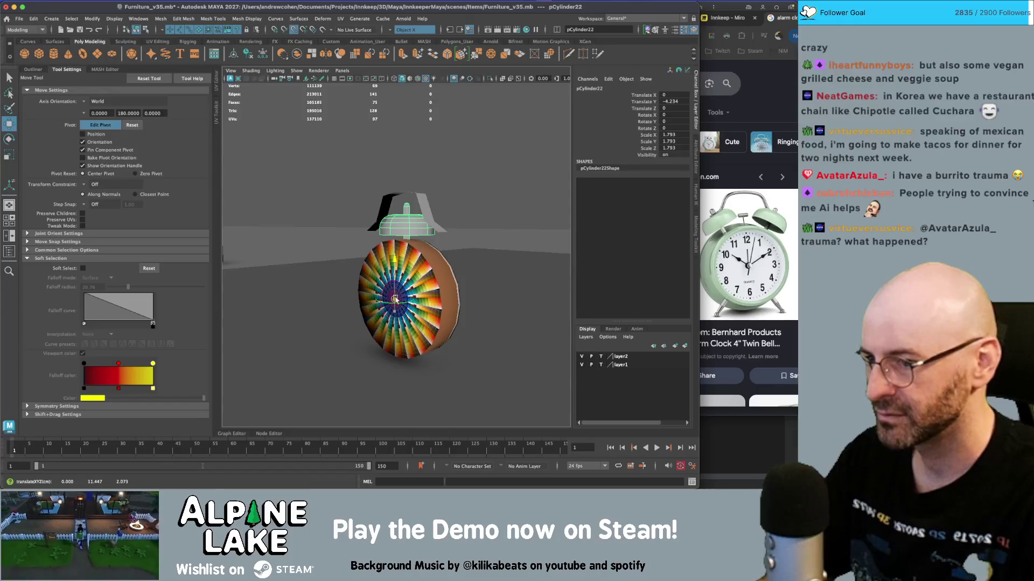
key(bracketright)
key(d)
mouse_move(349, 302)
mouse_down()
mouse_move(378, 289)
mouse_move(314, 262)
mouse_up()
key(ctrl+shift+f)
- Tilt the bell on Z and duplicate it as a mirrored copy at ±31.49 degrees
key(e)
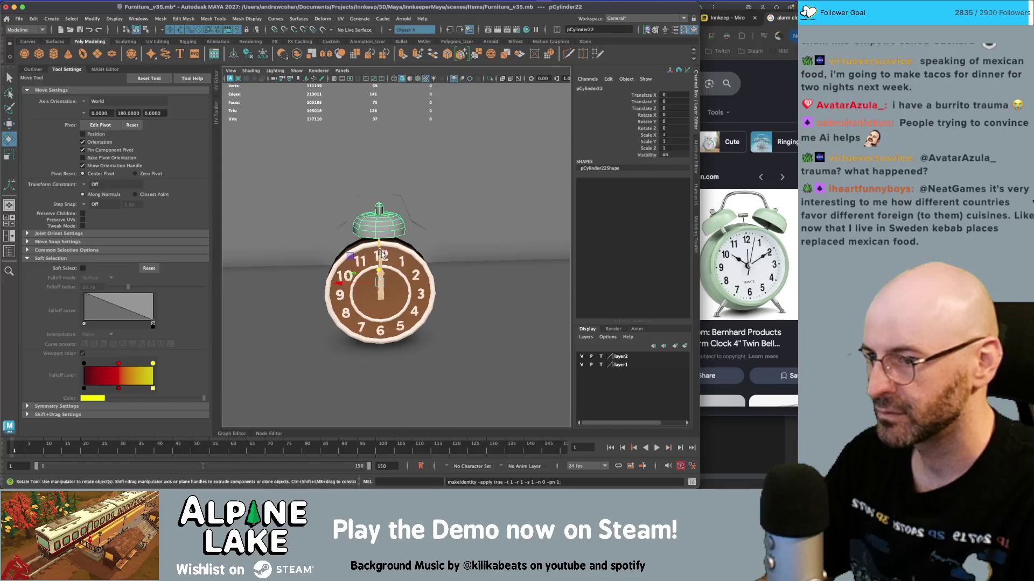
mouse_move(383, 243)
mouse_down()
mouse_move(366, 248)
mouse_move(383, 254)
mouse_up()
key(ctrl+d)
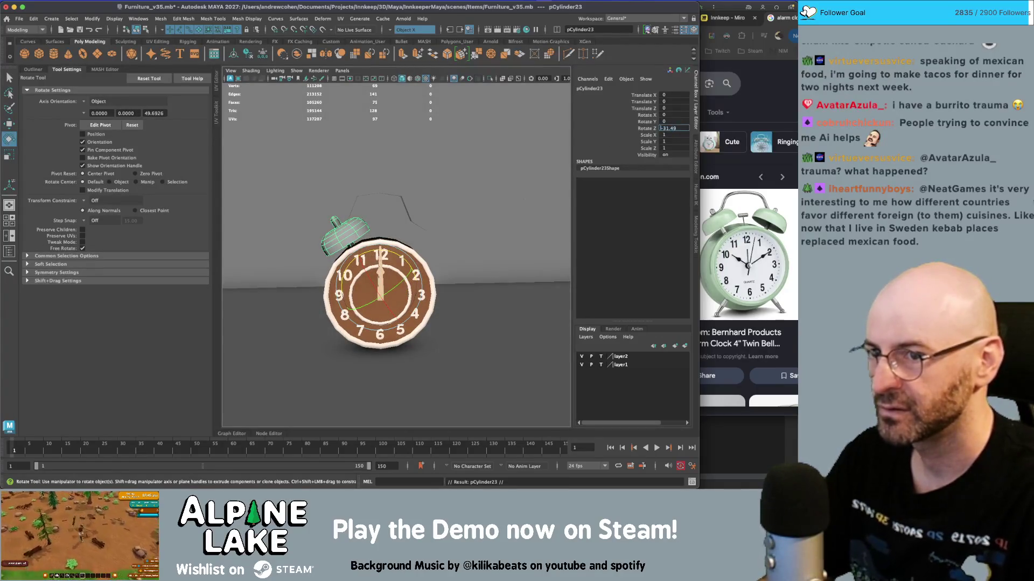
key(Delete)
key(Return)
scroll(427, 186, up, 2)
- Move and scale the pPlane2 handle to 20.305 at translate Y 25.45
key(q)
mouse_move(398, 186)
alt+mouse_down()
mouse_move(374, 181)
mouse_move(371, 167)
mouse_move(372, 195)
mouse_move(385, 197)
alt+mouse_up()
click(380, 184)
key(w)
key(r)
mouse_move(386, 197)
alt+mouse_down()
mouse_move(371, 180)
mouse_move(369, 198)
mouse_move(391, 180)
alt+mouse_up()
key(w)
key(r)
- Check the handle plane's faces, then select and frame the clock body
key(q)
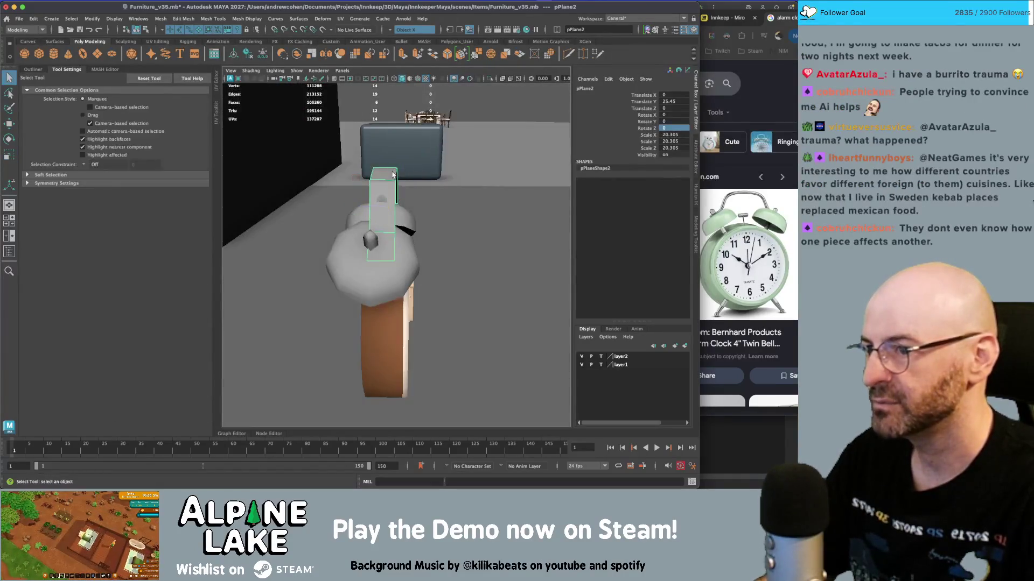
right_click(391, 180)
right_drag(391, 180, 391, 188)
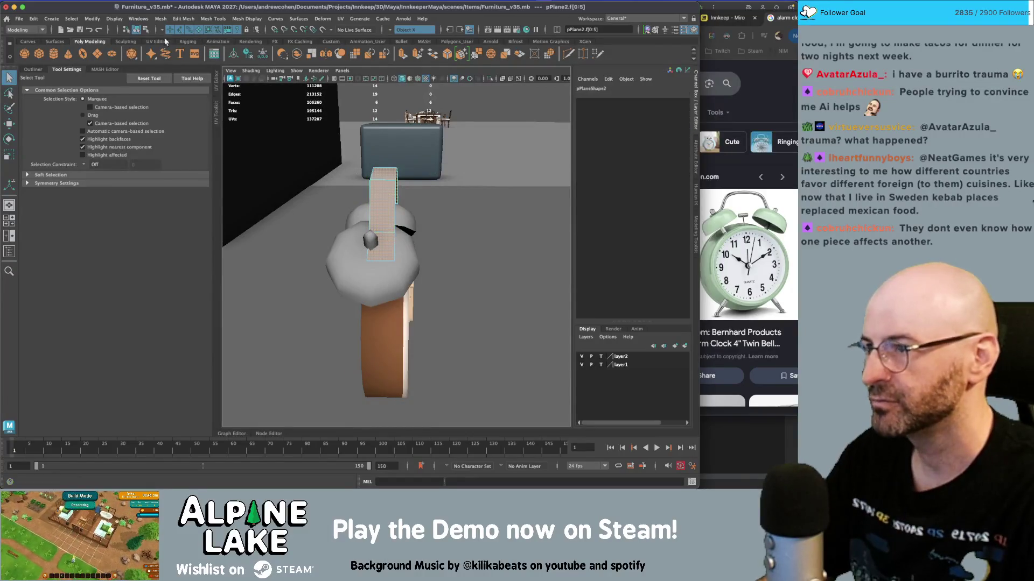
click(139, 30)
click(385, 350)
key(f)
- Select a face loop on the clock ring in wireframe, then return to object mode
right_drag(398, 222, 398, 253)
mouse_move(399, 253)
alt+mouse_down()
mouse_move(426, 300)
mouse_move(418, 225)
mouse_move(417, 234)
mouse_move(388, 204)
mouse_move(342, 211)
mouse_move(356, 212)
alt+mouse_up()
key(4)
double_click(421, 302)
key(w)
key(5)
click(136, 29)
key(q)
- Move the handle plane forward to Z 0.997 and slide a bell sideways to balance the pair
click(421, 229)
click(403, 197)
key(w)
click(357, 211)
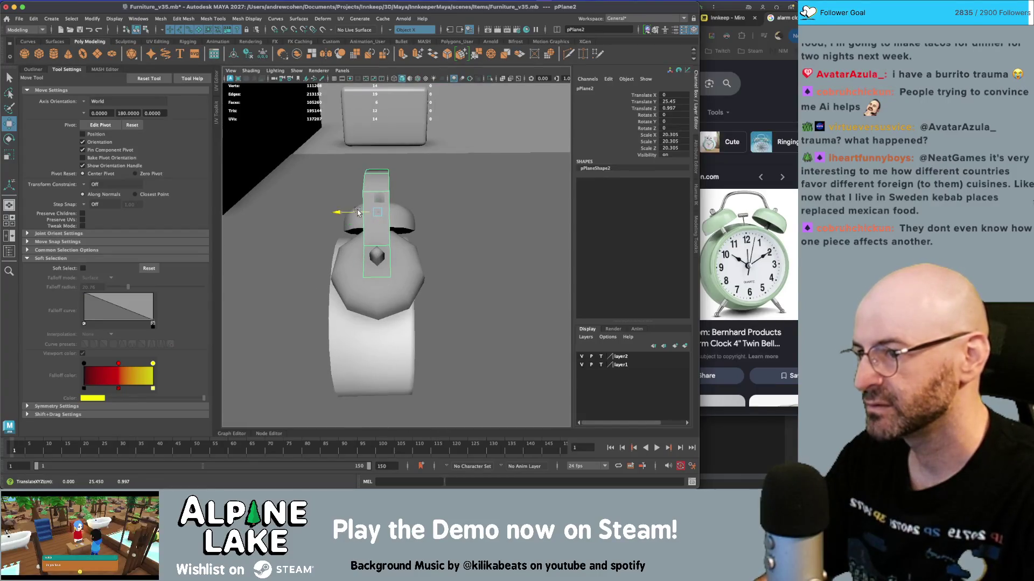
click(357, 258)
mouse_move(325, 314)
mouse_down()
mouse_move(321, 306)
mouse_move(397, 260)
mouse_up()
click(351, 223)
key(q)
scroll(397, 260, down, 3)
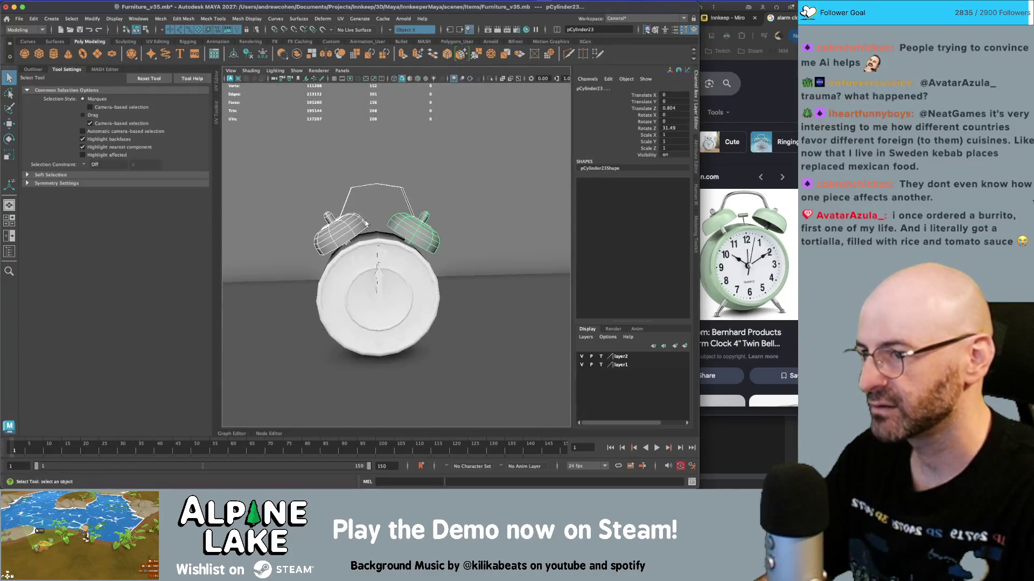
- Extrude the handle plane 0.574 thick and soften its edges
click(372, 188)
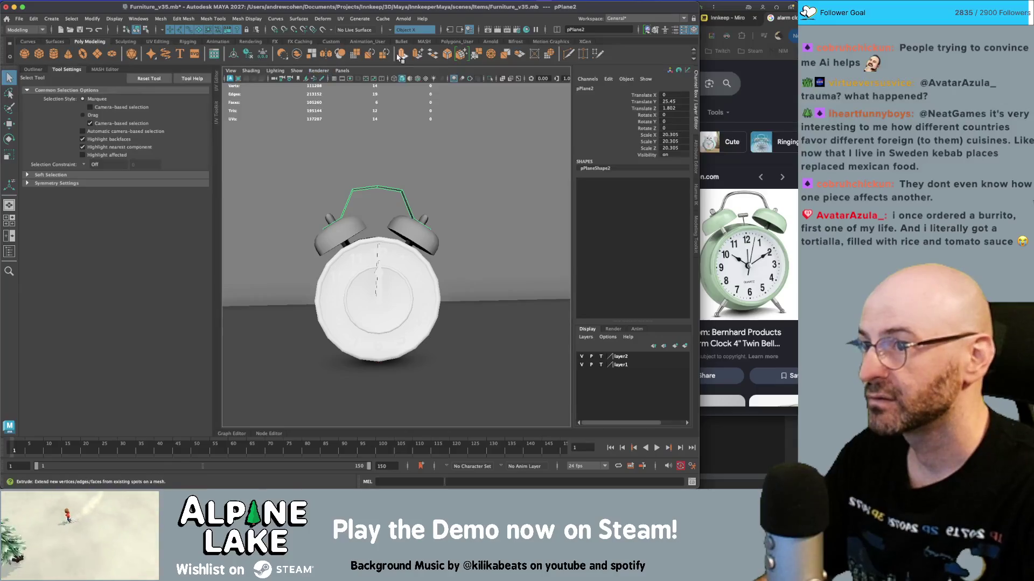
drag(436, 205, 440, 200)
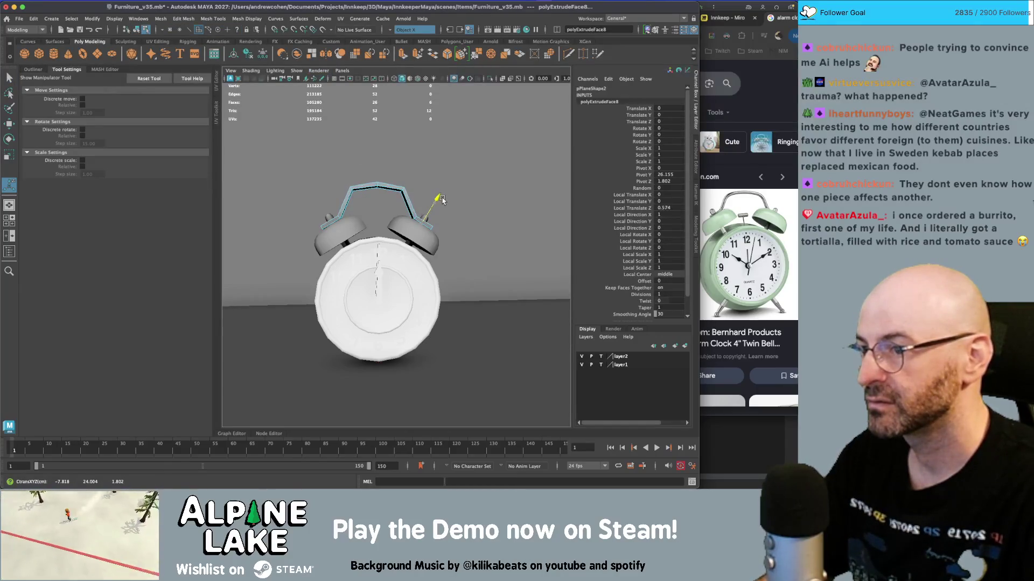
click(136, 32)
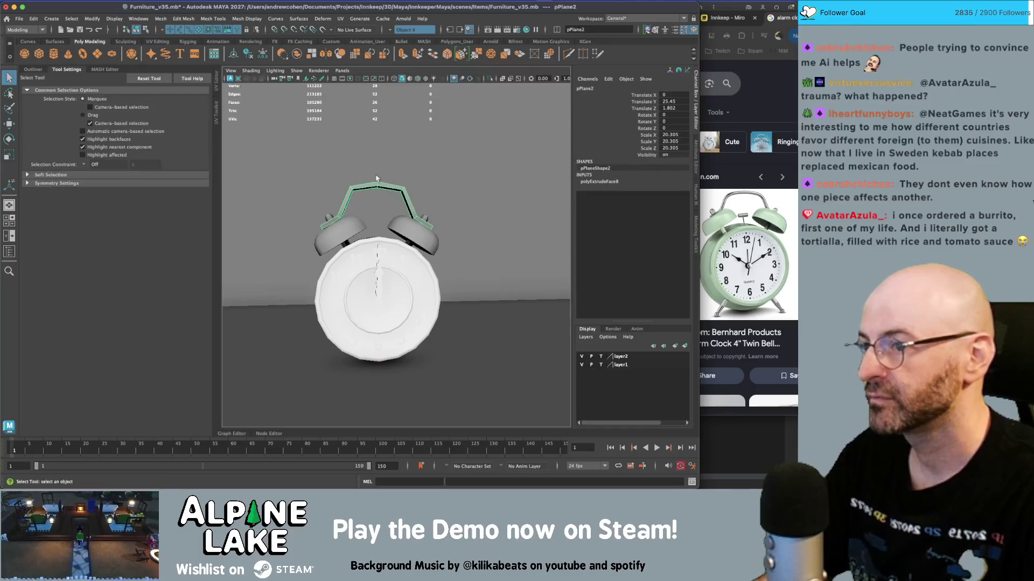
click(212, 19)
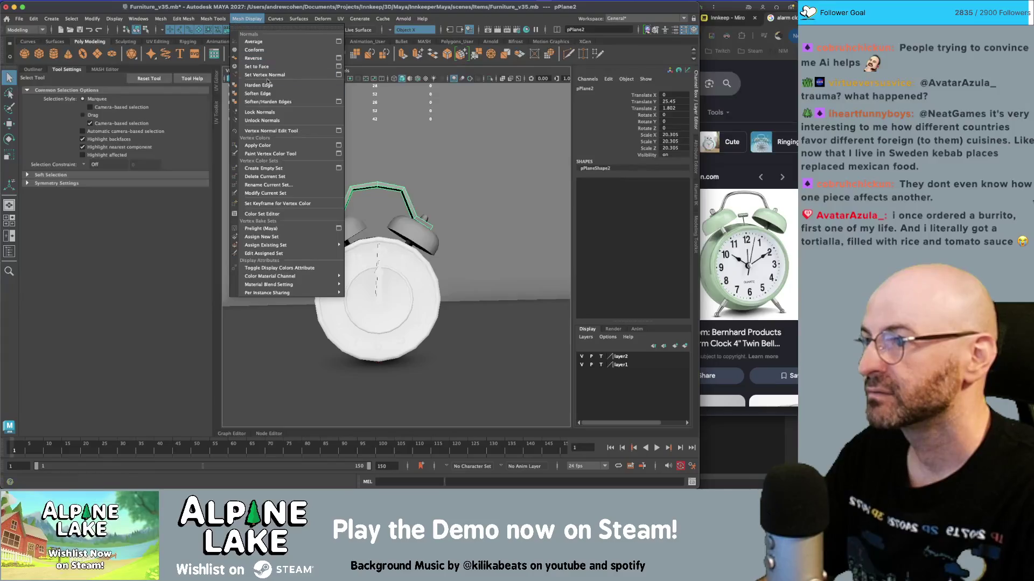
click(253, 98)
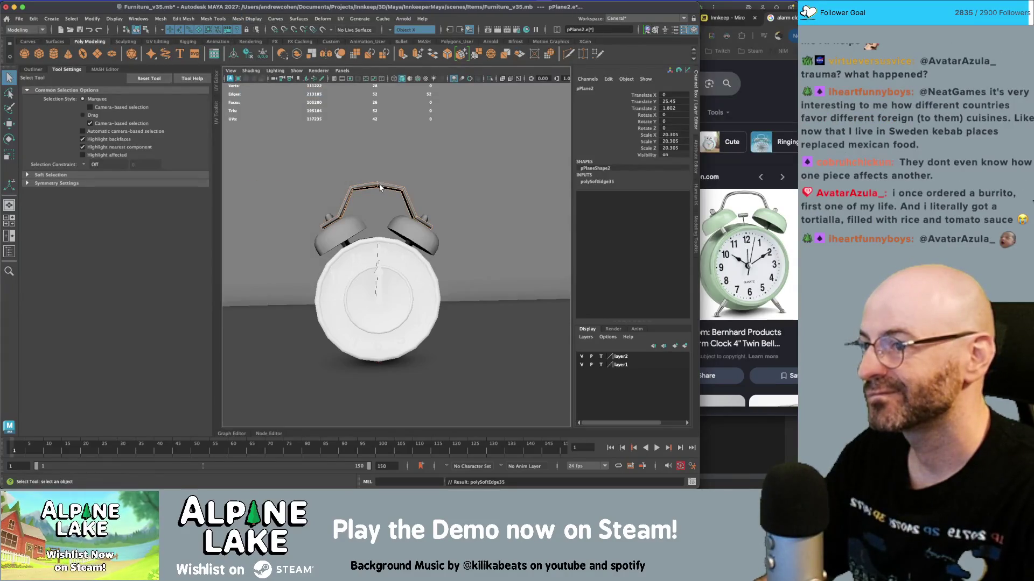
- Deselect the handle and view the clock with textured shading
alt+drag(380, 187, 371, 185)
click(370, 185)
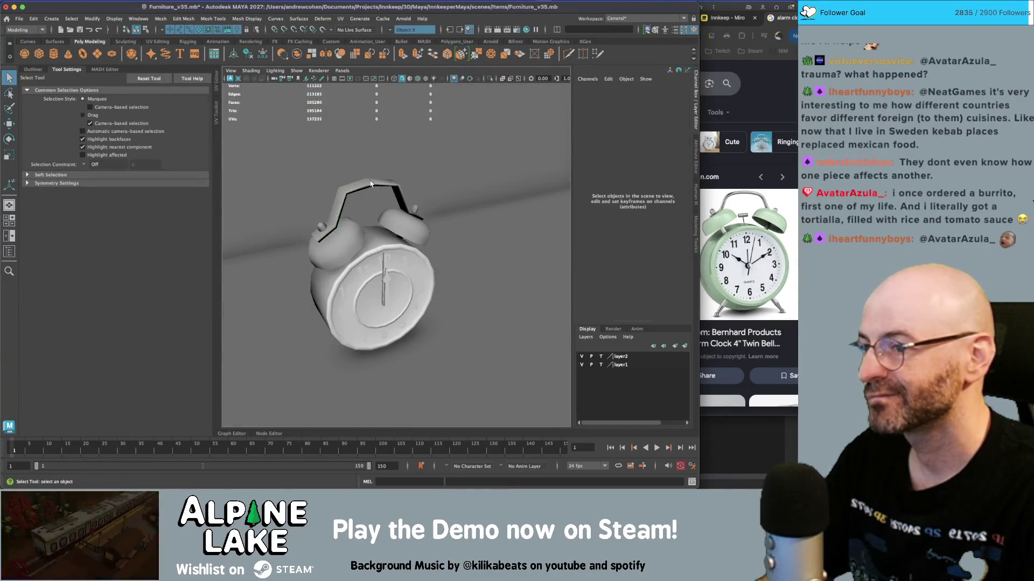
key(4)
key(6)
alt+drag(411, 223, 382, 211)
- Select the clock body, zoom in close, and pick the face loop at the ring top
scroll(383, 212, up, 3)
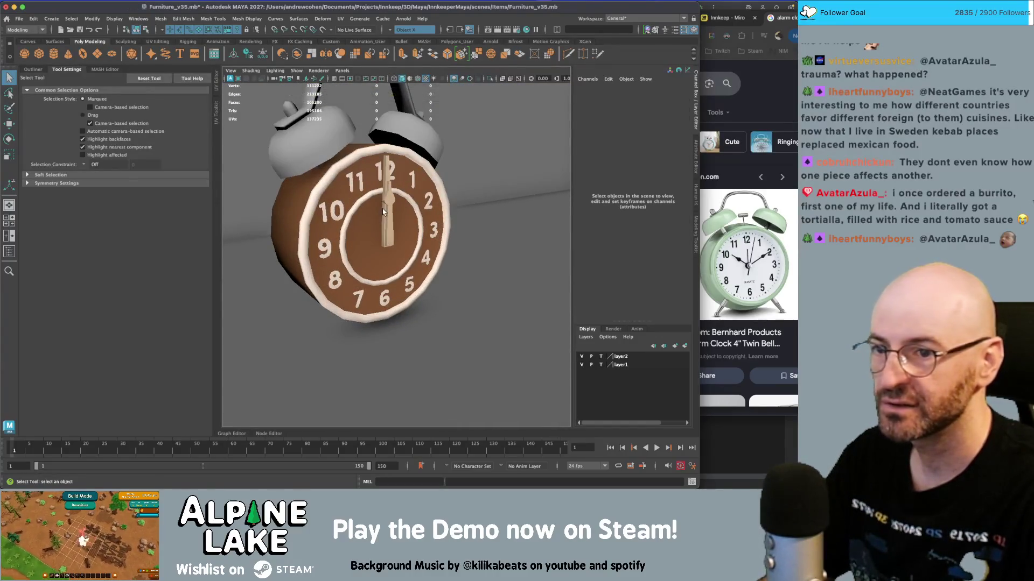
click(370, 214)
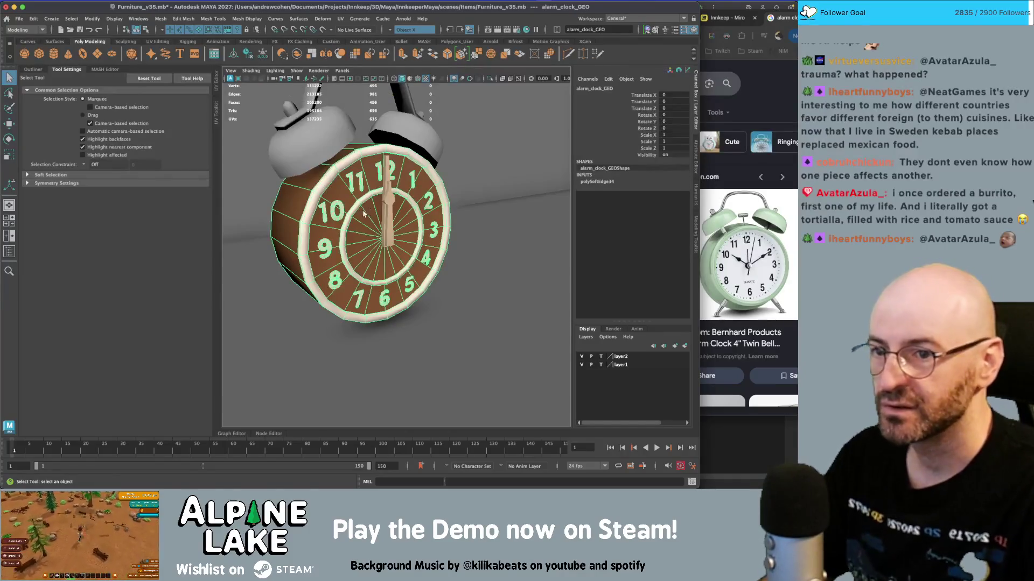
alt+right_drag(365, 214, 435, 237)
scroll(361, 168, up, 4)
right_drag(384, 186, 376, 183)
double_click(389, 176)
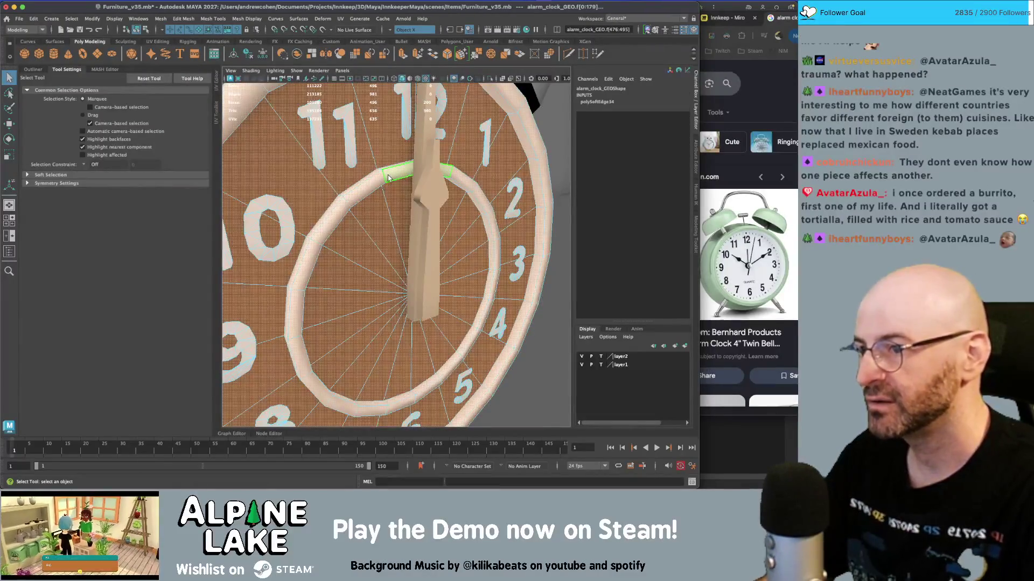
- Select the inner ring's faces and view the ring top head-on in wireframe
click(373, 185)
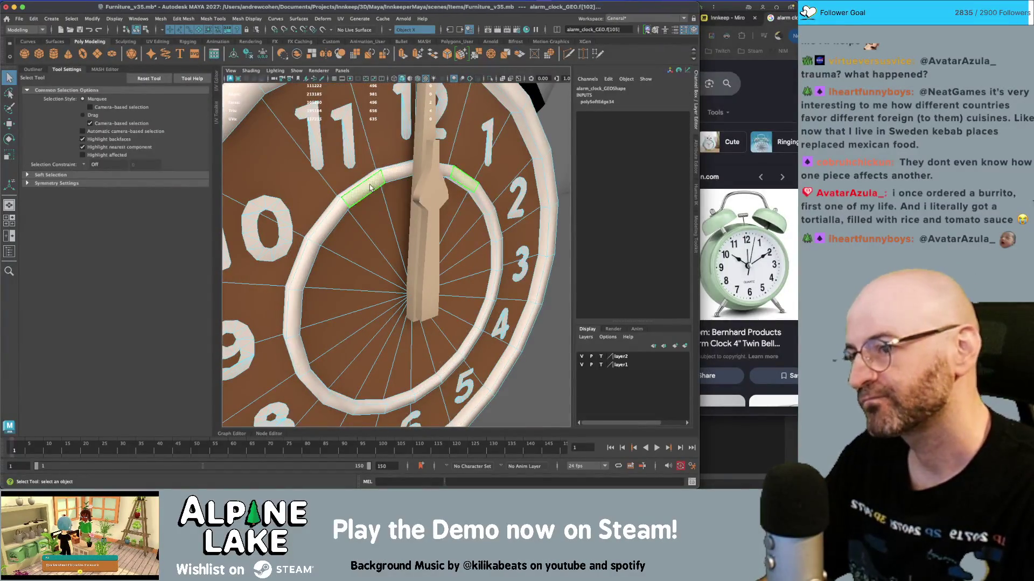
click(346, 207)
key(4)
mouse_move(345, 207)
alt+mouse_down()
mouse_move(467, 212)
mouse_move(351, 228)
alt+mouse_up()
key(5)
scroll(459, 205, up, 3)
scroll(364, 225, up, 5)
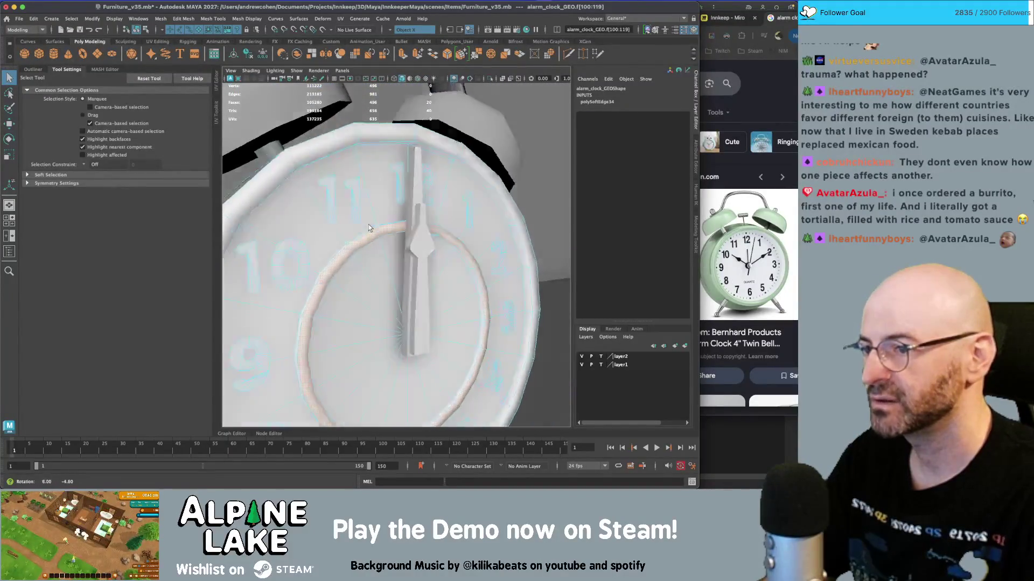
key(4)
alt+drag(505, 233, 377, 151)
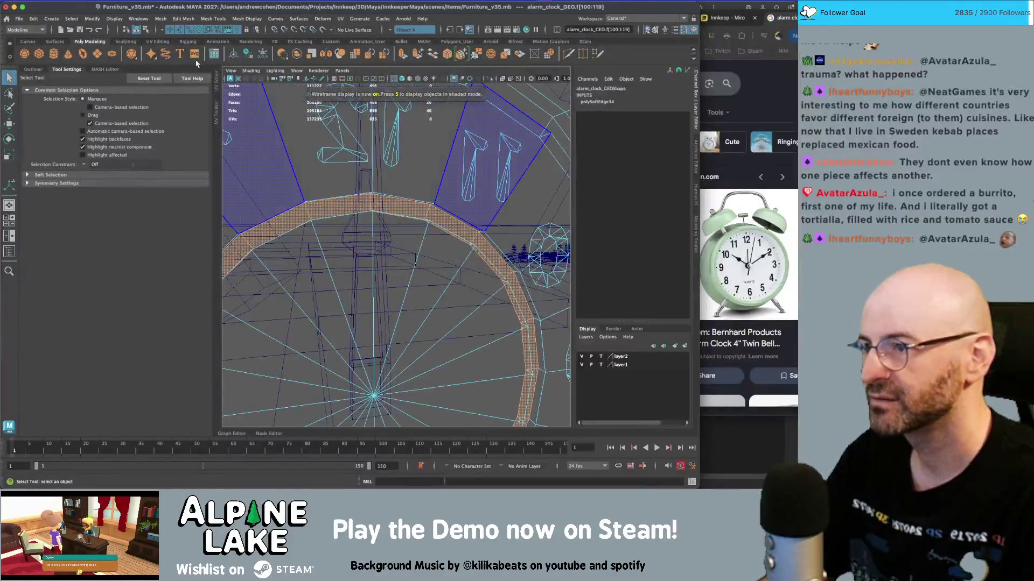
- Set the viewport camera's focal length to 18 and isolate the clock body in vertex mode
click(276, 79)
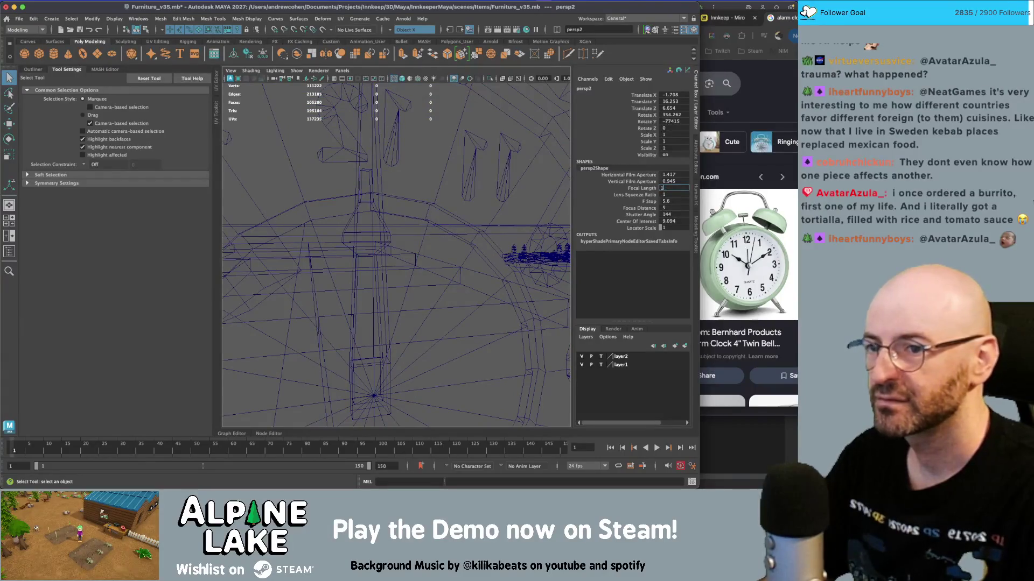
text(8)
key(Return)
click(429, 207)
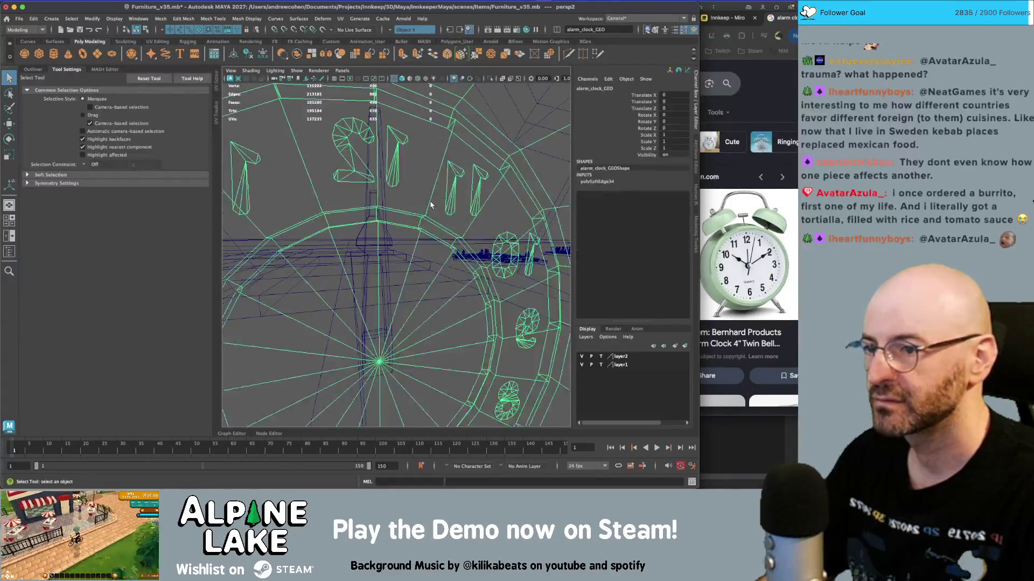
key(ctrl+1)
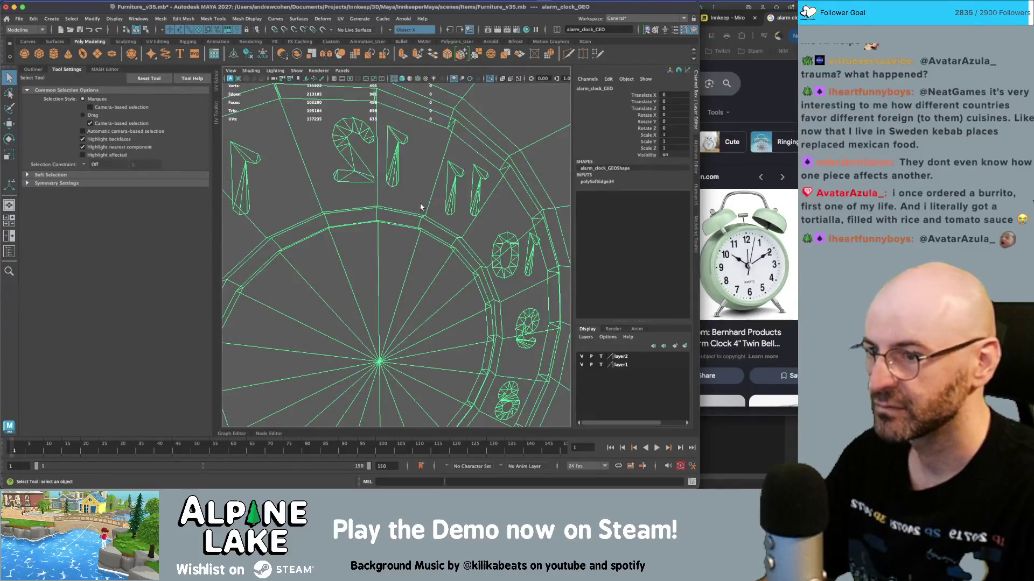
right_drag(426, 218, 393, 218)
- Merge the crowded vertices on the clock face's inner ring
click(378, 221)
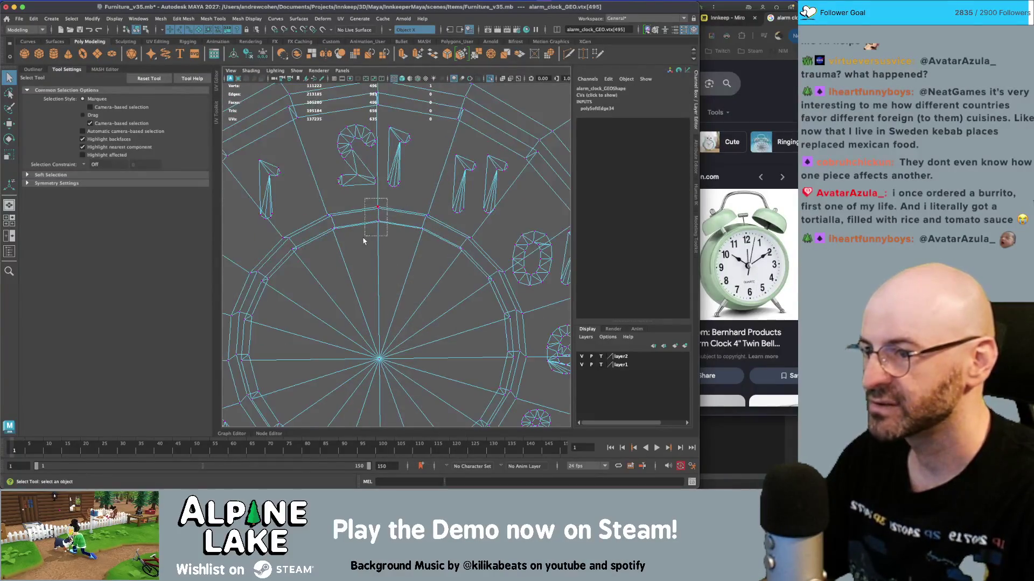
key(m)
key(m)
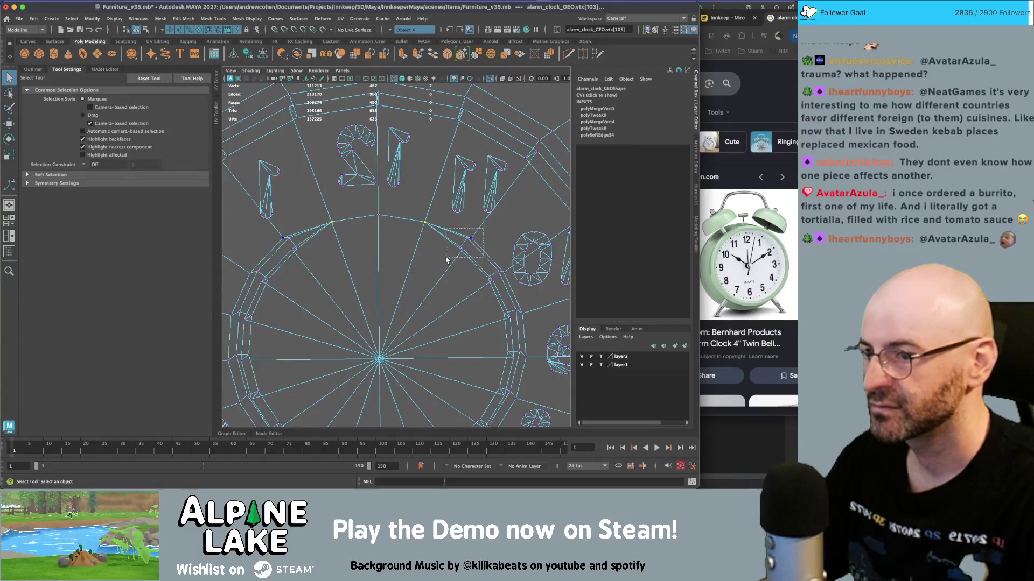
key(m)
alt+middle_drag(449, 271, 467, 235)
mouse_move(485, 263)
mouse_down()
mouse_move(511, 307)
mouse_move(461, 380)
mouse_up()
key(m)
key(m)
key(m)
key(m)
alt+middle_drag(461, 381, 454, 291)
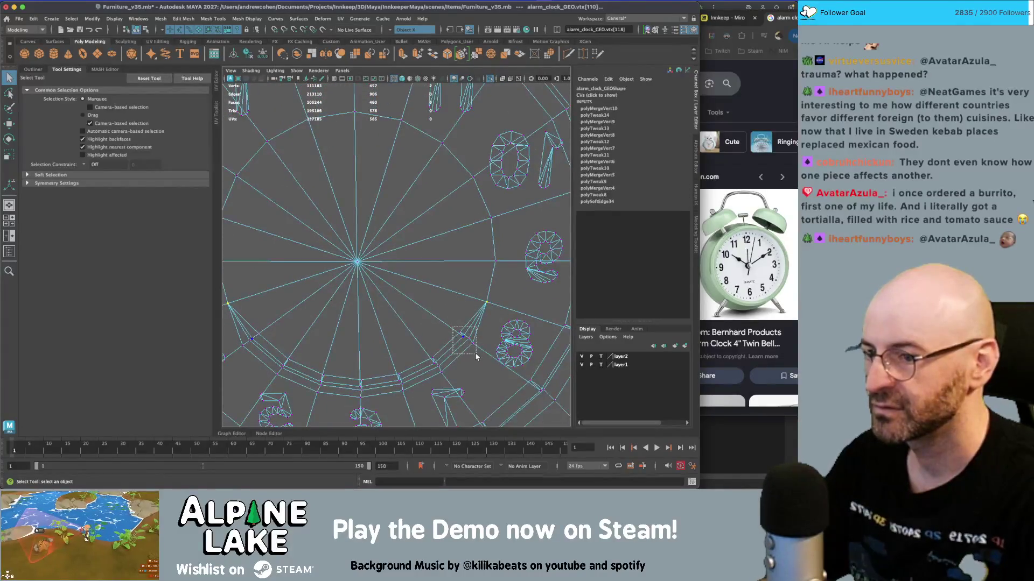
drag(476, 357, 476, 357)
key(m)
- Merge the remaining lower rim vertex pairs, then return to a shaded angled view
drag(423, 382, 423, 382)
key(m)
drag(349, 395, 372, 373)
key(m)
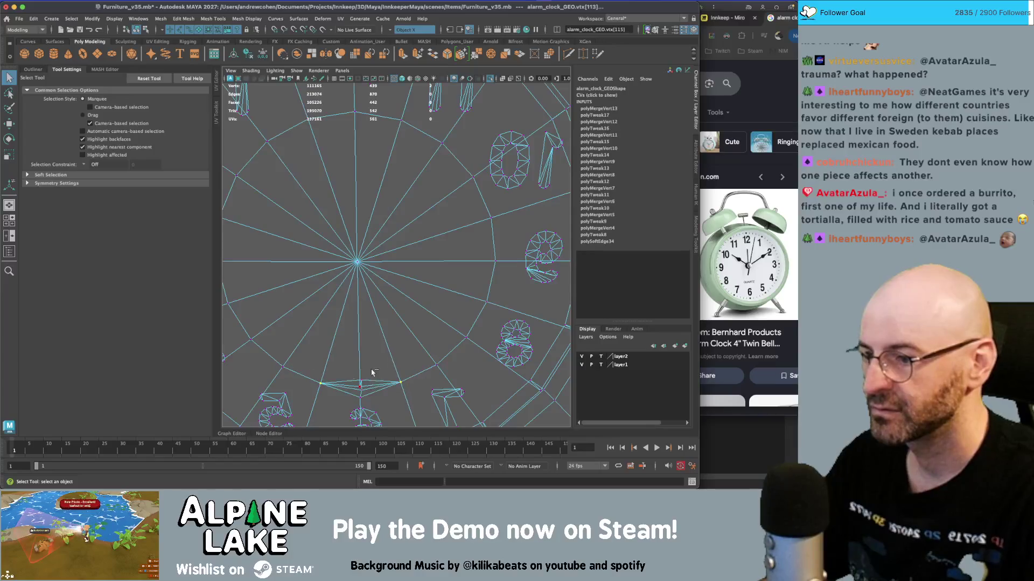
drag(345, 406, 346, 395)
key(m)
mouse_move(392, 219)
right_down()
mouse_move(377, 237)
mouse_move(417, 162)
right_up()
key(w)
mouse_move(416, 138)
alt+mouse_down()
mouse_move(431, 178)
mouse_move(419, 231)
mouse_move(455, 221)
mouse_move(409, 257)
mouse_move(361, 262)
mouse_move(400, 144)
alt+mouse_up()
key(5)
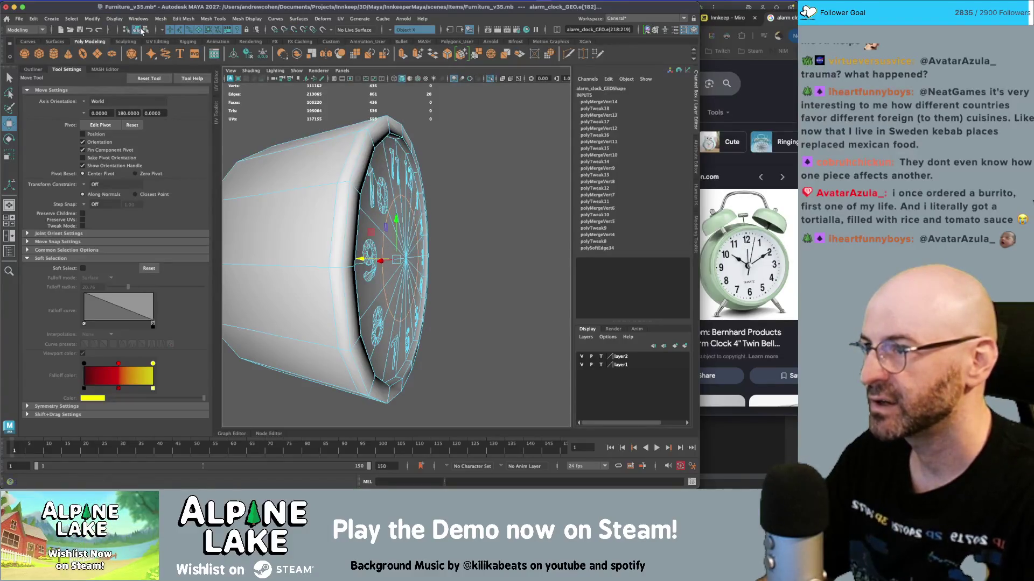
- Leave isolation, show textures, and select the clock body from the front
click(139, 31)
click(511, 162)
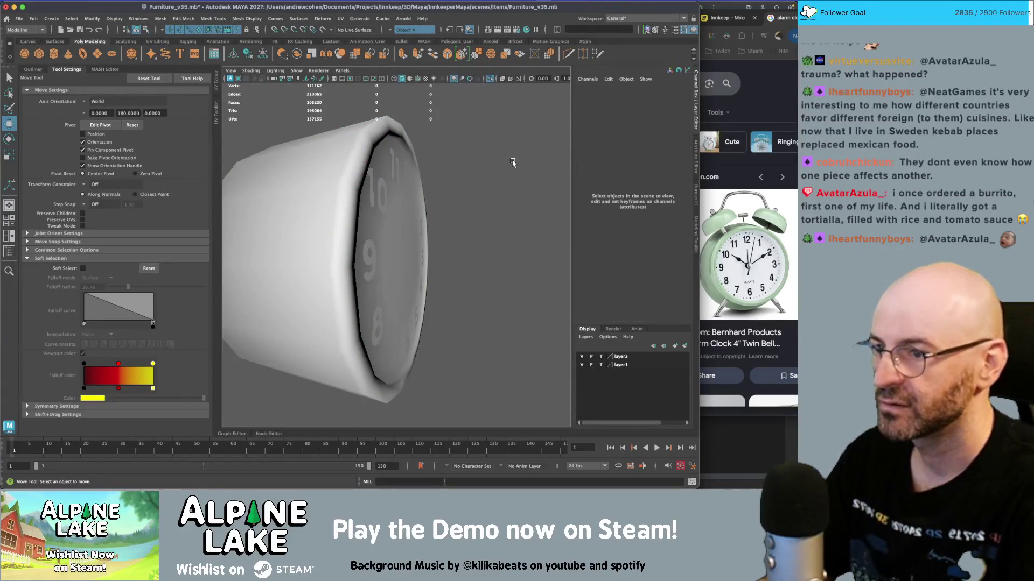
key(ctrl+1)
mouse_move(512, 163)
alt+mouse_down()
mouse_move(375, 235)
mouse_move(350, 142)
mouse_move(404, 188)
alt+mouse_up()
key(6)
key(q)
click(376, 235)
right_click(377, 237)
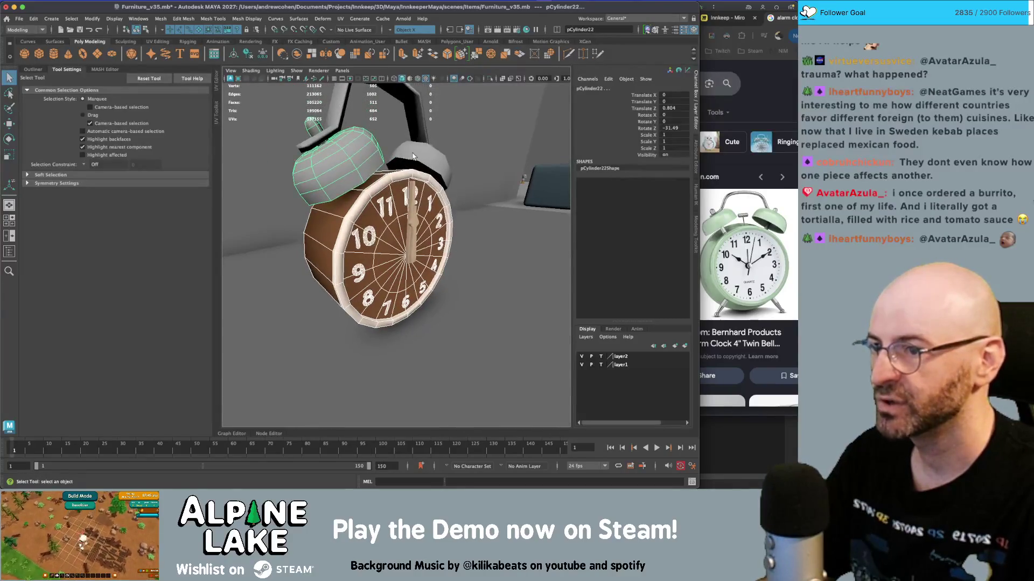
- Inspect the minute hand, hour hand, and arched handle from several angles
click(412, 199)
click(416, 238)
alt+drag(415, 238, 418, 233)
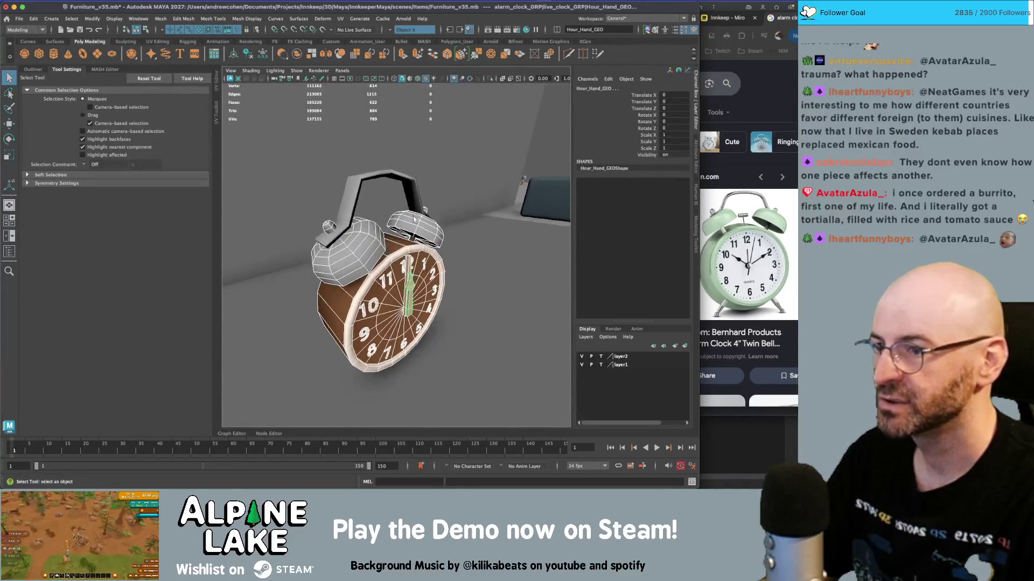
click(404, 180)
mouse_move(404, 180)
alt+mouse_down()
mouse_move(475, 172)
mouse_move(396, 182)
mouse_move(423, 210)
alt+mouse_up()
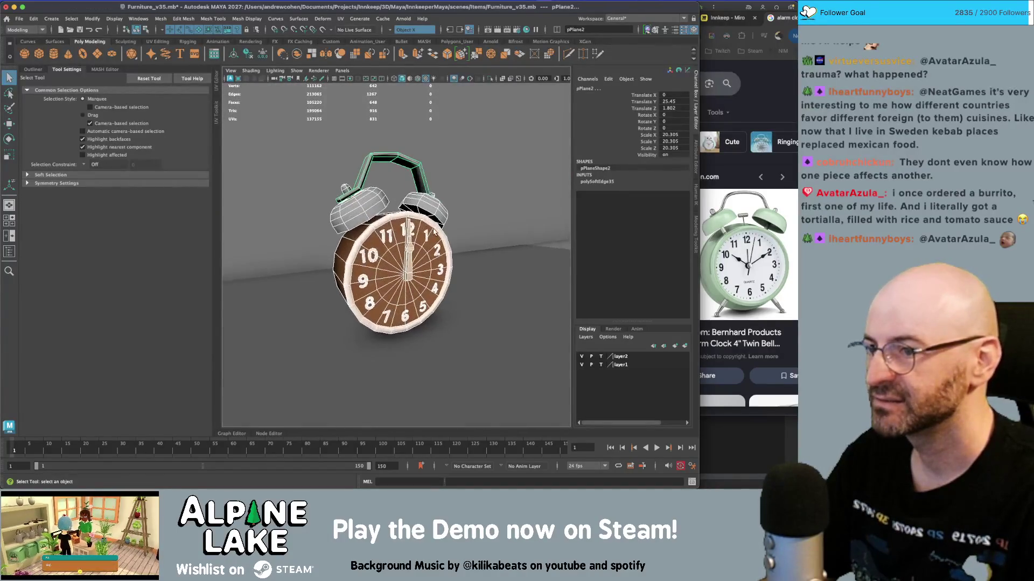
alt+drag(402, 256, 366, 226)
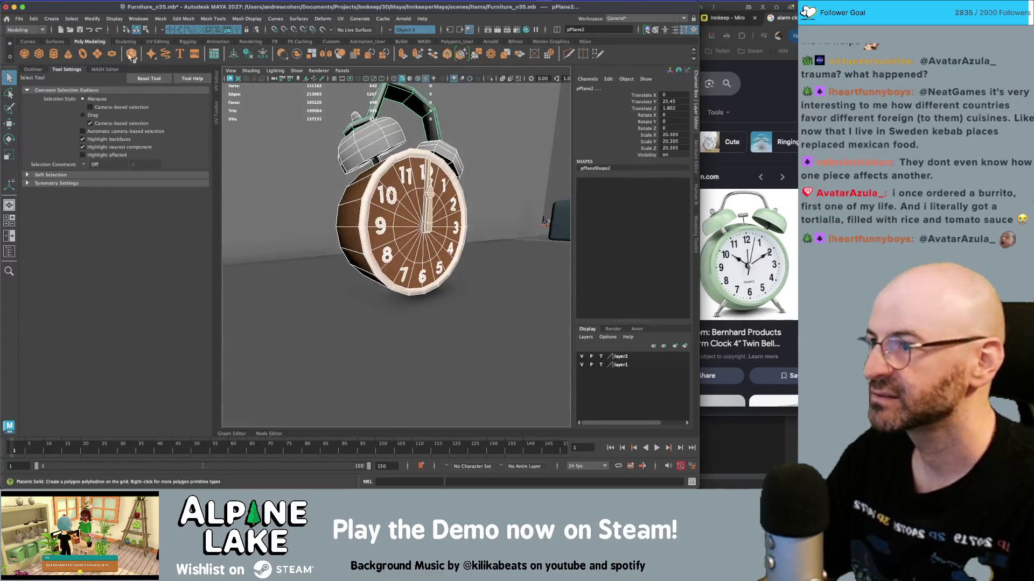
- Create a polygon cube and slide it along X beside the foot of the clock
click(40, 55)
key(w)
drag(383, 306, 348, 319)
click(614, 181)
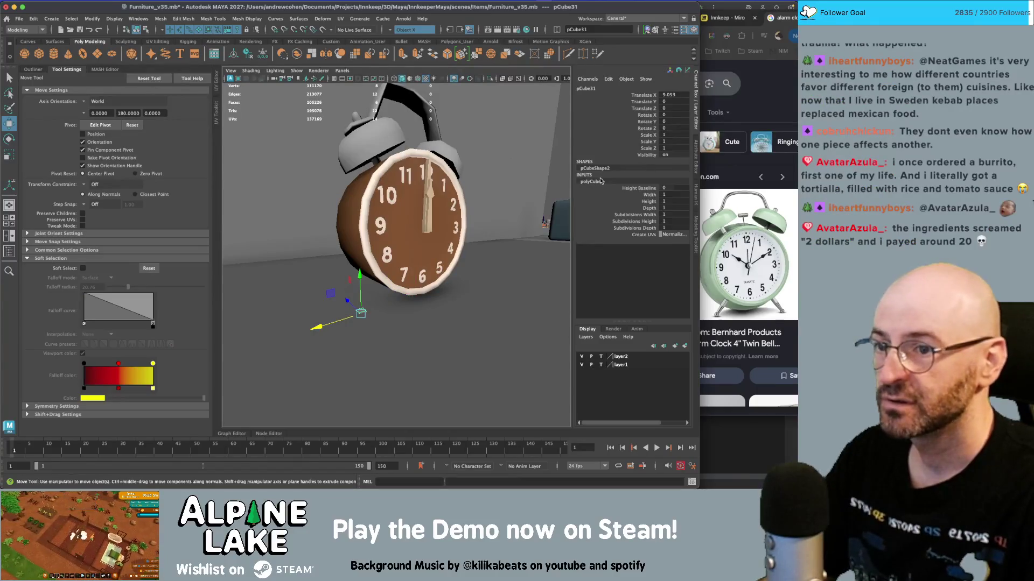
- Set the cube's Height Baseline to -1 and select its top face
click(639, 188)
key(q)
alt+drag(338, 305, 369, 315)
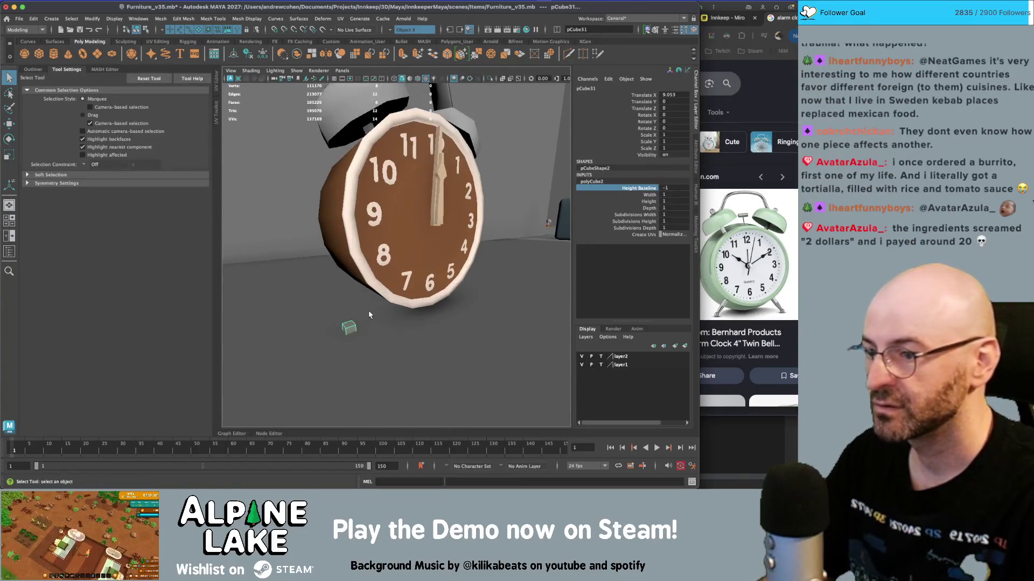
right_drag(353, 327, 353, 302)
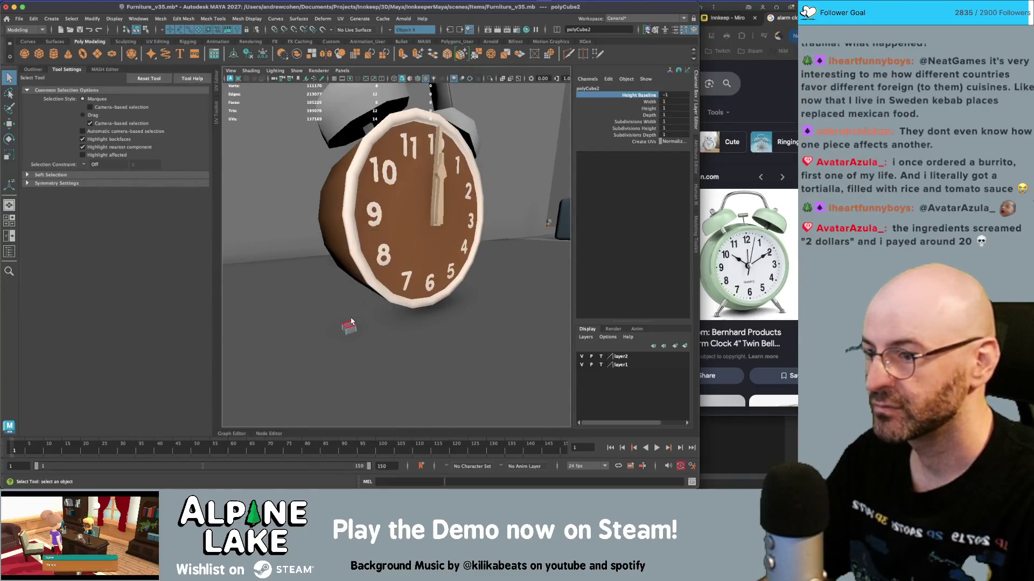
click(351, 318)
- Turn symmetry off and pull the cube's top face up toward the clock body
key(w)
alt+drag(350, 318, 330, 303)
key(ctrl+z)
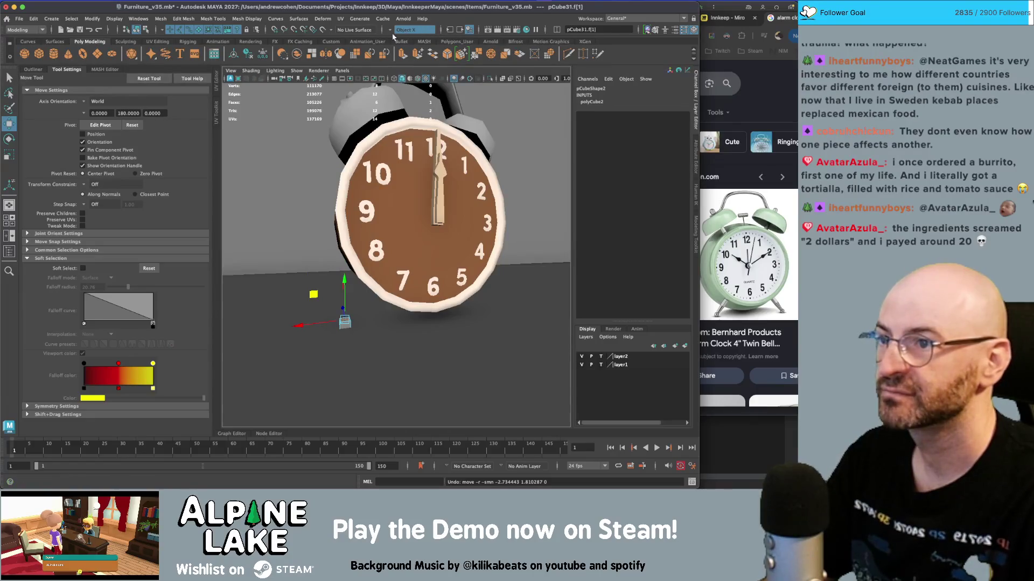
click(398, 30)
click(404, 36)
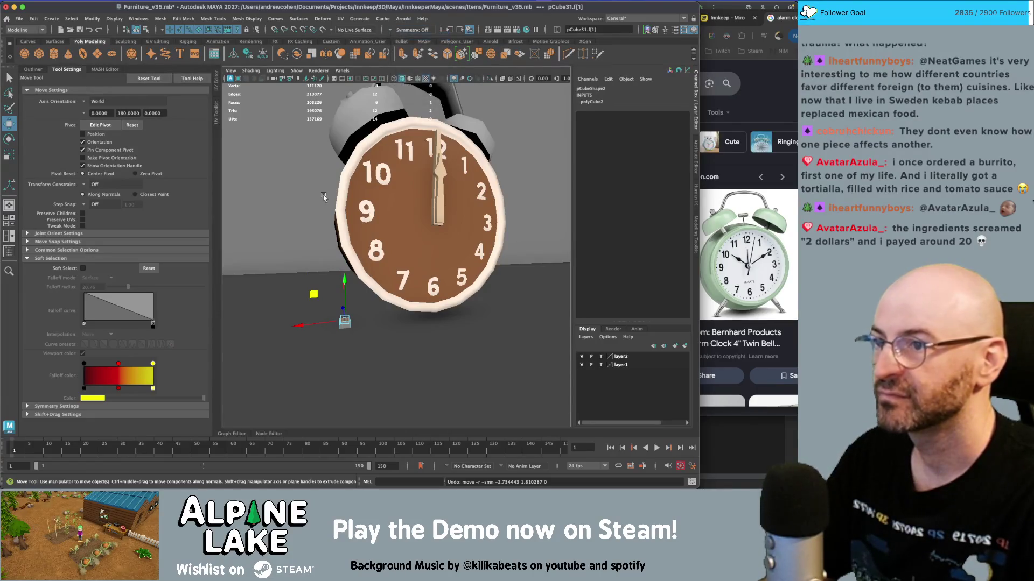
mouse_move(313, 301)
mouse_down()
mouse_move(359, 266)
mouse_move(338, 257)
mouse_move(410, 263)
mouse_up()
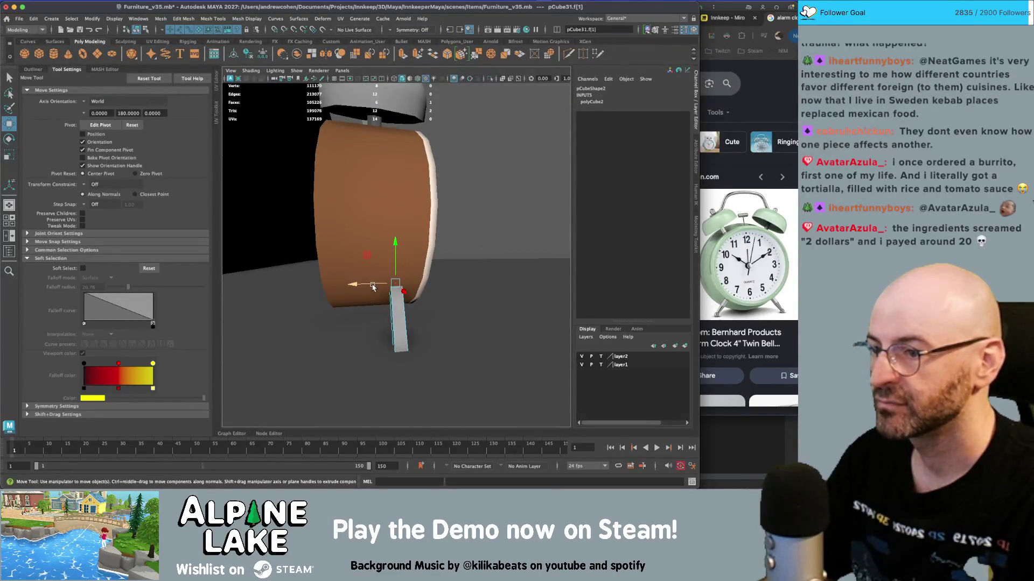
- Check the clock body's components, then reselect the leg cube from the side
mouse_move(395, 288)
alt+mouse_down()
mouse_move(409, 258)
mouse_move(422, 282)
alt+mouse_up()
click(363, 198)
right_drag(362, 197, 362, 170)
alt+drag(366, 194, 388, 189)
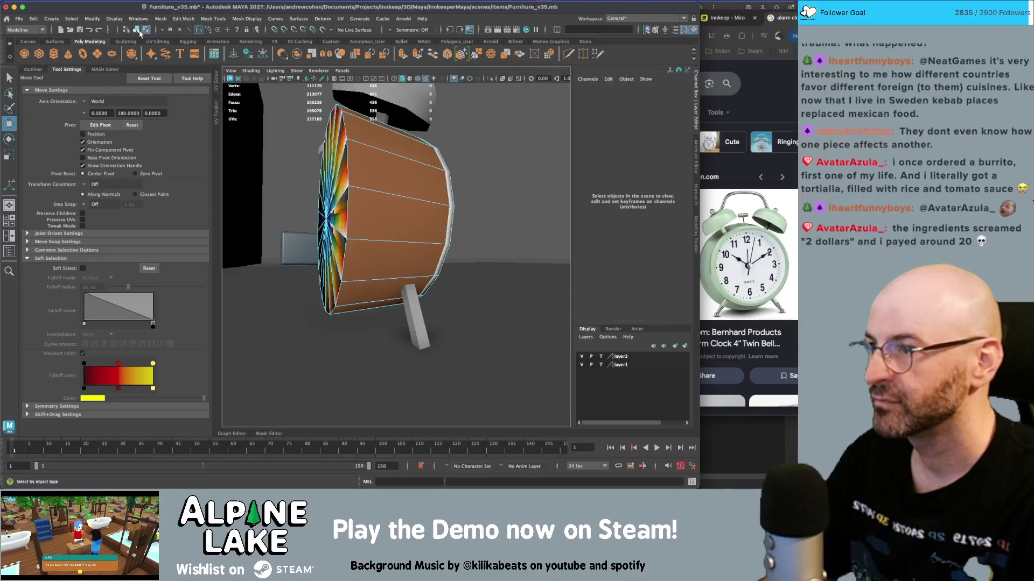
click(137, 30)
click(412, 314)
alt+drag(411, 315, 369, 353)
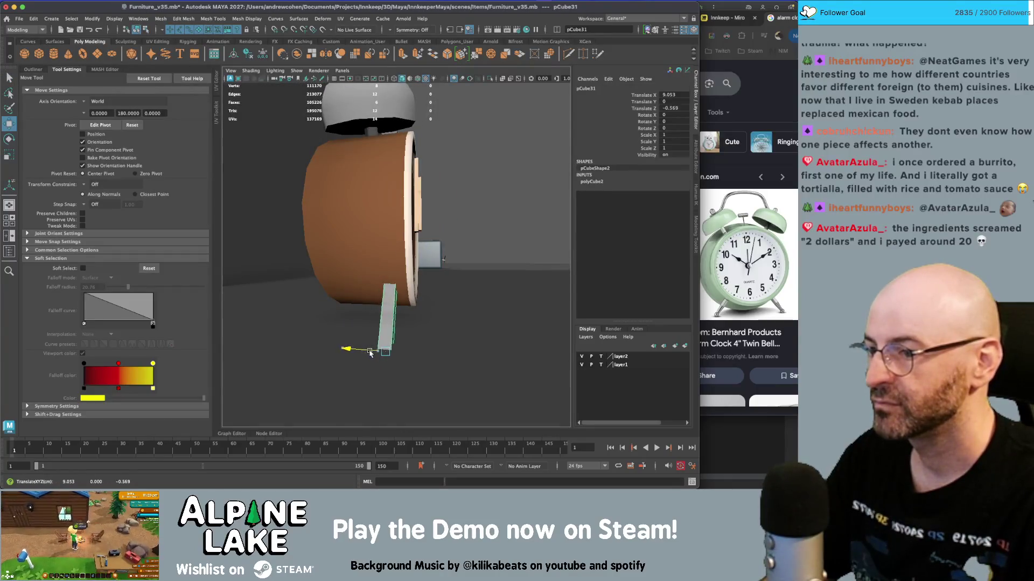
key(q)
- Slide the leg's bottom vertices outward to slant it, then reselect the whole leg
right_drag(386, 223, 353, 248)
key(w)
mouse_move(439, 387)
mouse_down()
mouse_move(377, 339)
mouse_move(383, 357)
mouse_up()
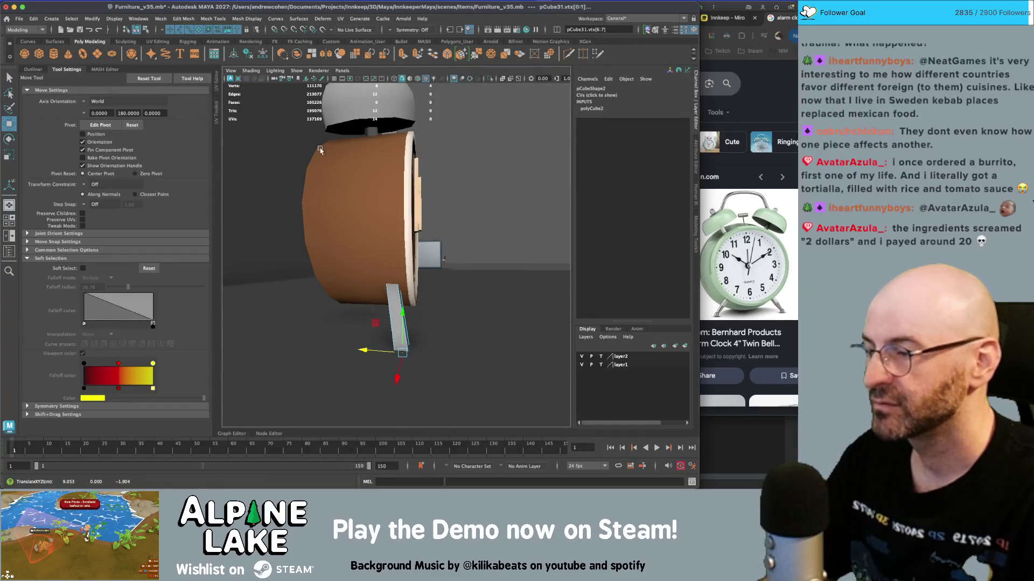
click(138, 31)
key(q)
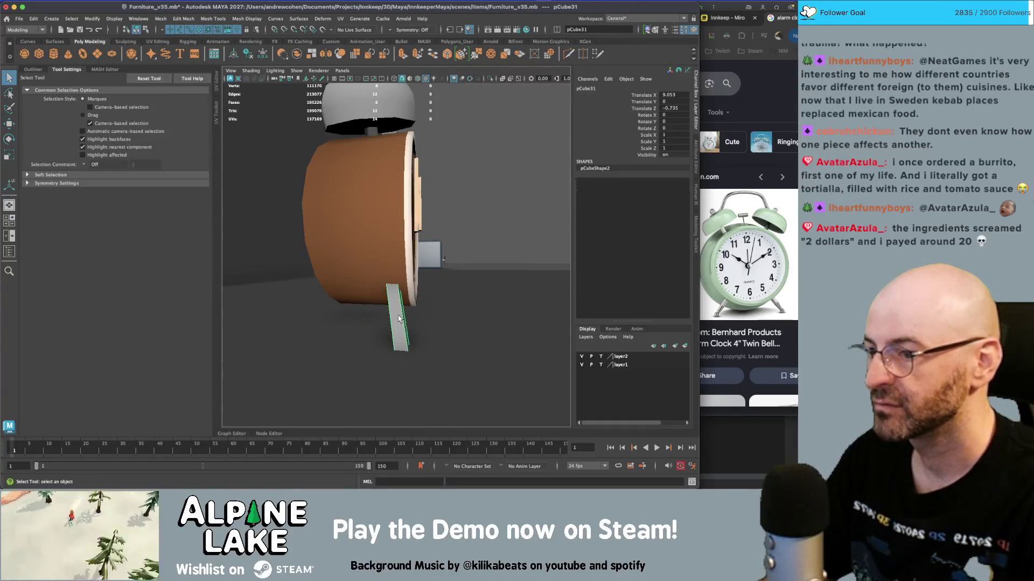
right_drag(396, 301, 397, 328)
drag(485, 228, 272, 463)
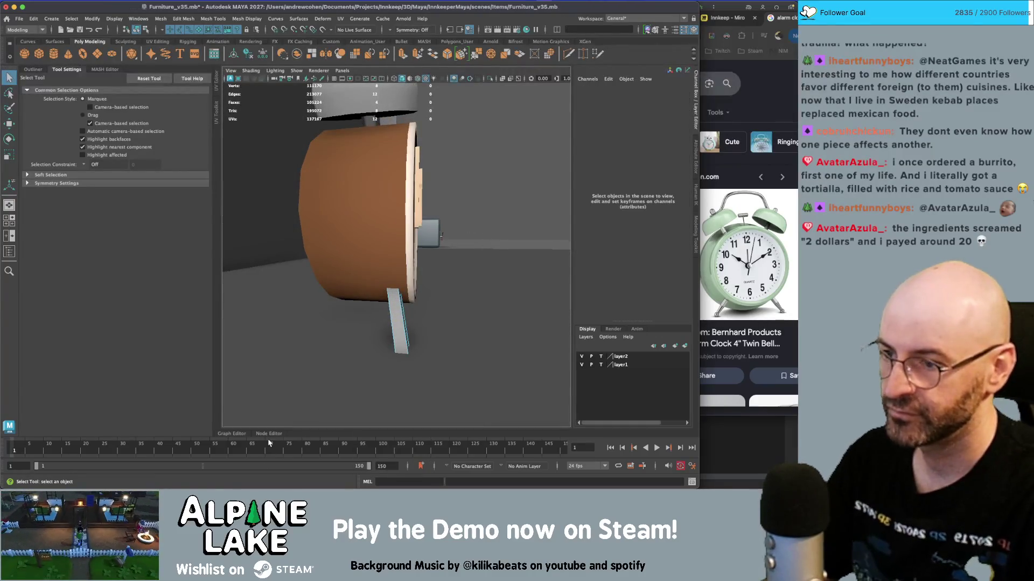
click(139, 30)
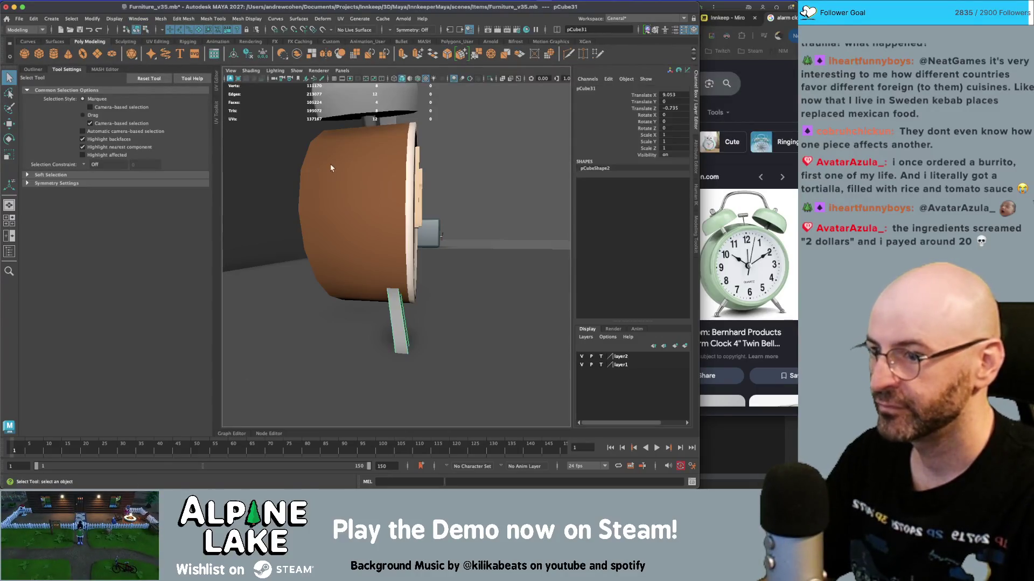
click(246, 18)
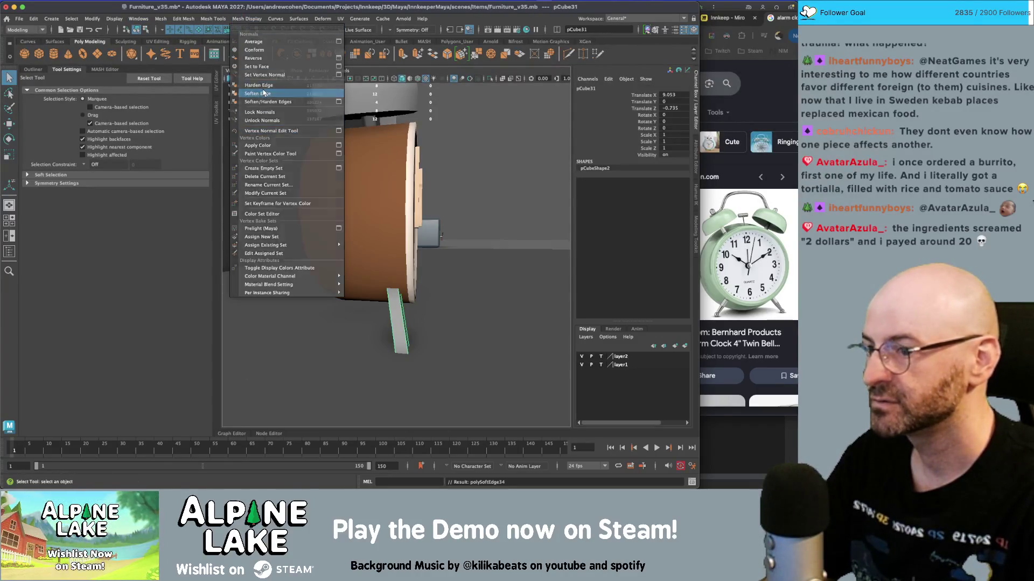
- Soften the leg's edges and reselect it from a front view
click(267, 91)
key(w)
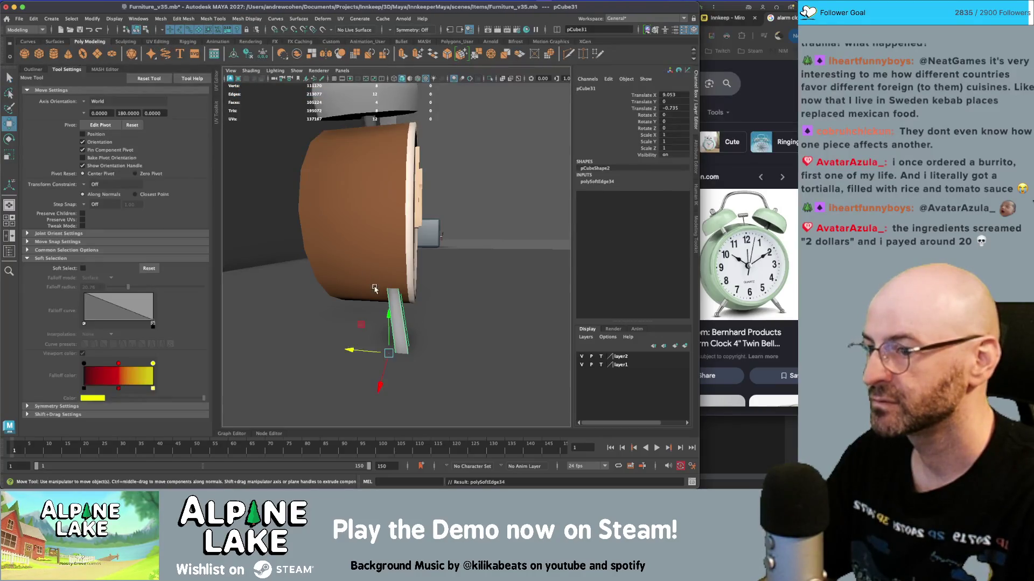
key(q)
click(484, 194)
mouse_move(485, 193)
alt+mouse_down()
mouse_move(373, 308)
mouse_move(409, 288)
mouse_move(425, 292)
mouse_move(395, 273)
alt+mouse_up()
click(374, 281)
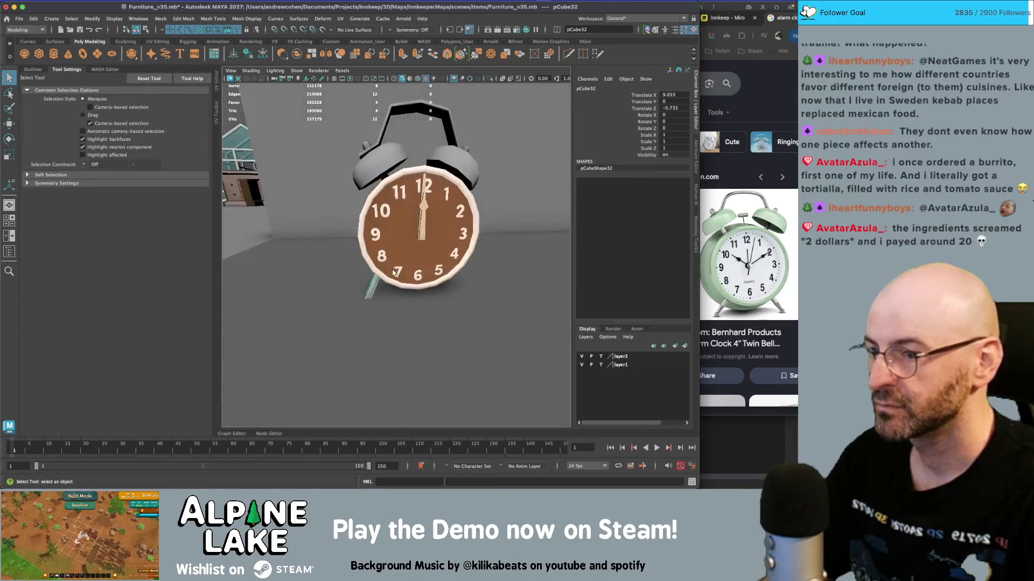
- Mirror the leg with X scale -1, duplicate it, and flip the copy -1 in Z
key(w)
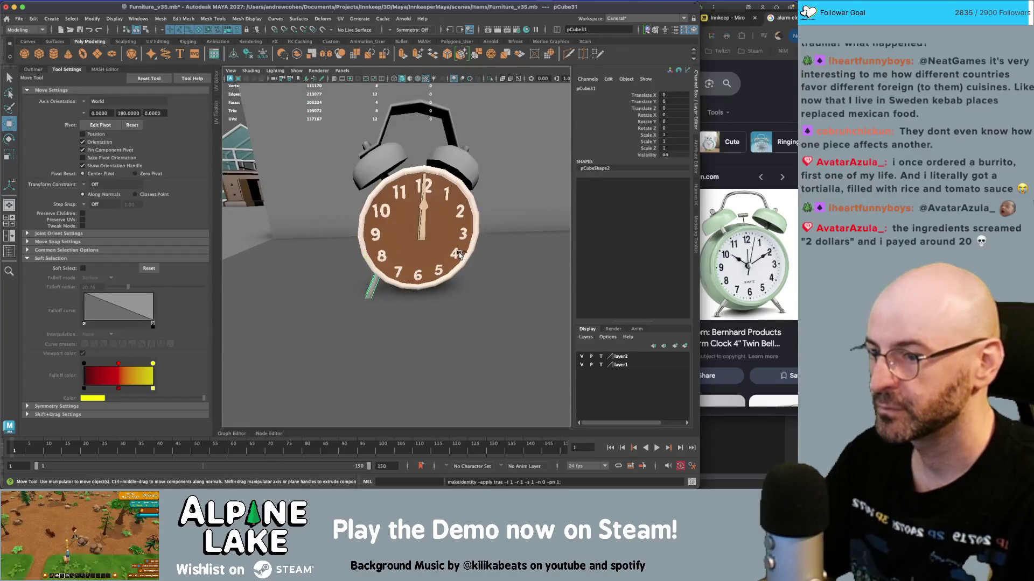
key(r)
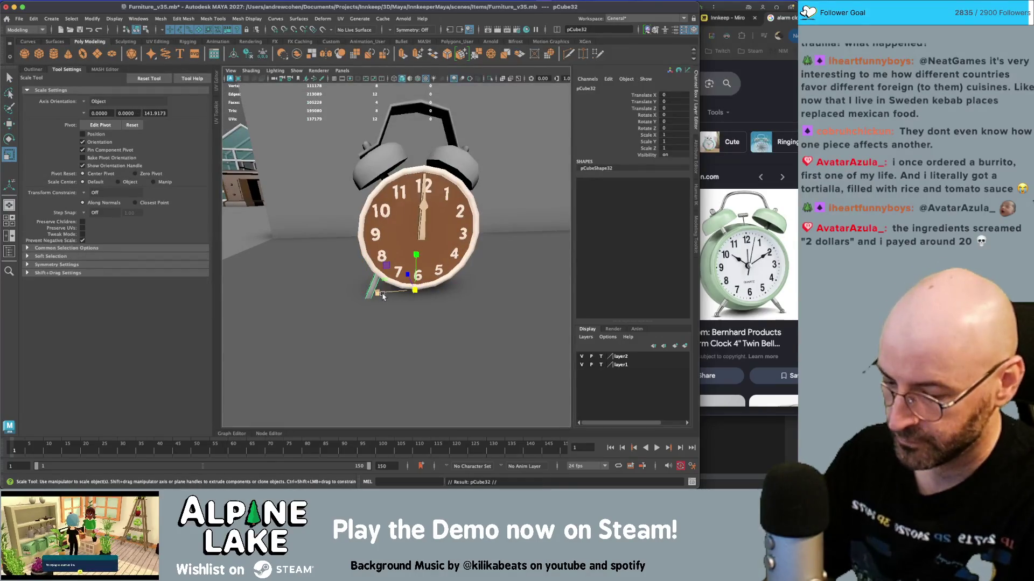
drag(378, 295, 436, 289)
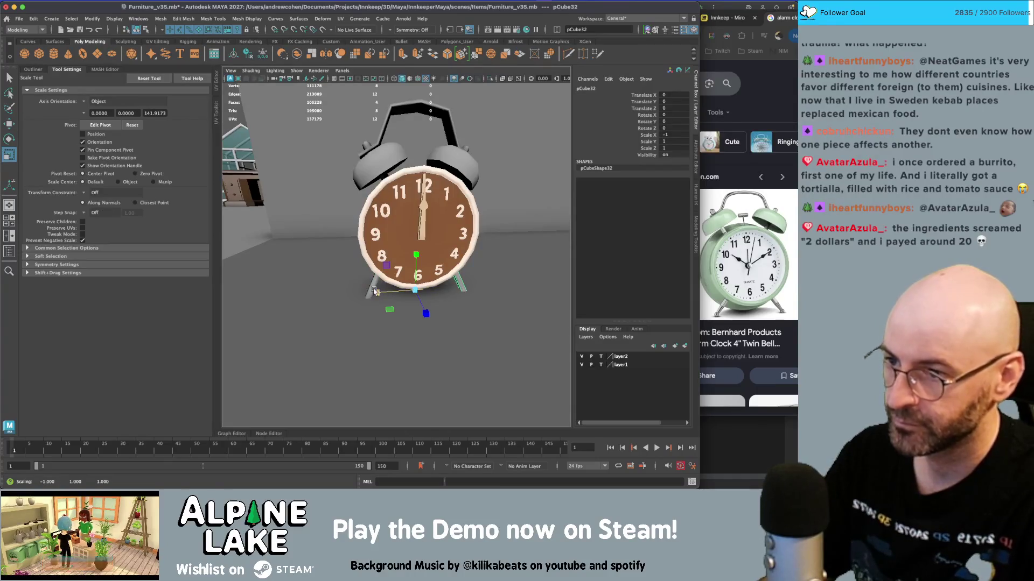
key(ctrl+d)
alt+drag(375, 292, 365, 286)
mouse_move(359, 291)
mouse_down()
mouse_move(427, 288)
mouse_move(397, 286)
mouse_up()
key(w)
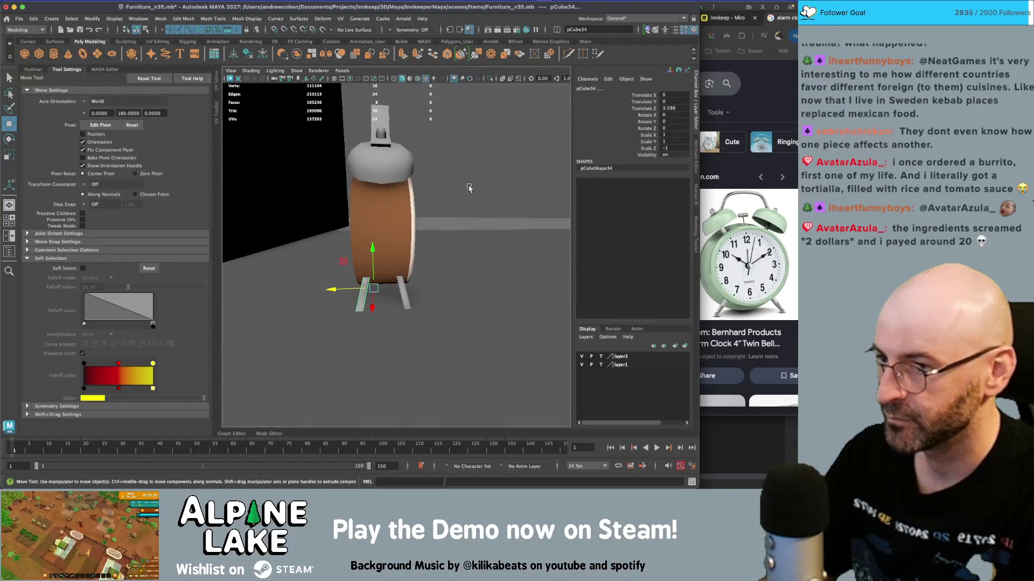
- Frame Hour_Hand_GEO in wireframe and pull back to see the whole clock on its legs
key(q)
click(469, 188)
mouse_move(470, 188)
alt+mouse_down()
mouse_move(358, 272)
mouse_move(392, 265)
mouse_move(329, 249)
alt+mouse_up()
click(398, 229)
key(f)
key(4)
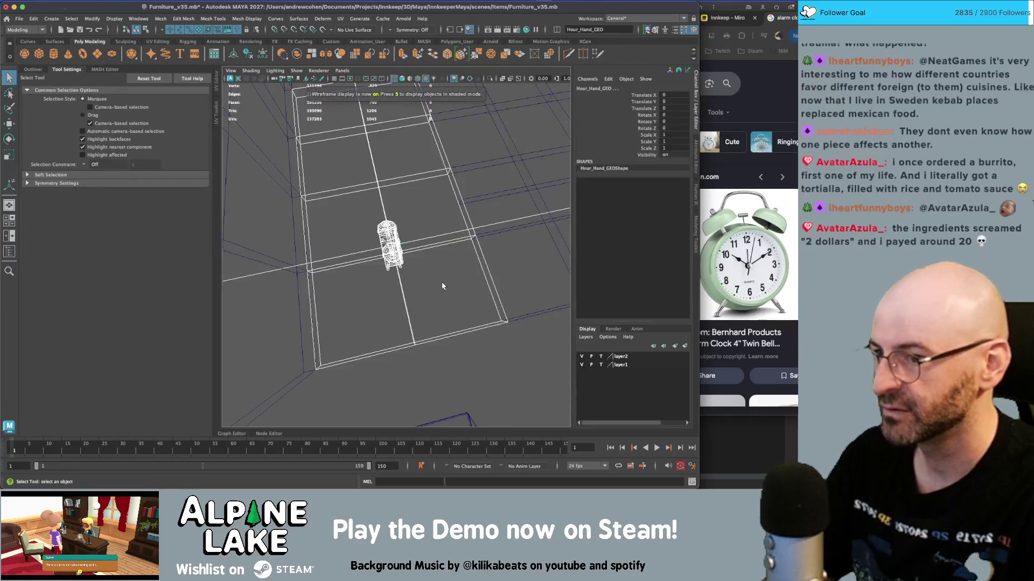
alt+drag(443, 288, 227, 303)
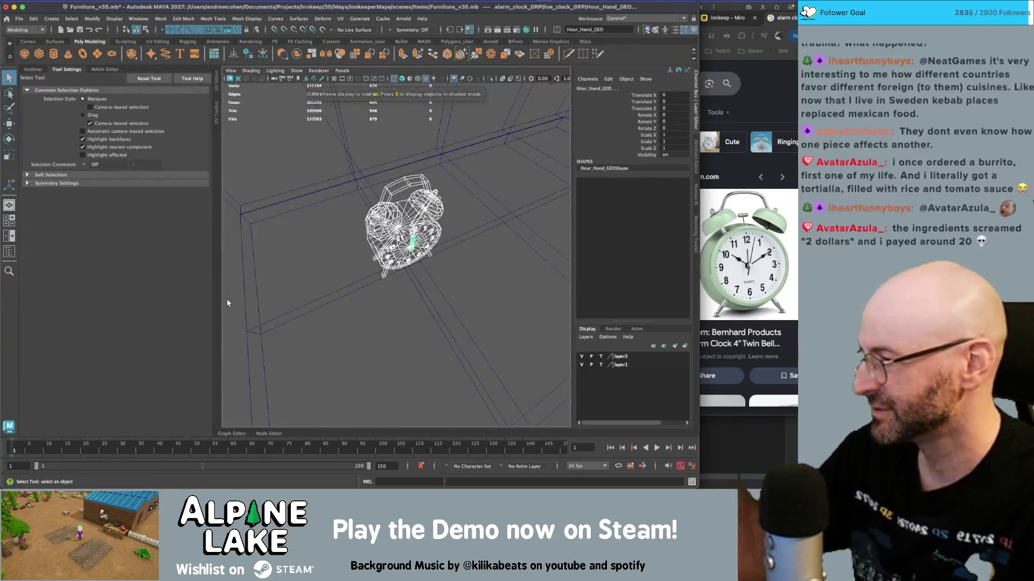
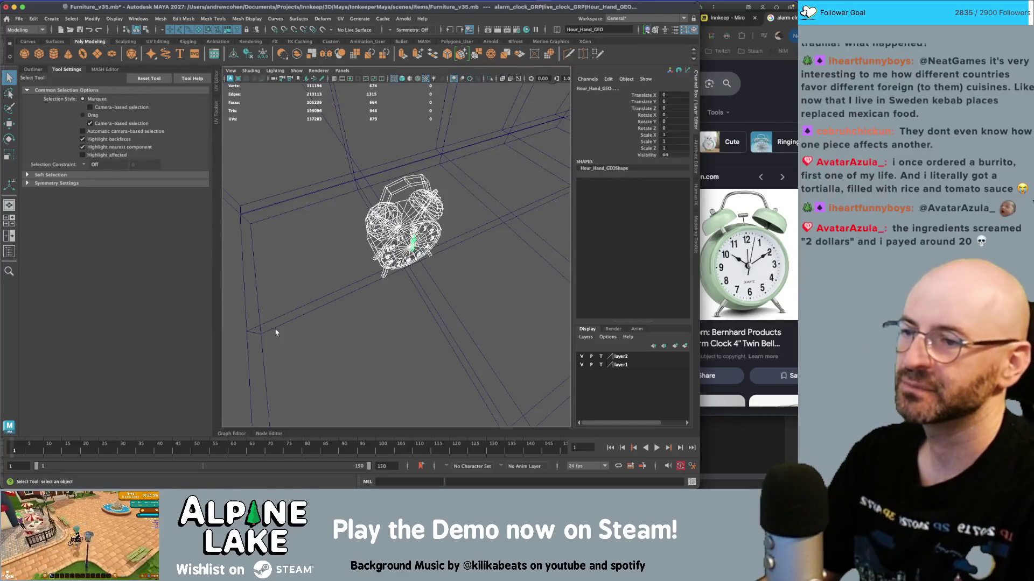
- Turn the view to the clock's front, switch to textured shading, and zoom in close
mouse_move(463, 253)
alt+mouse_down()
mouse_move(476, 230)
mouse_move(451, 236)
alt+mouse_up()
key(6)
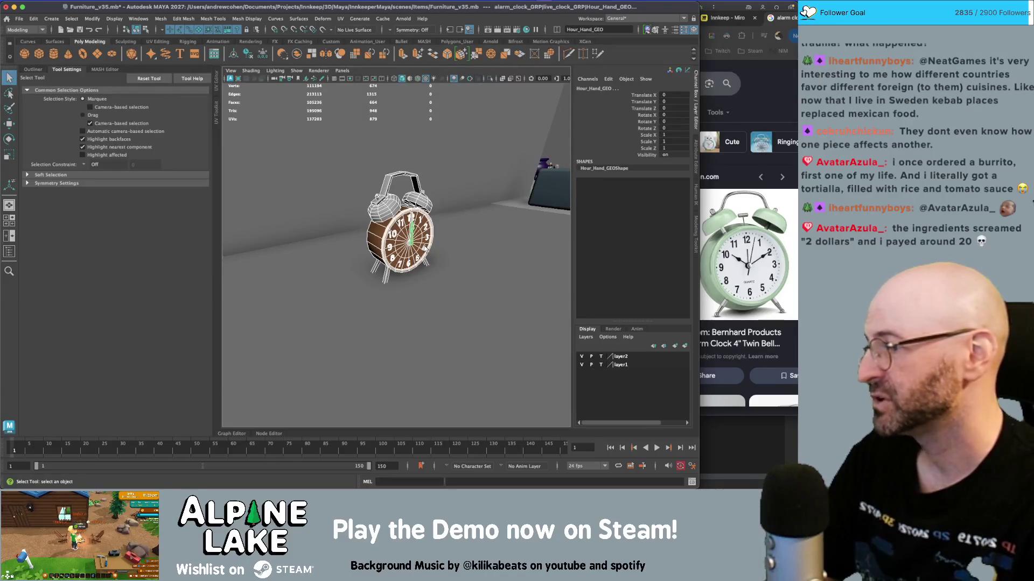
scroll(408, 281, up, 3)
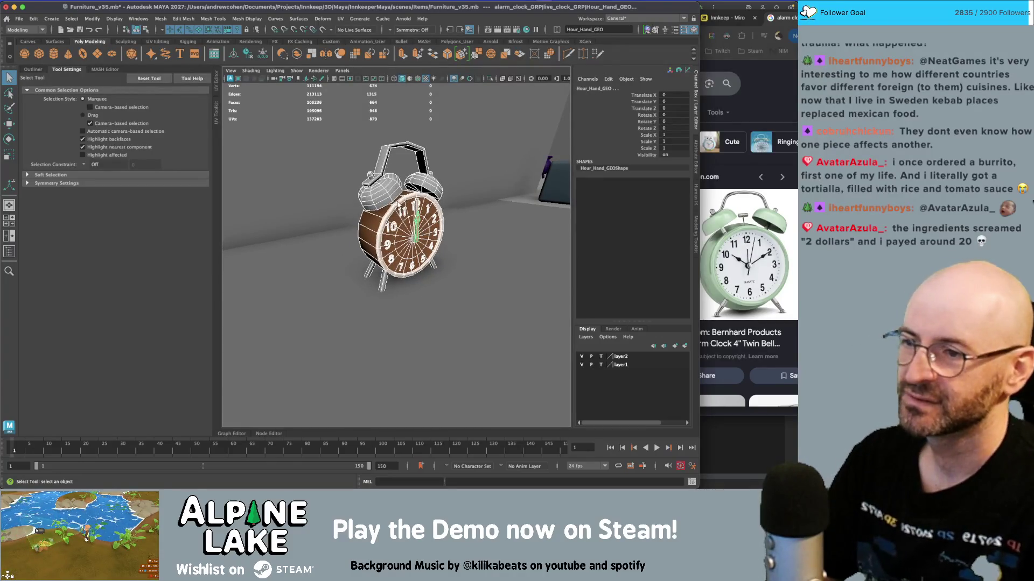
scroll(423, 258, up, 3)
scroll(423, 258, up, 2)
mouse_move(400, 249)
right_down()
mouse_move(404, 471)
mouse_move(536, 458)
mouse_move(538, 259)
mouse_move(541, 436)
right_up()
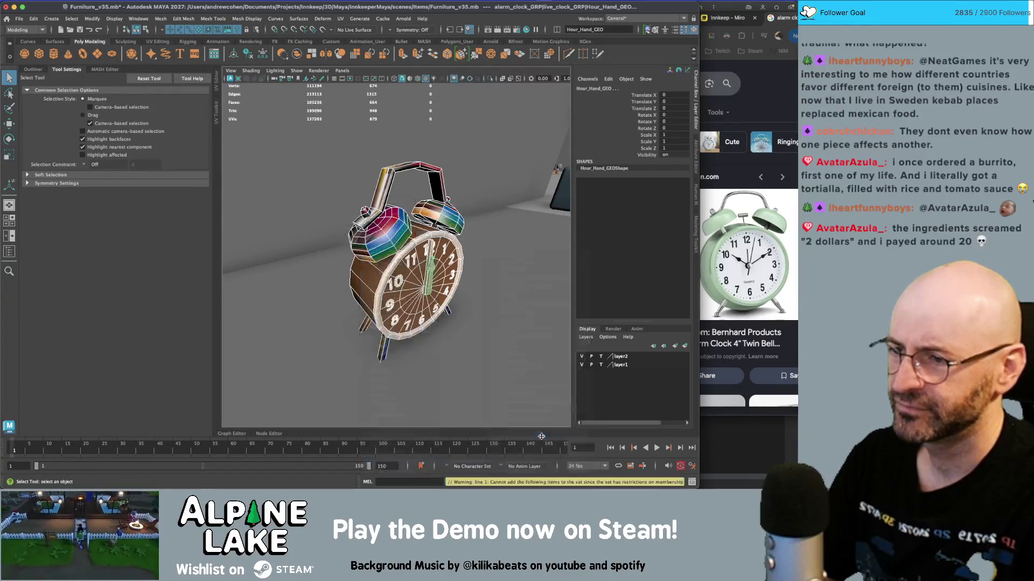
- Open the UV Editor and inspect the clock-face and rim faces' UV shells
click(216, 83)
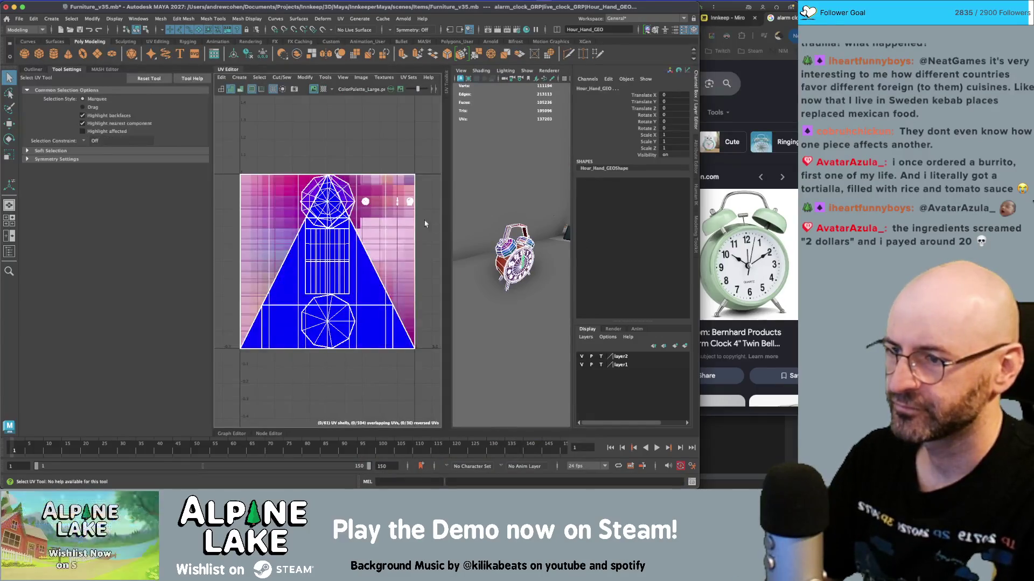
mouse_move(333, 216)
right_down()
mouse_move(334, 226)
mouse_move(329, 204)
right_up()
scroll(323, 242, down, 2)
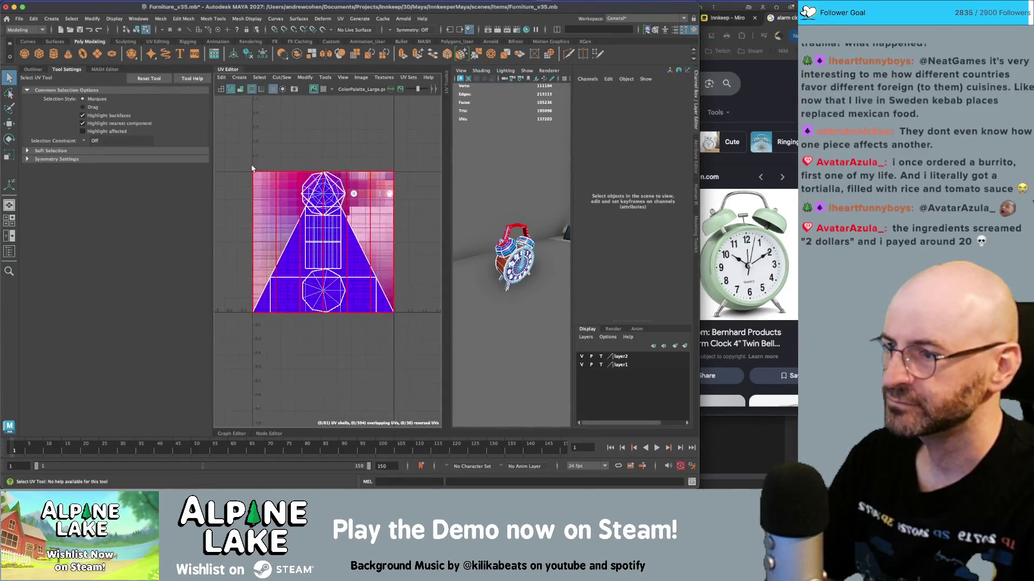
scroll(509, 264, up, 5)
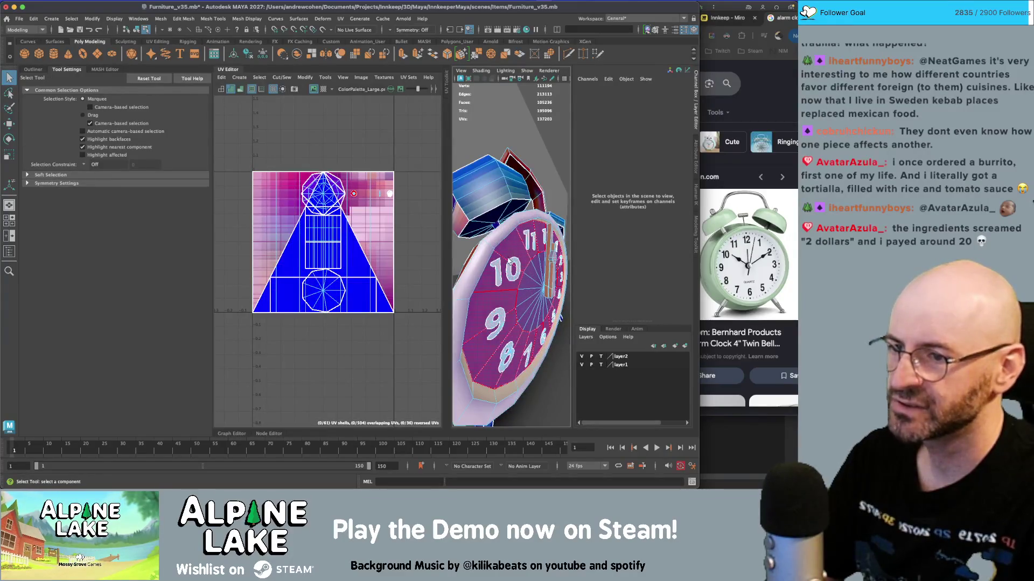
click(516, 247)
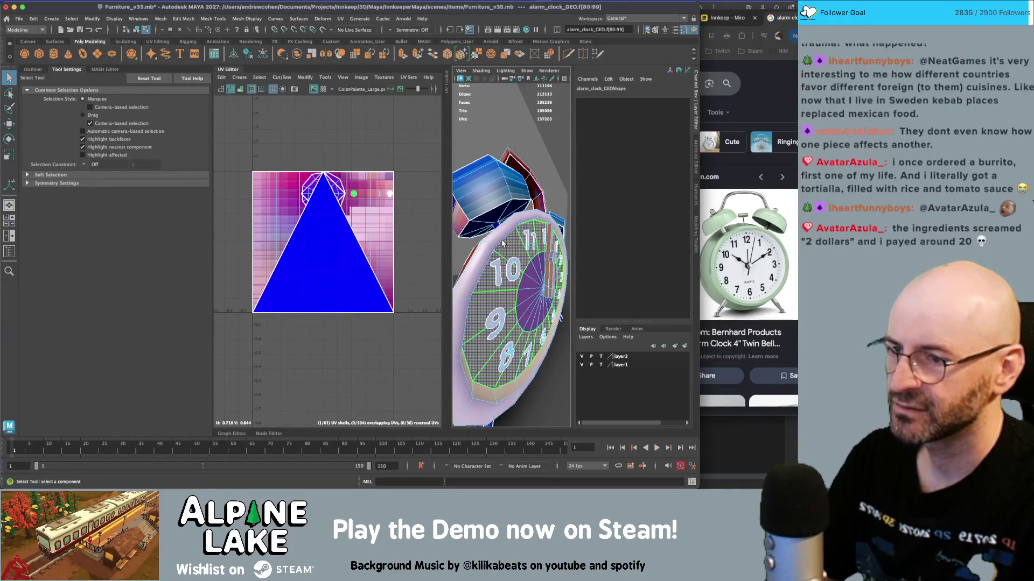
double_click(506, 245)
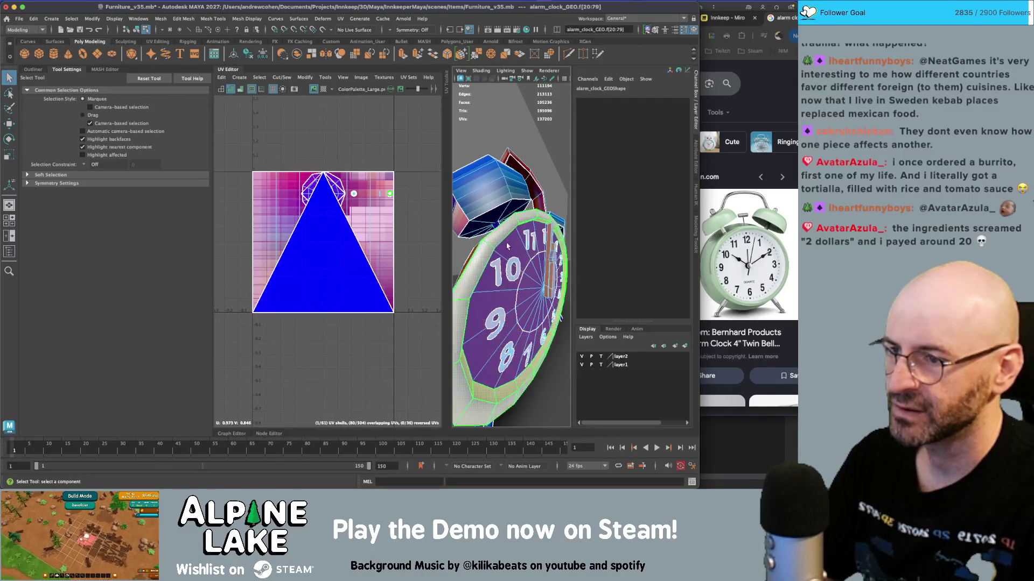
scroll(508, 246, down, 5)
click(266, 161)
right_drag(265, 161, 241, 158)
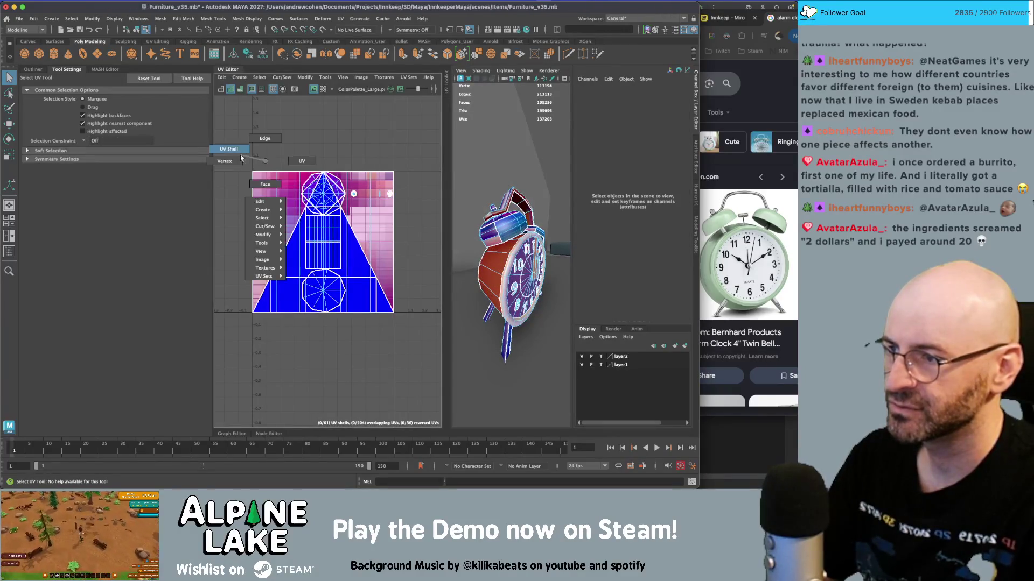
drag(239, 151, 412, 353)
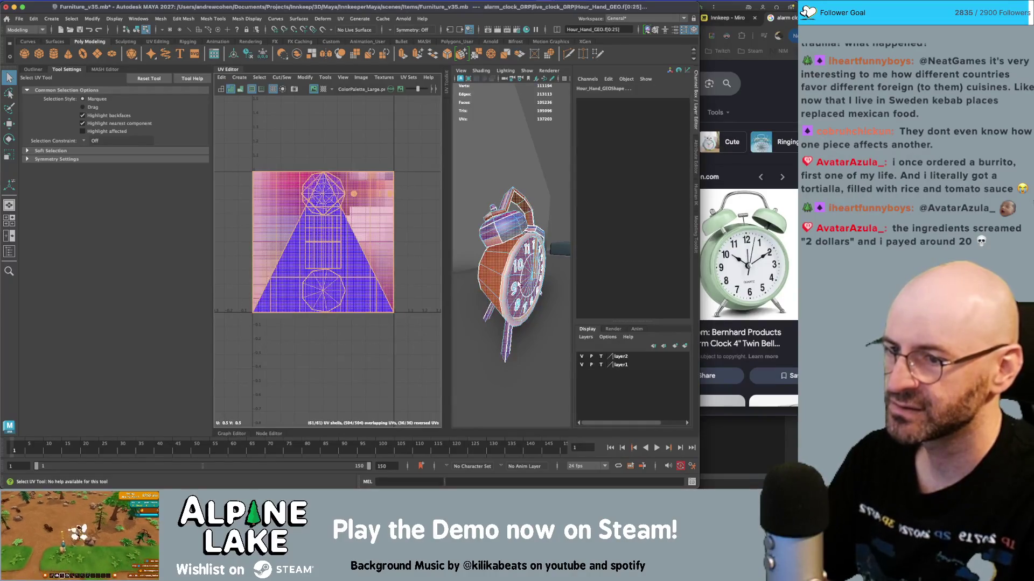
key(q)
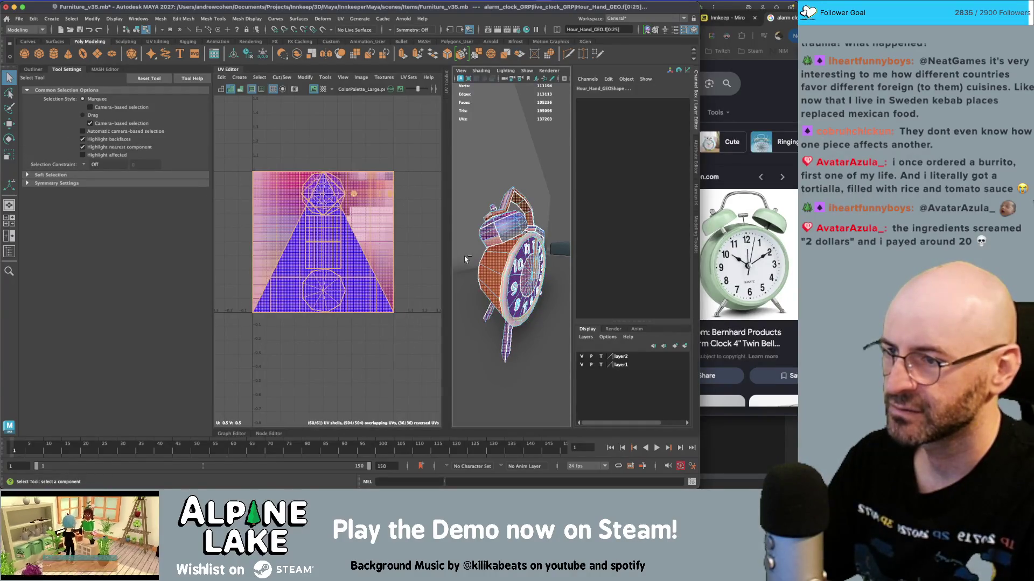
- Reselect the alarm clock in object mode, framing it and removing the clock face
alt+drag(538, 258, 495, 251)
key(F8)
click(504, 228)
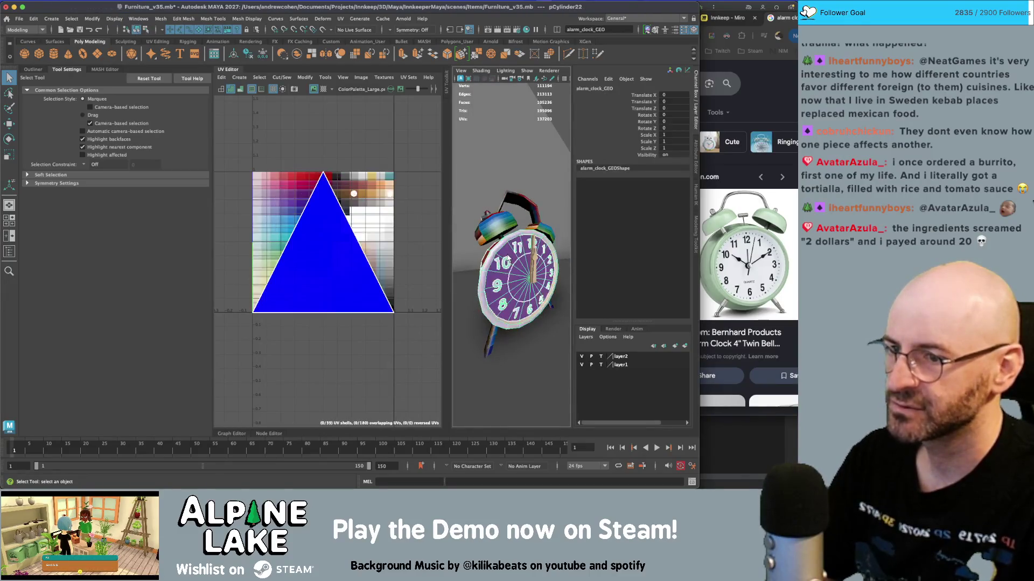
scroll(521, 227, down, 5)
mouse_move(490, 238)
alt+mouse_down()
mouse_move(486, 259)
mouse_move(534, 321)
alt+mouse_up()
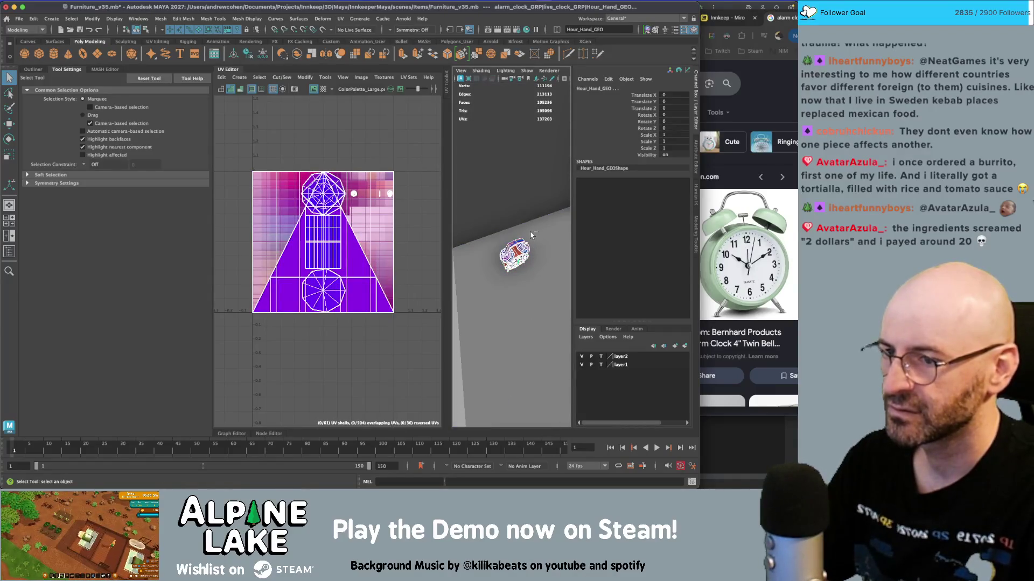
shift+click(519, 262)
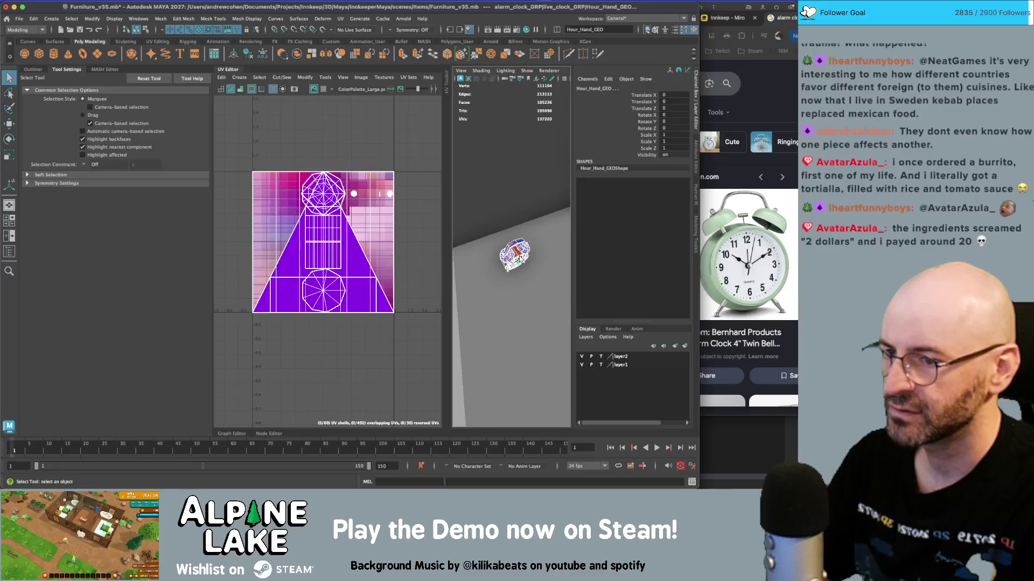
alt+drag(514, 253, 514, 232)
key(f)
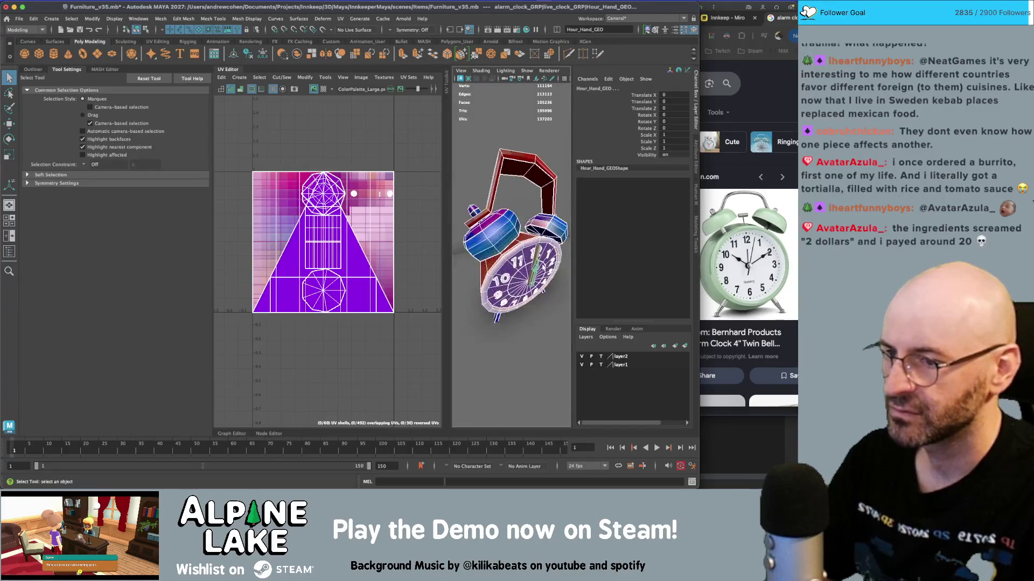
shift+click(537, 269)
right_drag(267, 211, 237, 159)
- Planar-project pCylinder22's 20 UV shells and move them onto a brown palette swatch
drag(237, 159, 388, 415)
click(240, 77)
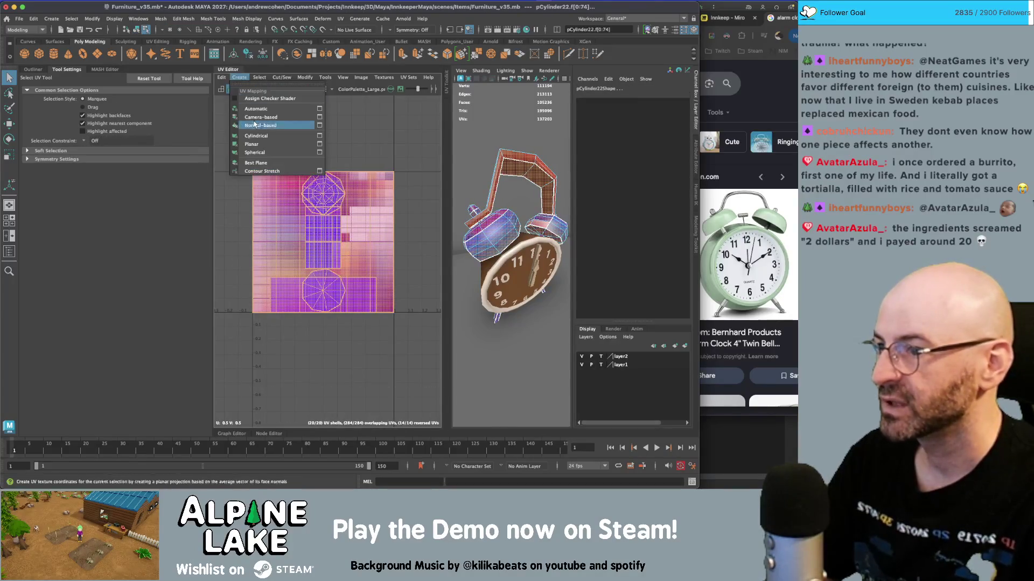
click(251, 144)
key(w)
drag(323, 245, 343, 198)
key(r)
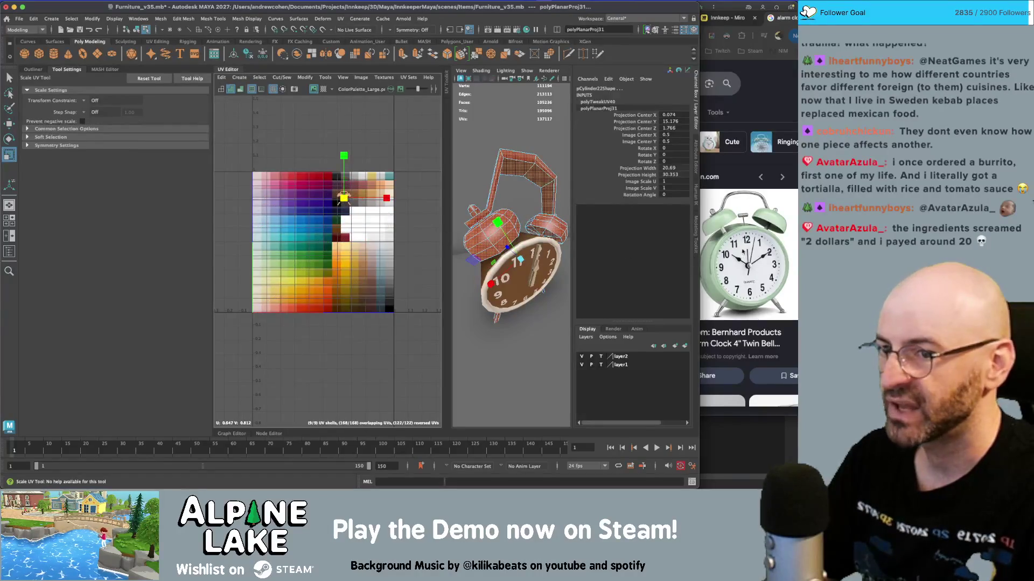
- Planar-project clock faces f[416:435] and shrink their UVs onto a small palette patch
key(F8)
key(q)
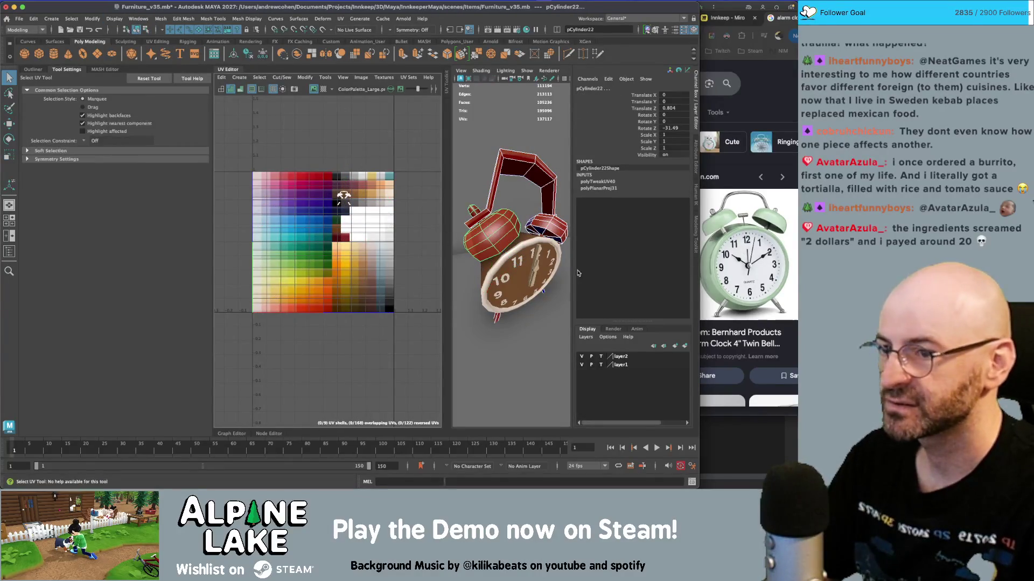
click(535, 249)
right_drag(334, 237, 335, 280)
click(295, 197)
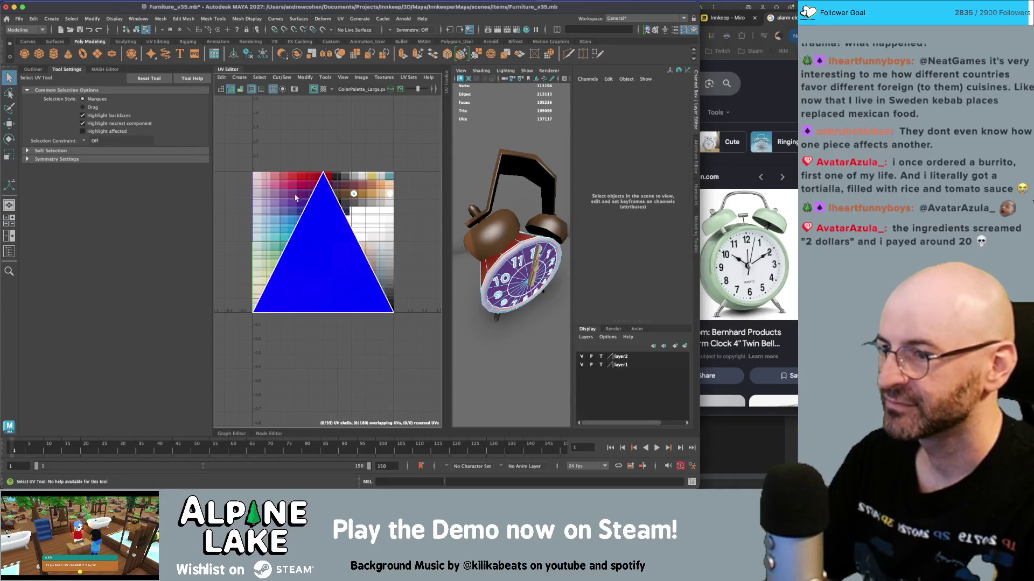
drag(280, 230, 248, 105)
click(245, 76)
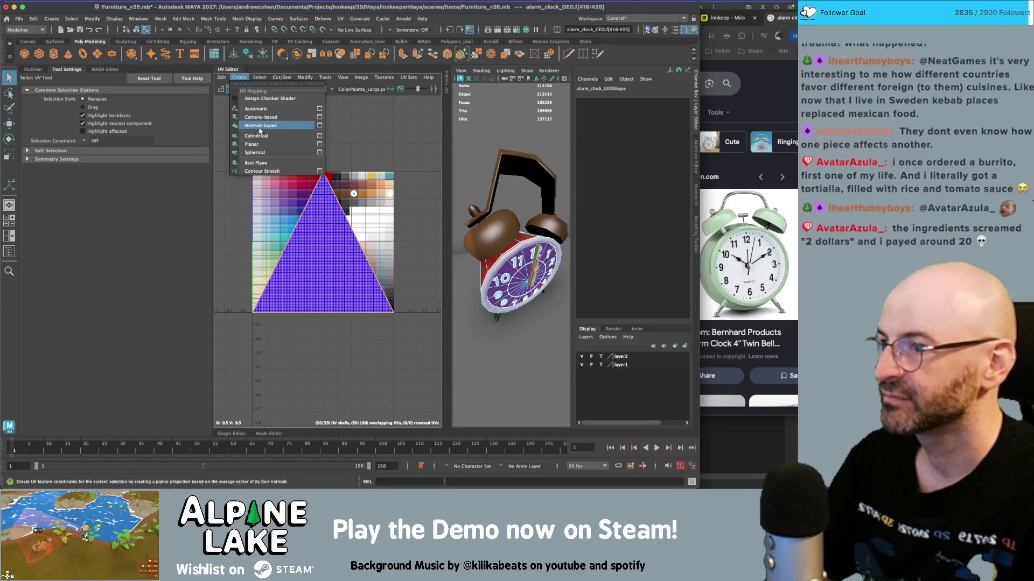
click(263, 144)
drag(327, 243, 353, 198)
key(w)
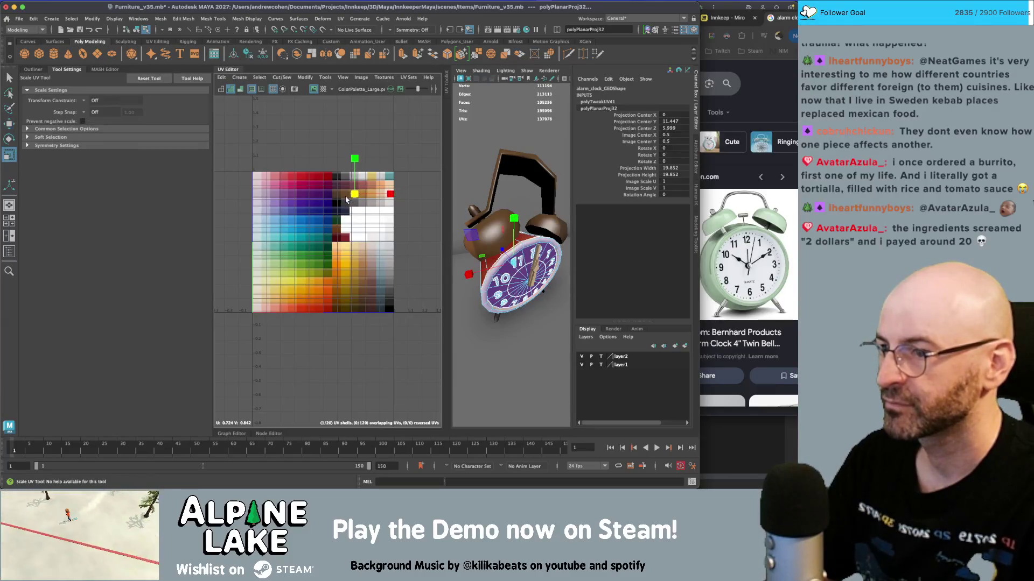
key(q)
key(F11)
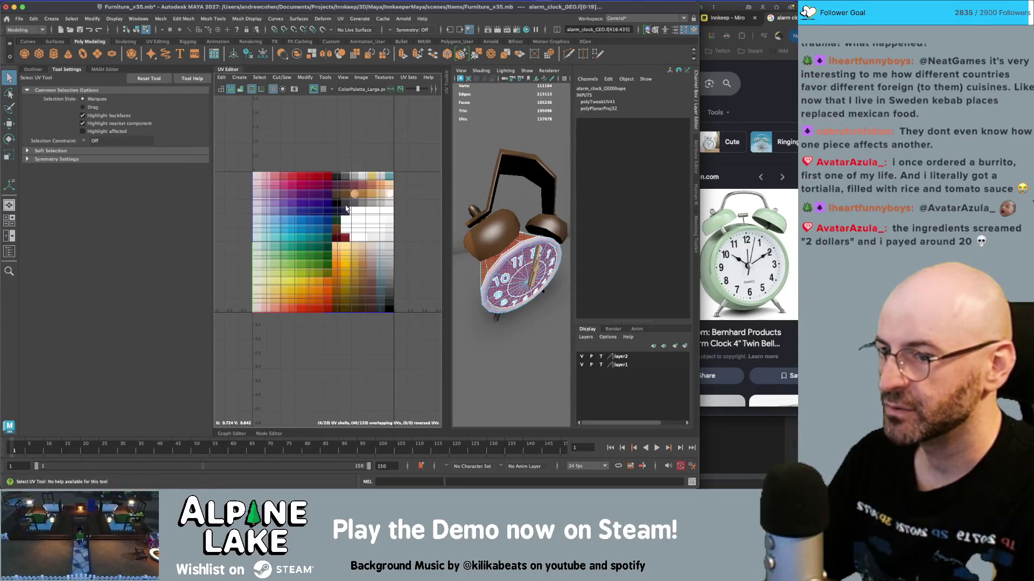
alt+drag(497, 280, 513, 266)
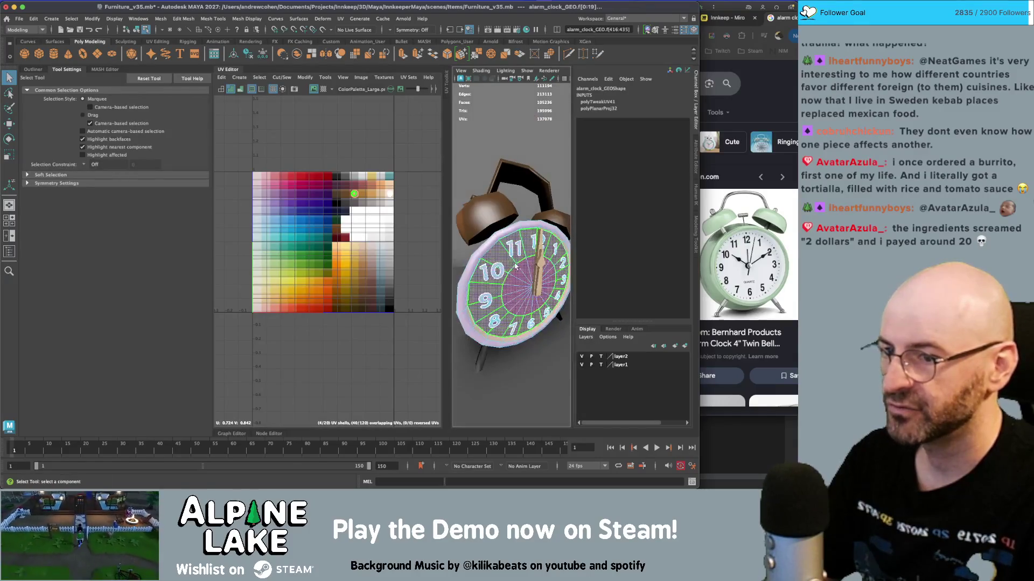
- Move the clock-face and rim UVs (faces f[0:79]) onto the teal palette area
click(513, 266)
key(w)
drag(354, 194, 390, 203)
key(r)
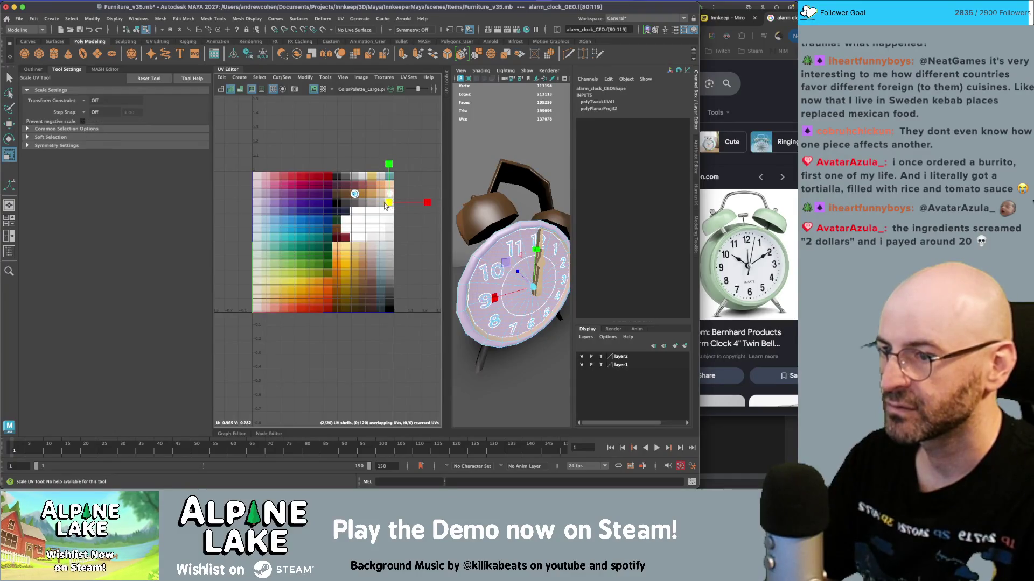
key(q)
key(w)
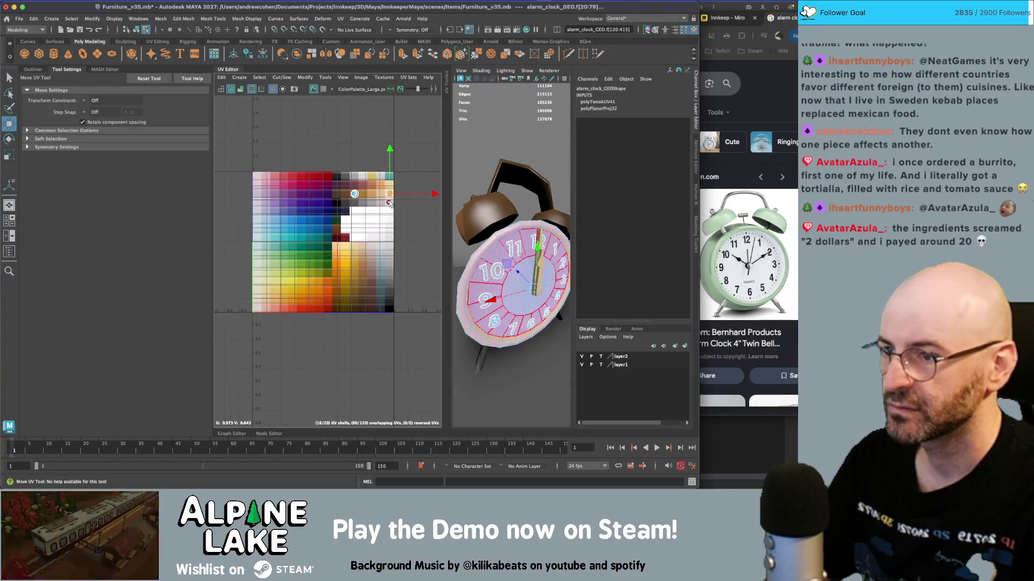
click(381, 204)
key(ctrl+z)
key(ctrl+z)
key(q)
key(w)
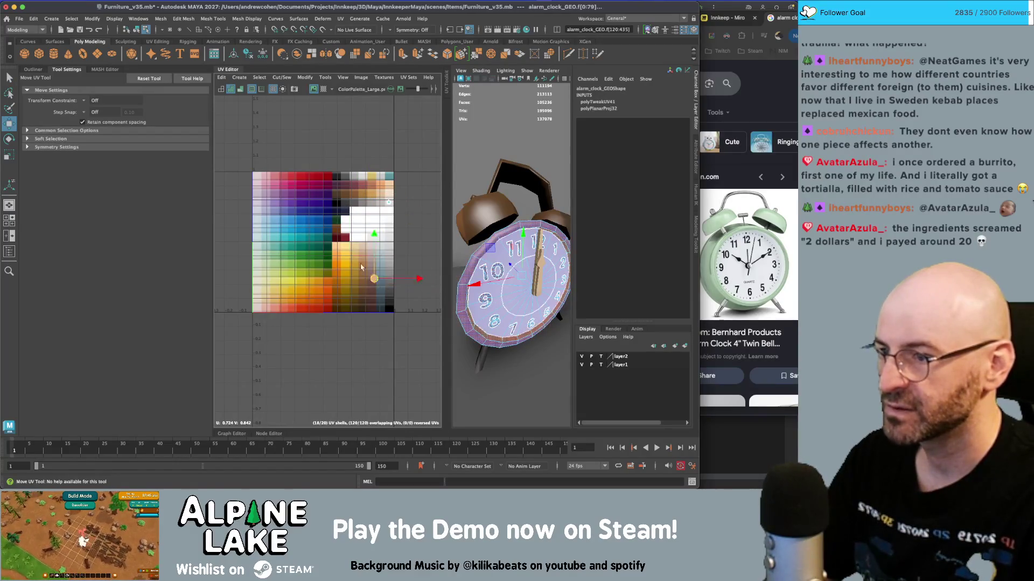
drag(356, 195, 280, 245)
scroll(305, 235, up, 3)
scroll(277, 243, up, 2)
key(r)
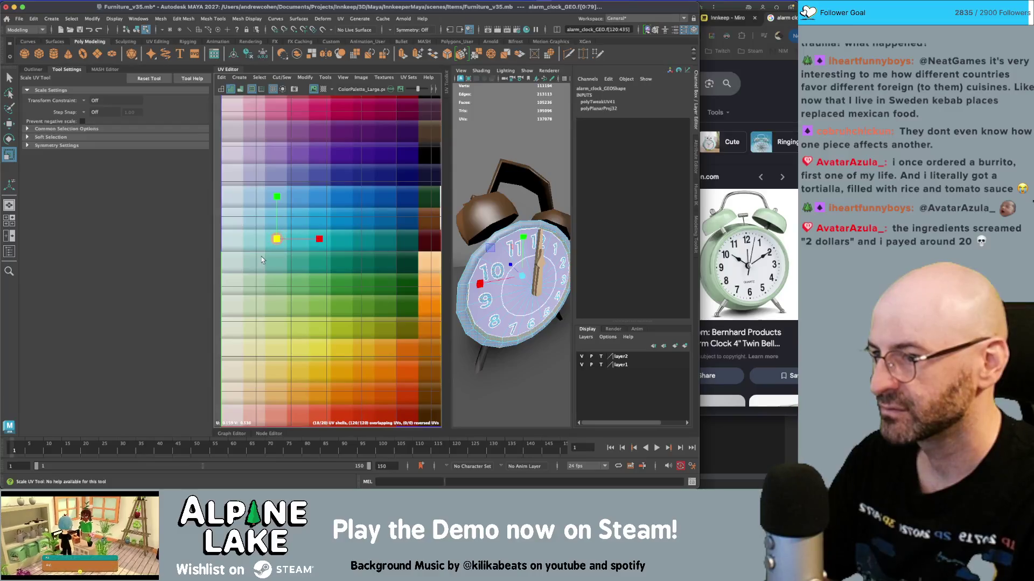
key(w)
- Shrink the dial's UVs onto a white swatch and move the numbers' UV shell to dark teal
click(142, 31)
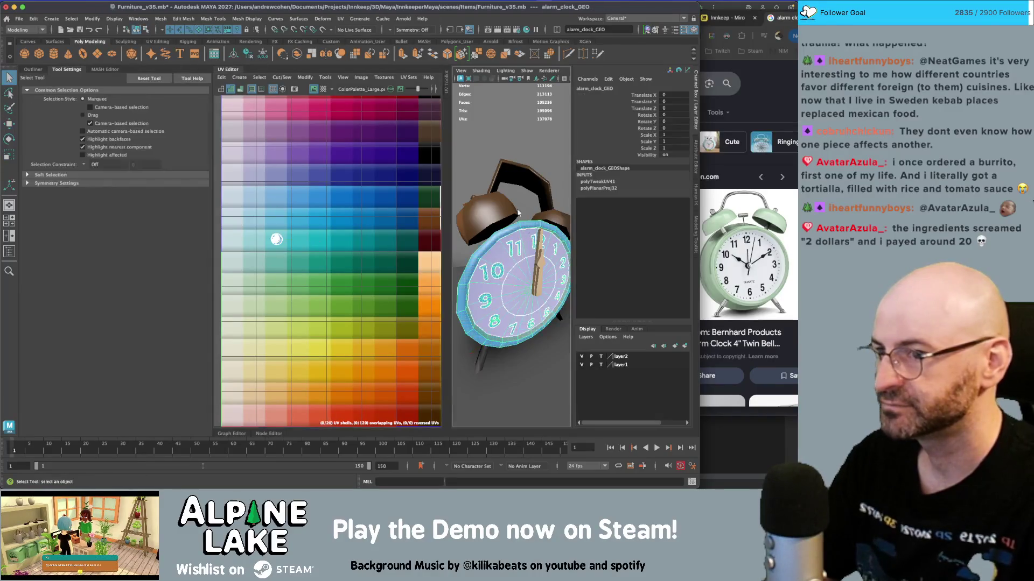
scroll(499, 280, down, 5)
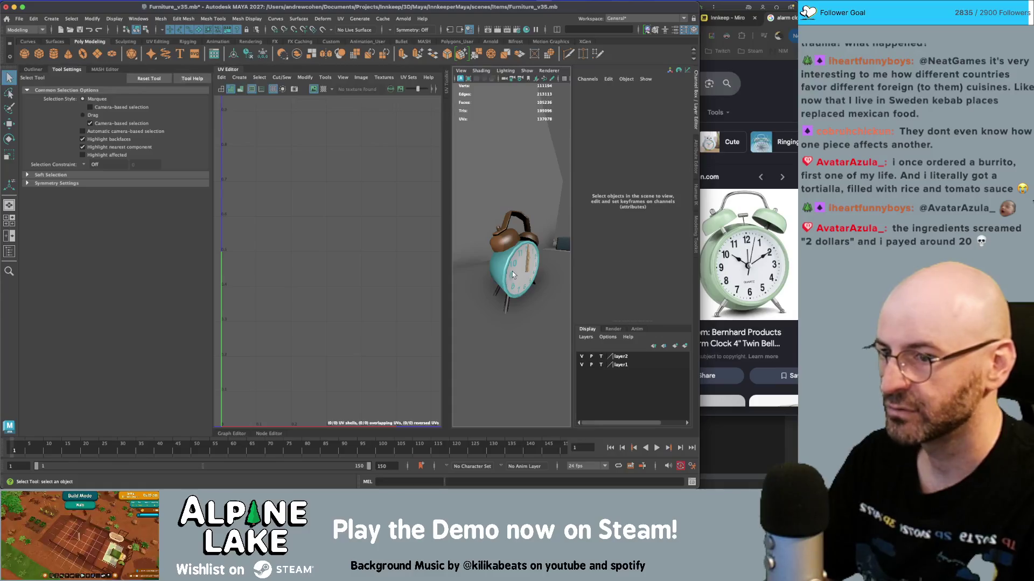
click(513, 276)
scroll(506, 280, up, 5)
key(f)
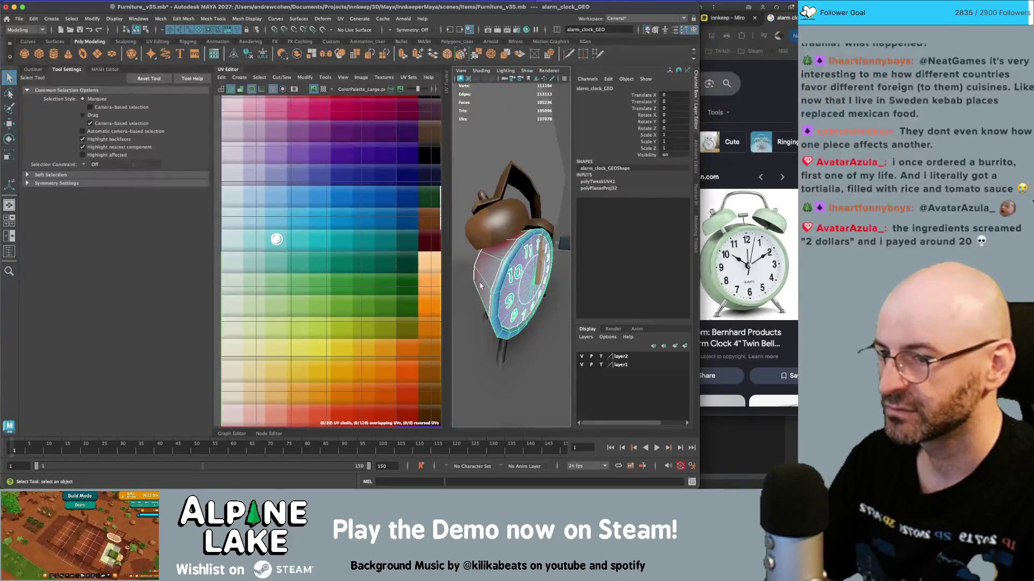
scroll(276, 238, up, 10)
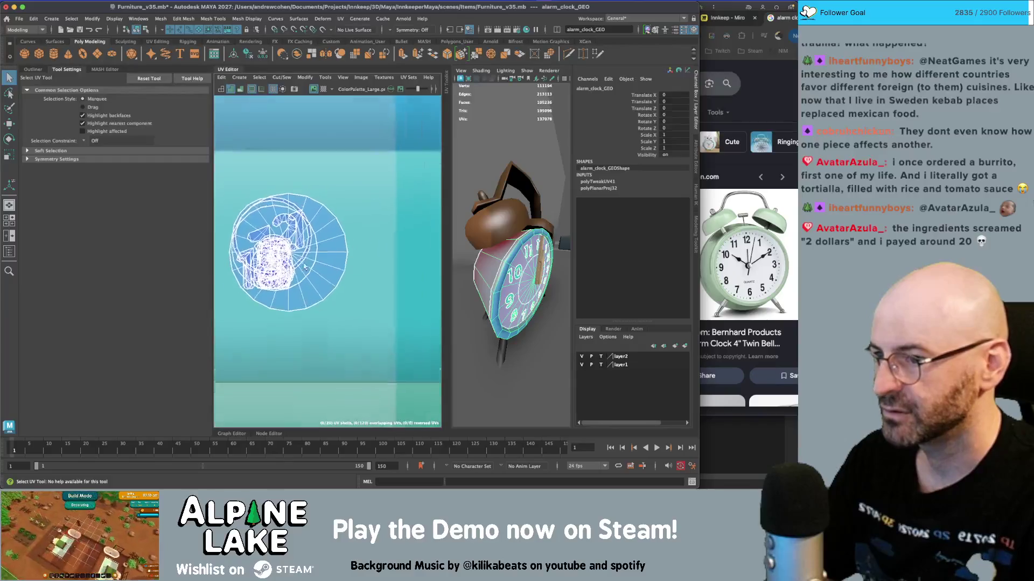
right_drag(295, 266, 323, 280)
key(w)
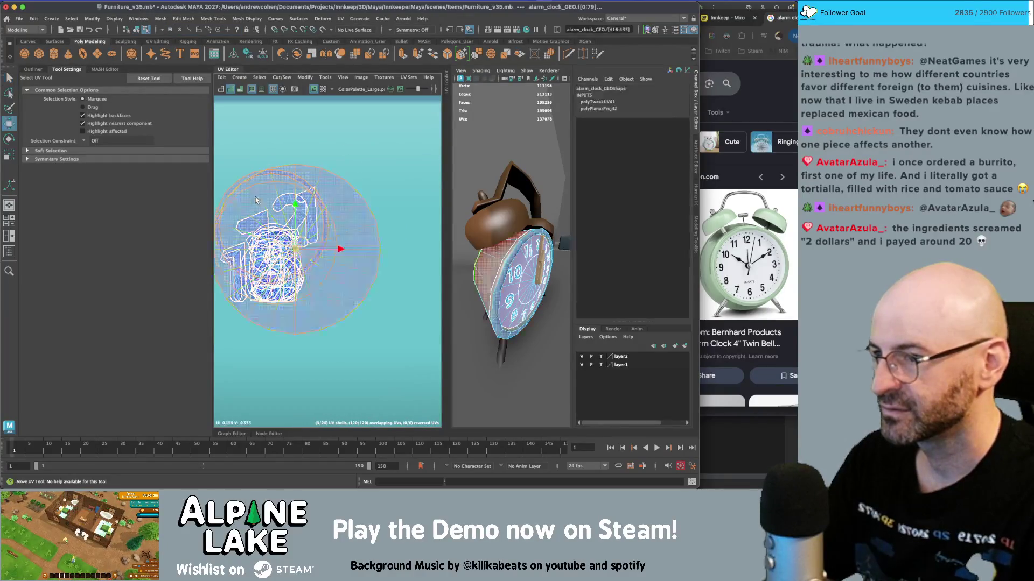
mouse_move(295, 248)
mouse_down()
mouse_move(373, 227)
mouse_move(349, 245)
mouse_up()
key(r)
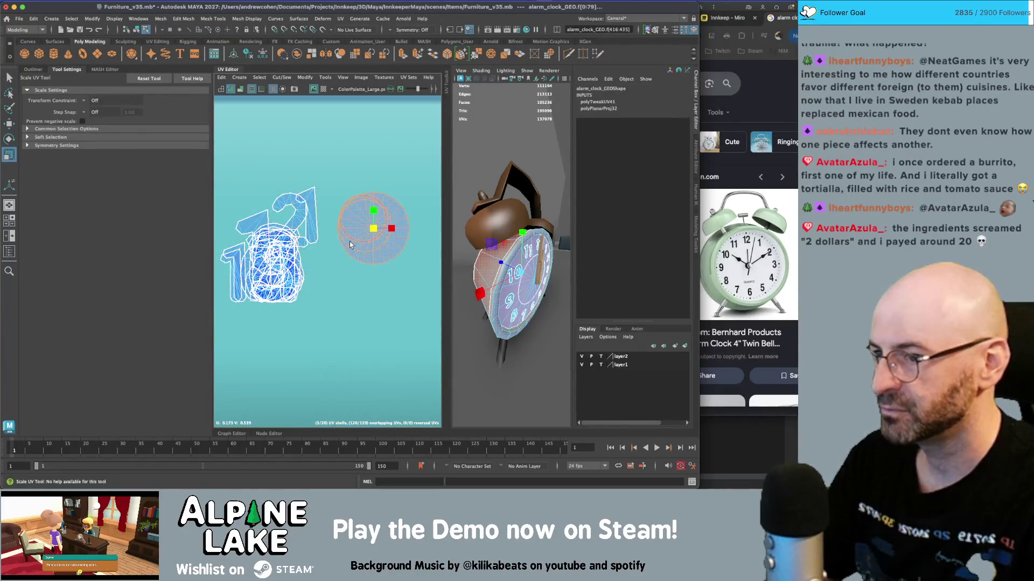
key(q)
drag(218, 183, 329, 247)
scroll(329, 247, down, 10)
key(a)
key(w)
- Return to object mode, orbit to a front view, and close the UV Editor panel
key(F8)
key(q)
click(505, 194)
mouse_move(505, 194)
alt+mouse_down()
mouse_move(485, 195)
mouse_move(517, 226)
mouse_move(518, 241)
alt+mouse_up()
scroll(479, 196, down, 5)
scroll(518, 212, up, 3)
scroll(518, 241, up, 5)
scroll(518, 238, down, 5)
click(222, 71)
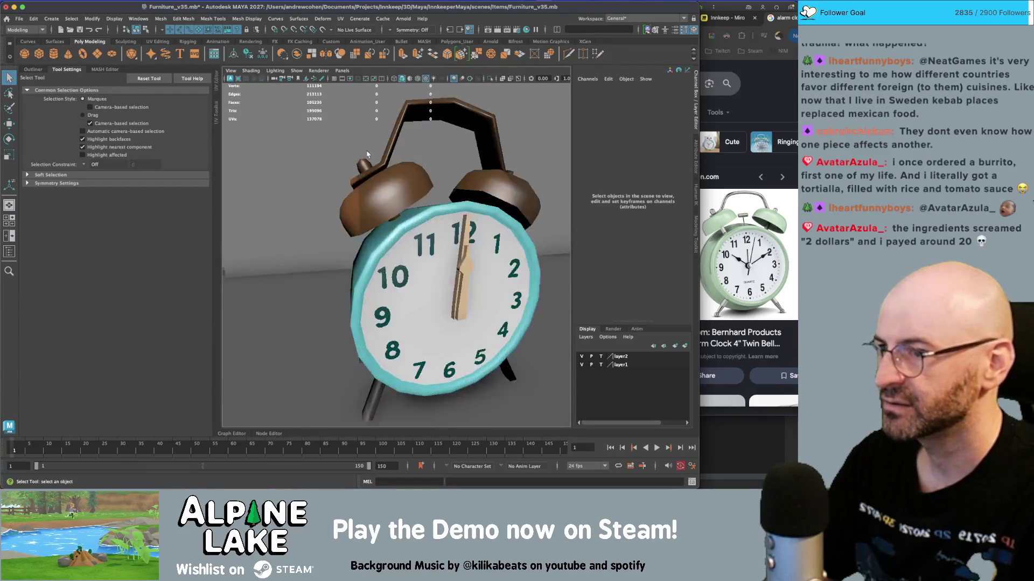
scroll(344, 141, down, 3)
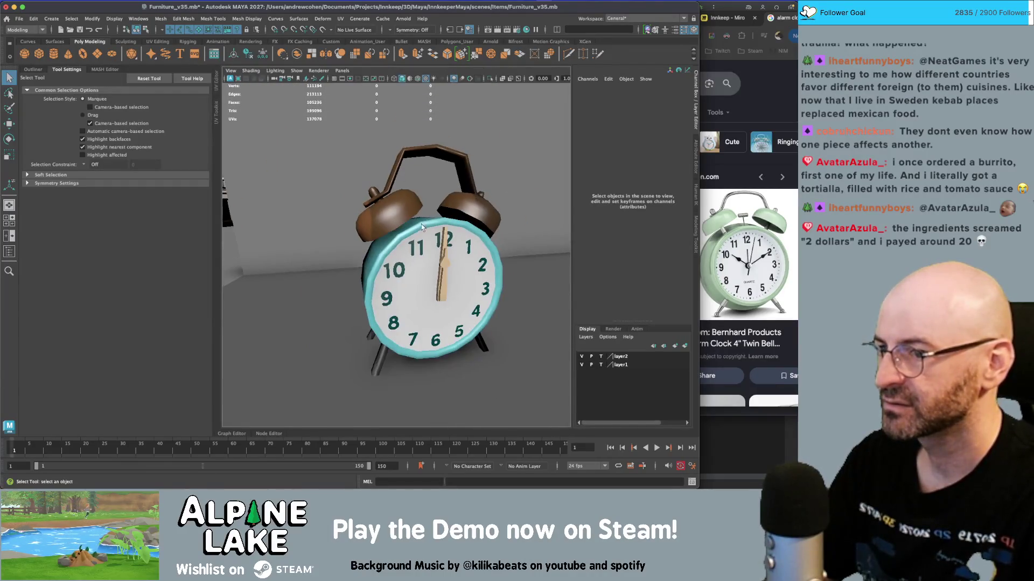
- Set the persp2 camera's focal length to 35
click(273, 79)
click(677, 188)
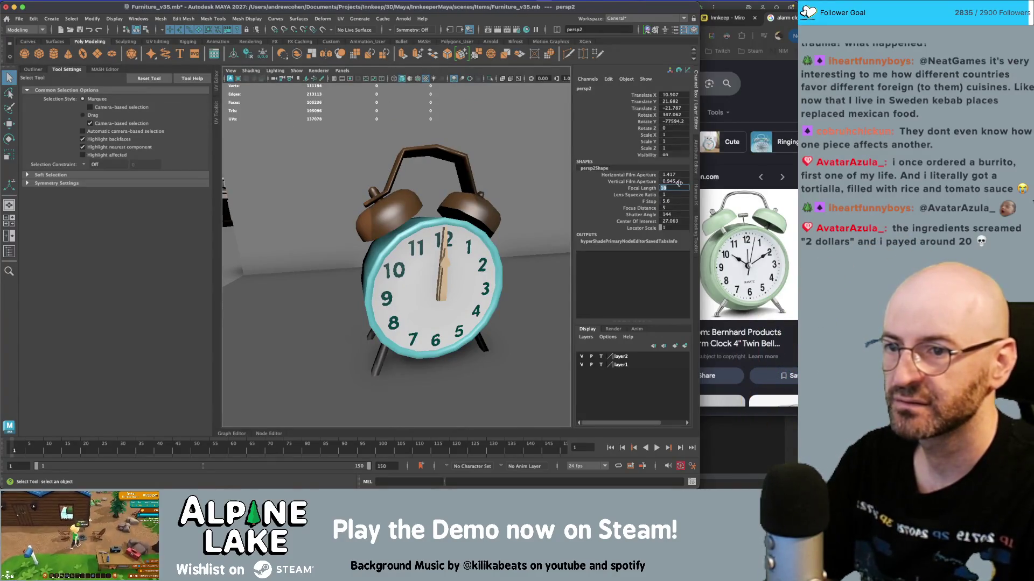
text(35)
key(Return)
scroll(446, 267, down, 3)
alt+drag(484, 269, 446, 267)
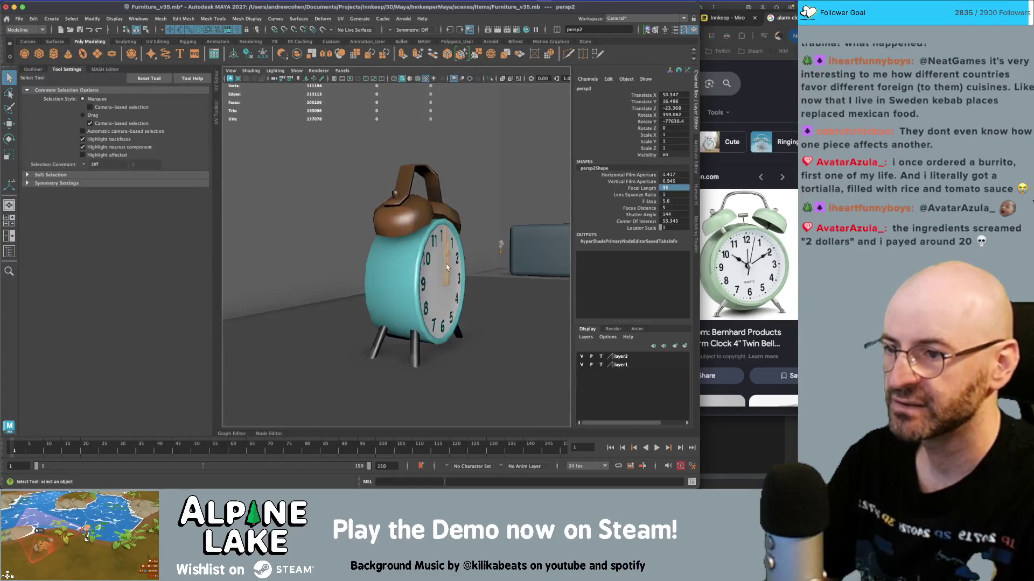
mouse_move(425, 230)
alt+mouse_down()
mouse_move(414, 218)
mouse_move(449, 287)
alt+mouse_up()
scroll(414, 217, up, 2)
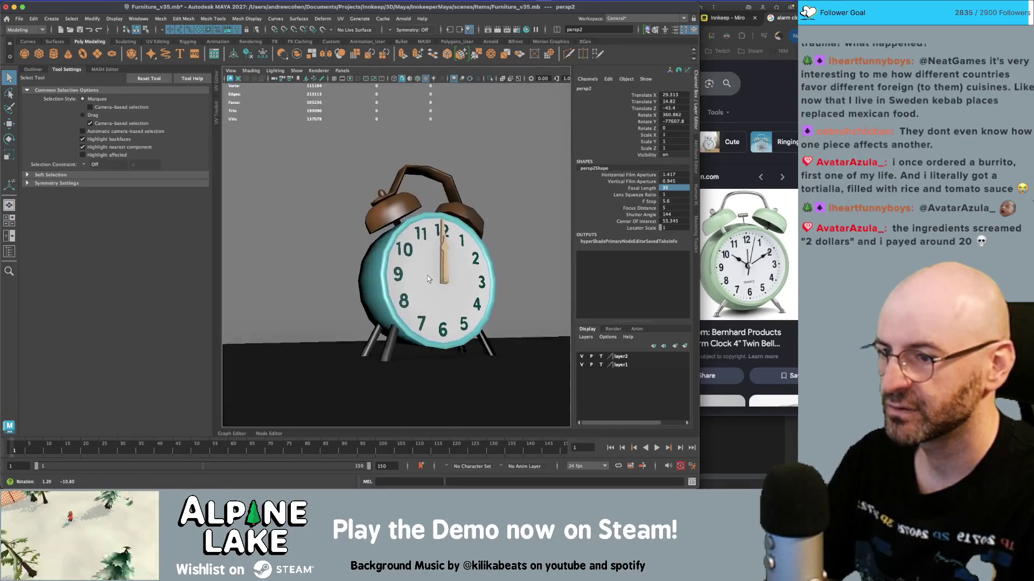
- Scale the dial numbers' faces inward toward the dial's centre
click(419, 271)
scroll(434, 252, up, 2)
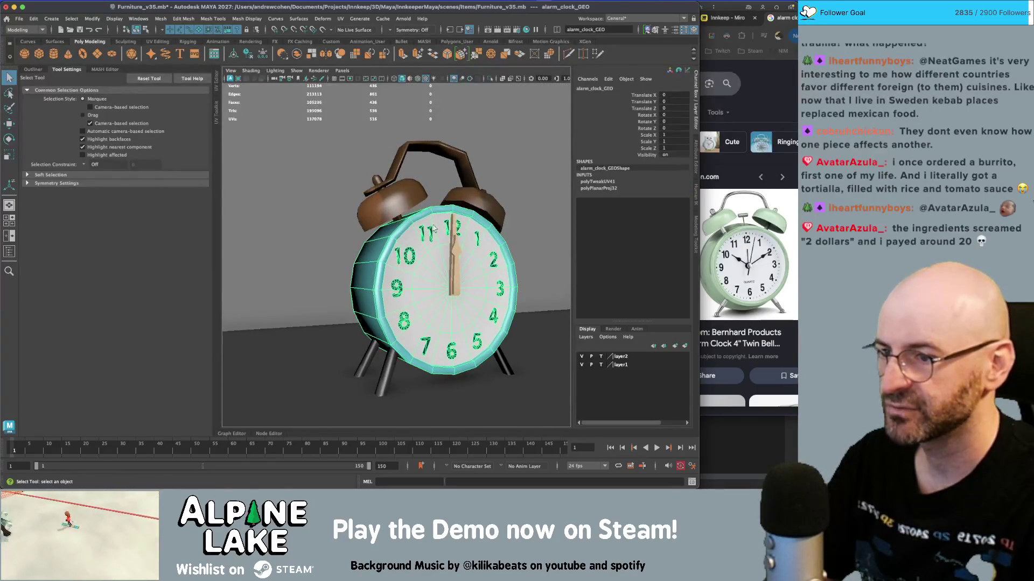
right_click(436, 237)
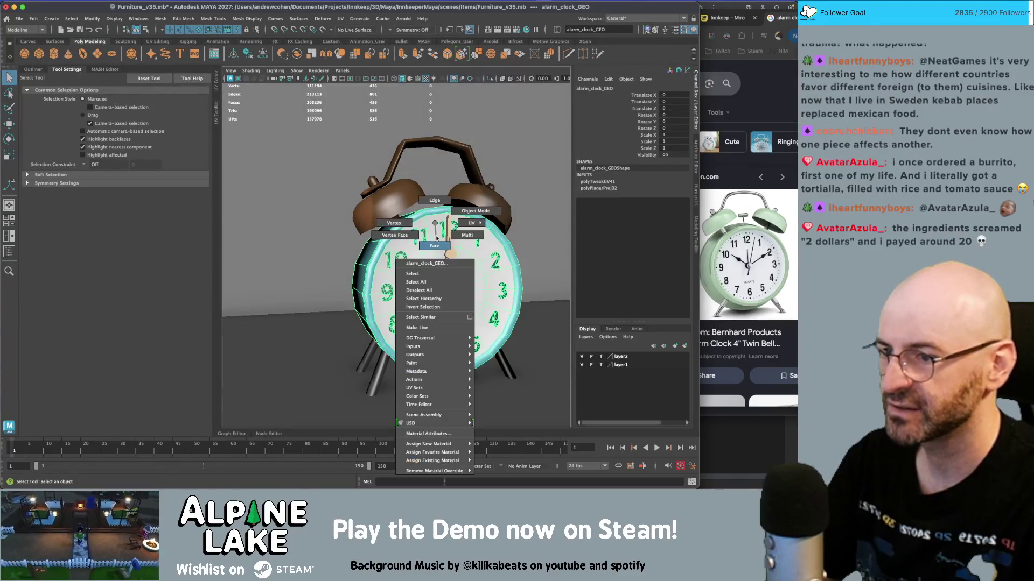
click(435, 244)
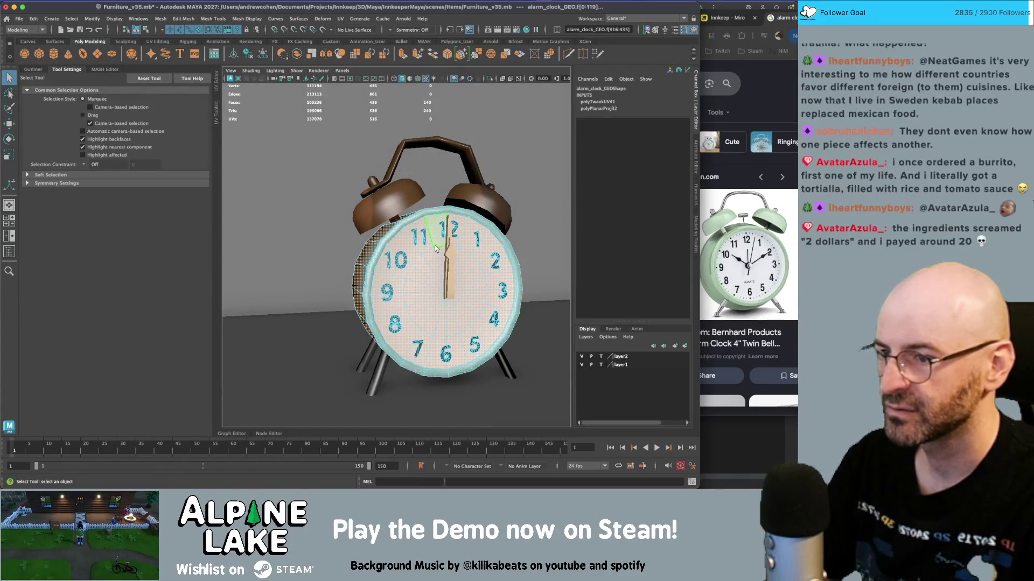
click(395, 314)
key(r)
drag(420, 271, 353, 207)
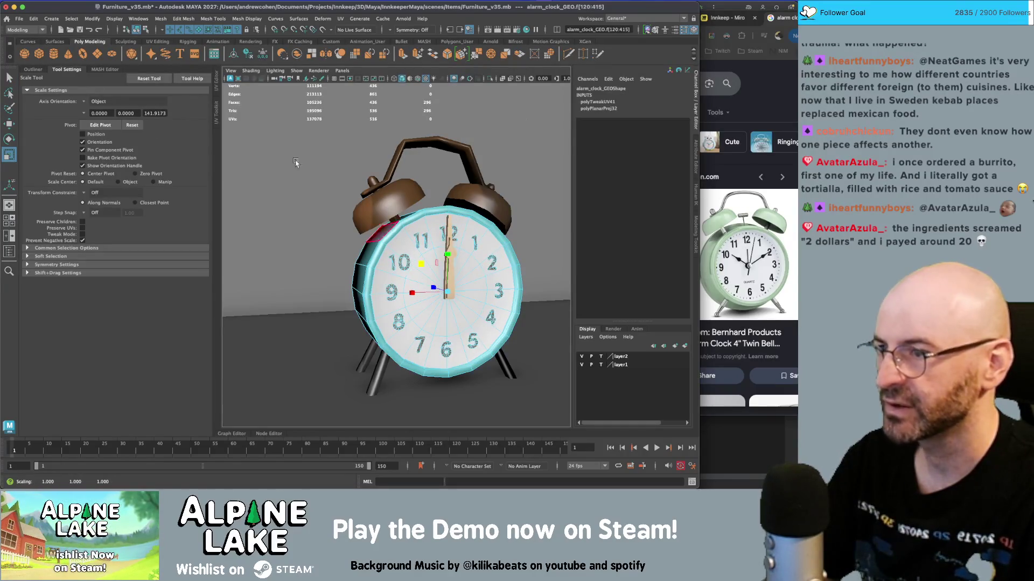
- Return to object mode and select the minute hand
click(146, 30)
click(139, 30)
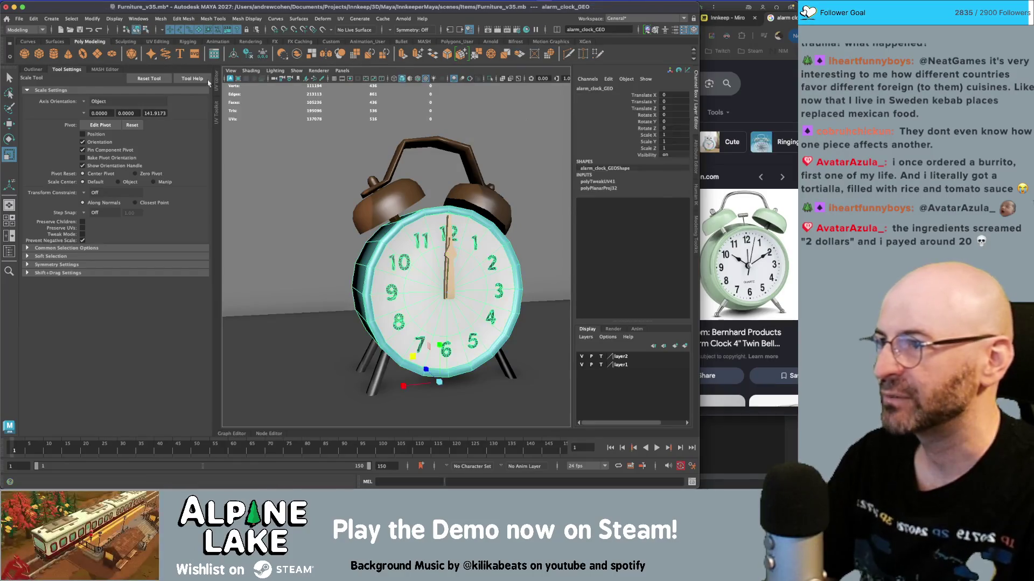
key(q)
click(302, 377)
mouse_move(301, 377)
alt+mouse_down()
mouse_move(349, 288)
mouse_move(434, 266)
alt+mouse_up()
click(434, 266)
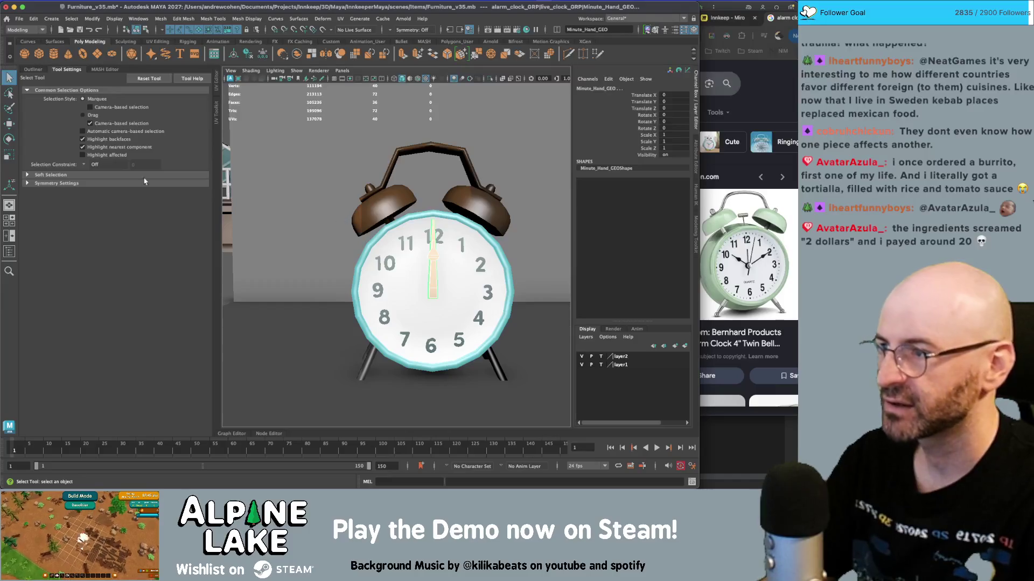
click(101, 70)
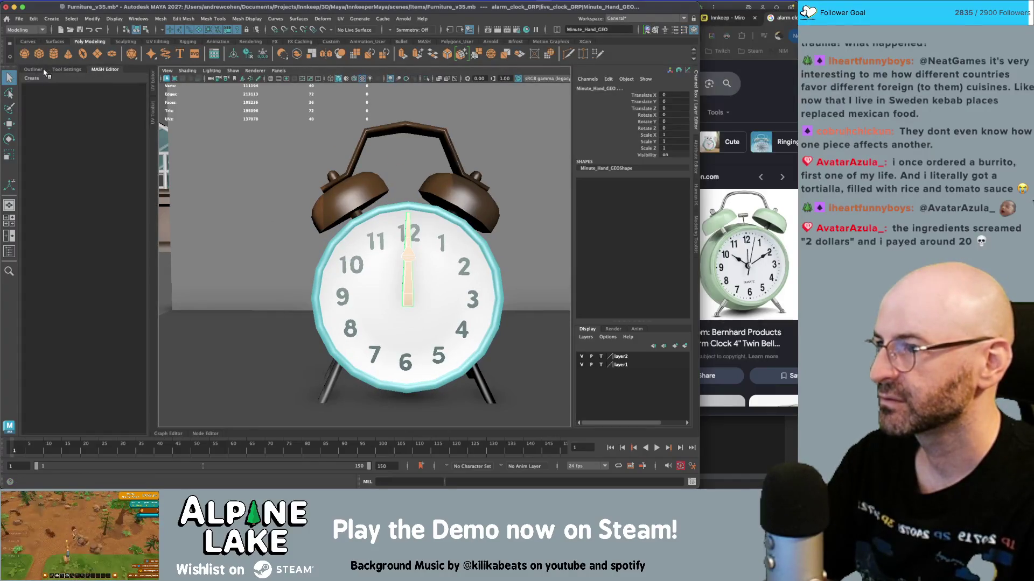
- With the UV Editor and Outliner shown, move the minute hand's UVs onto a dark swatch
click(153, 77)
click(33, 70)
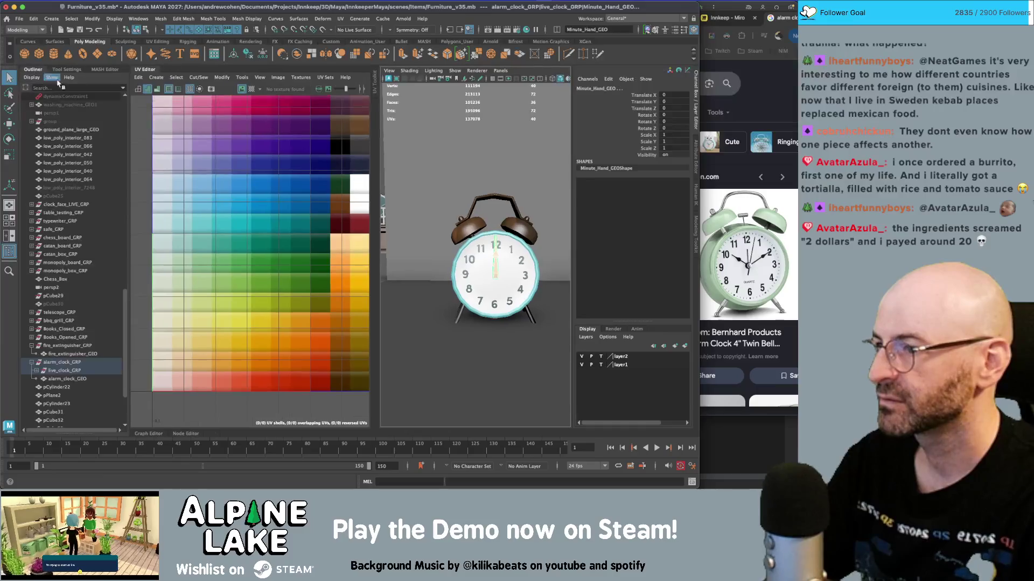
right_drag(237, 172, 258, 183)
key(f)
key(w)
drag(270, 184, 208, 193)
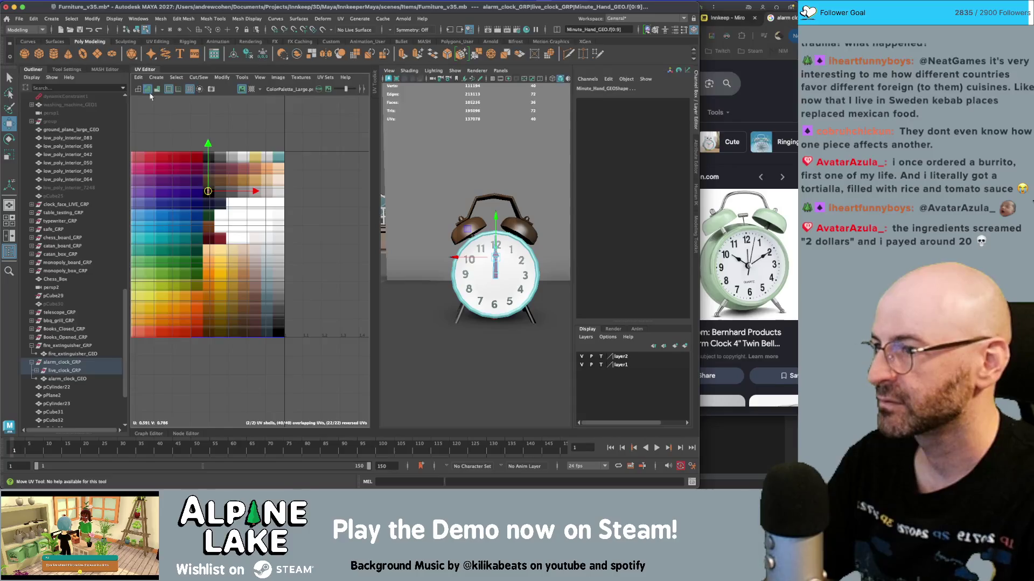
- Move the dial numbers' face UVs onto a darker, near-black palette swatch
click(135, 31)
key(q)
click(515, 279)
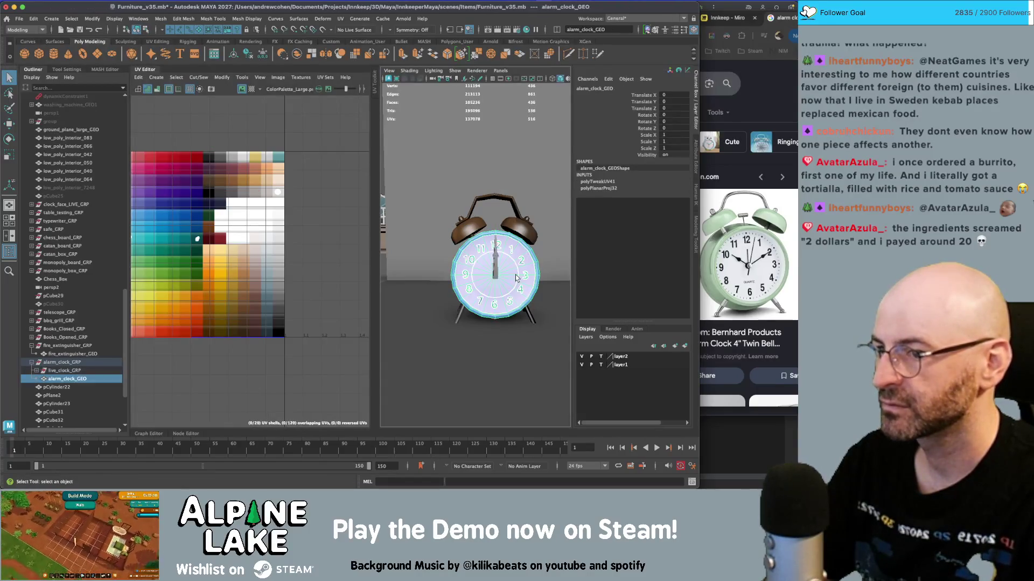
alt+drag(520, 262, 516, 268)
mouse_move(170, 211)
right_down()
mouse_move(182, 233)
mouse_move(210, 205)
right_up()
click(175, 274)
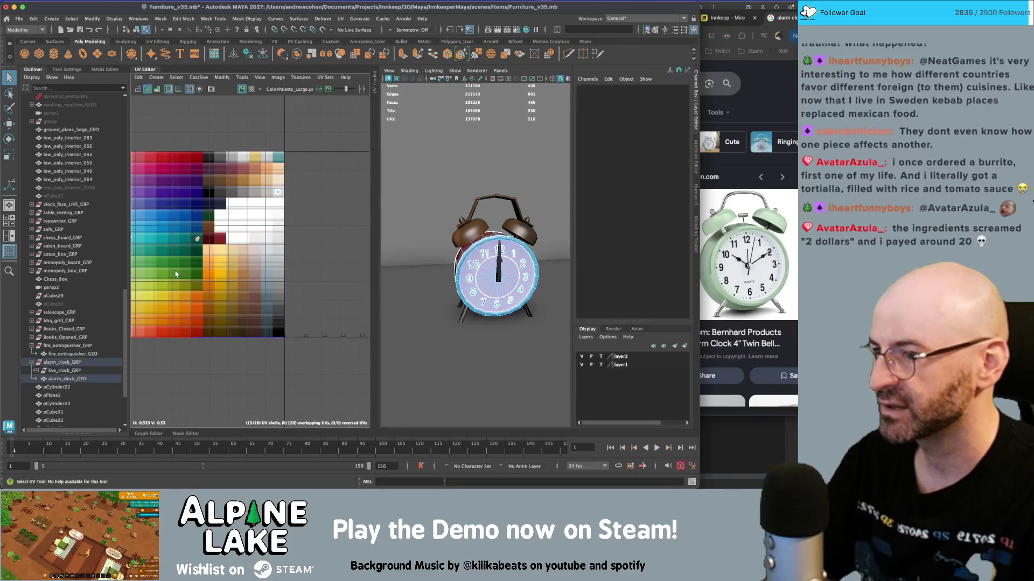
key(w)
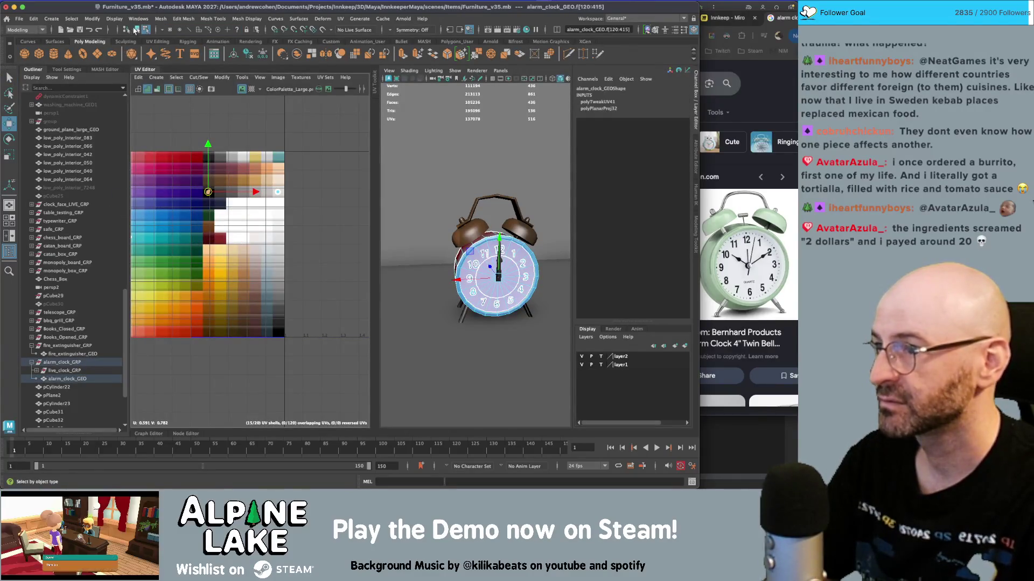
- Select both alarm bells and the clock handle in object mode
click(136, 31)
click(474, 233)
shift+click(516, 229)
shift+click(511, 201)
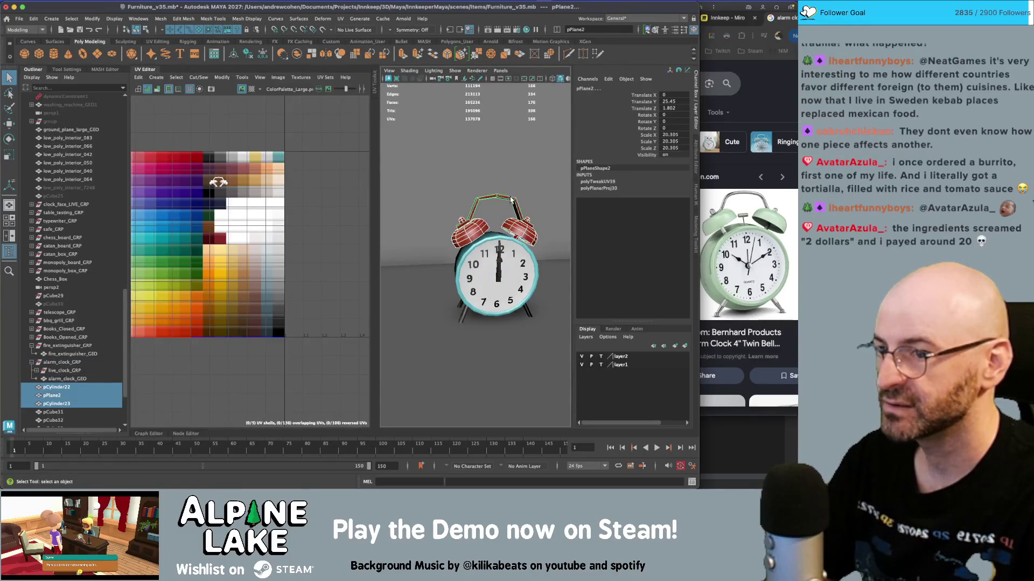
- Move one bell's UVs onto the blue-green swatches of the palette texture
alt+drag(511, 200, 484, 259)
shift+click(482, 329)
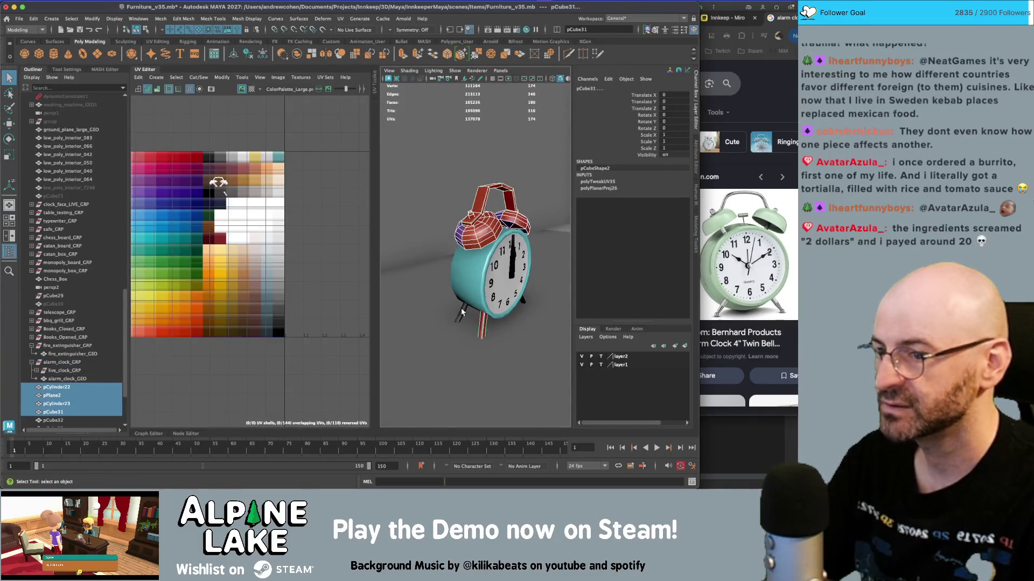
alt+drag(483, 329, 462, 310)
right_drag(234, 195, 192, 162)
key(f)
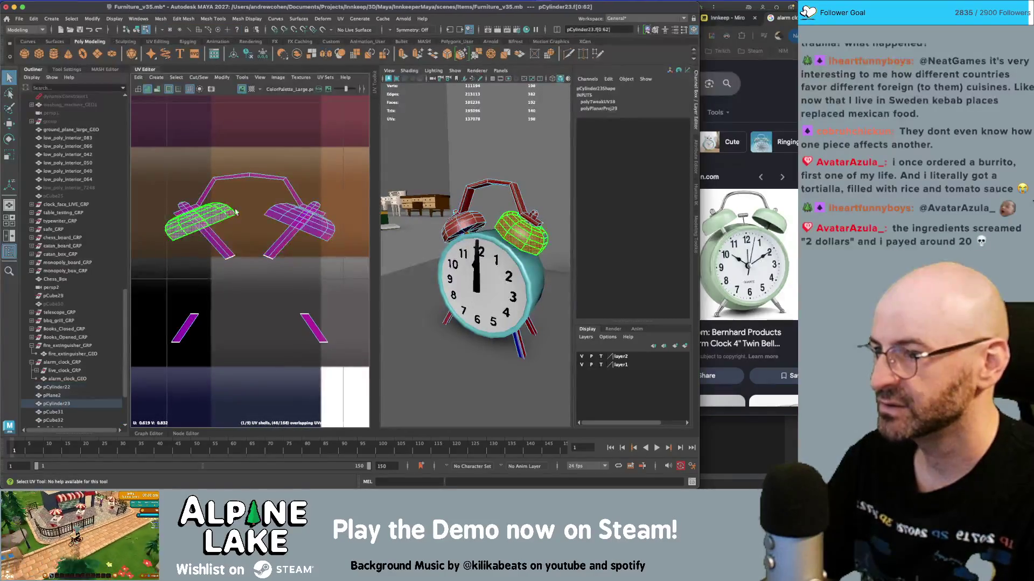
click(302, 221)
scroll(253, 185, down, 5)
scroll(253, 185, down, 4)
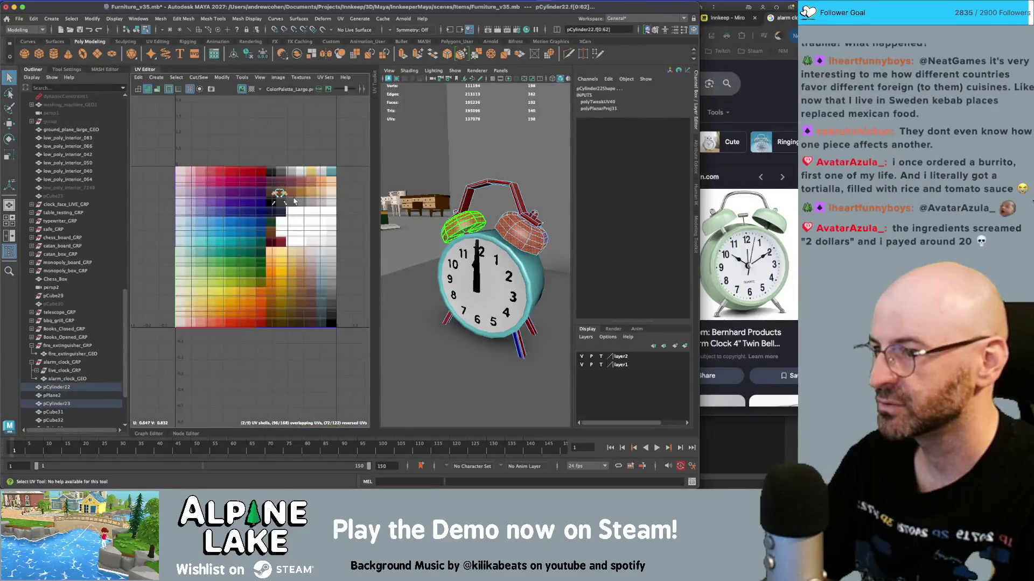
key(w)
drag(279, 197, 207, 245)
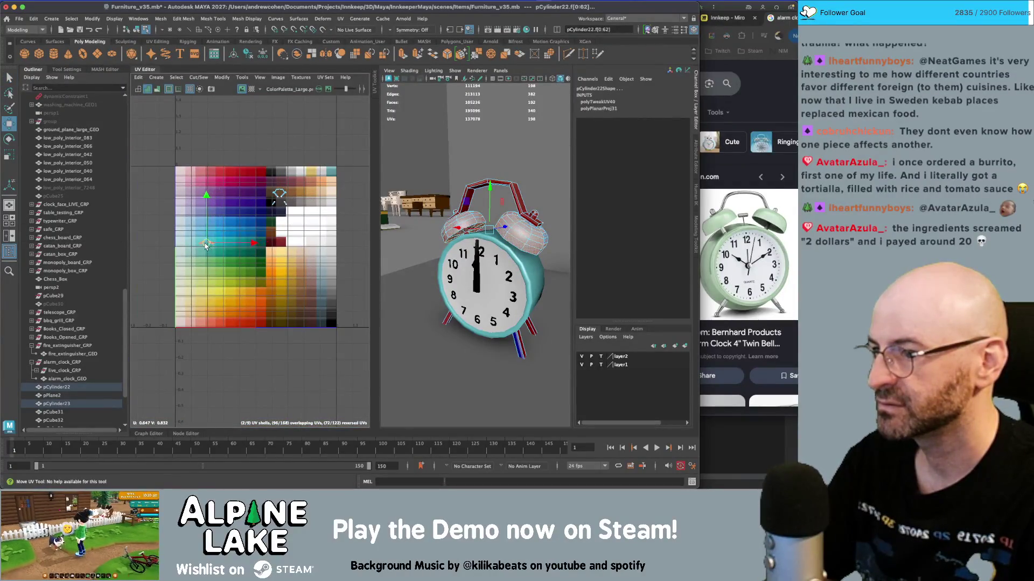
- Marquee-select the clock piece's UV shell and move it onto the teal palette colour
click(60, 254)
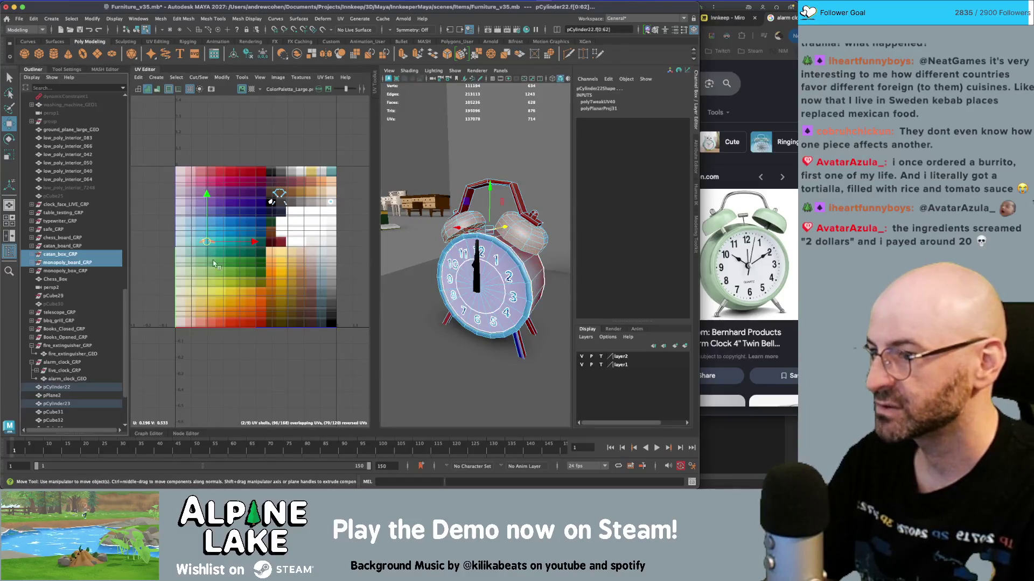
shift+click(66, 271)
key(ctrl+z)
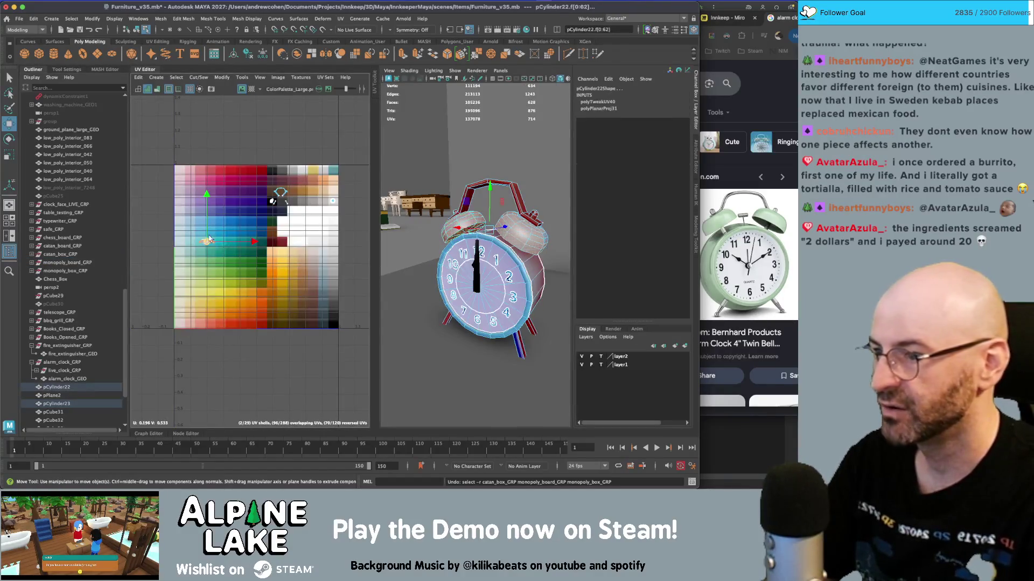
scroll(210, 239, up, 10)
key(r)
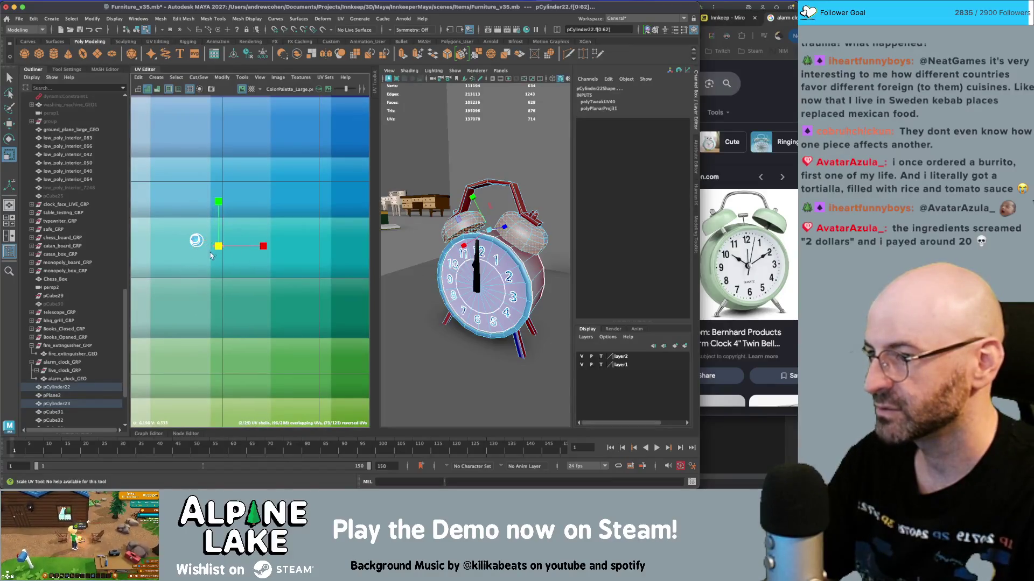
key(w)
scroll(213, 238, down, 5)
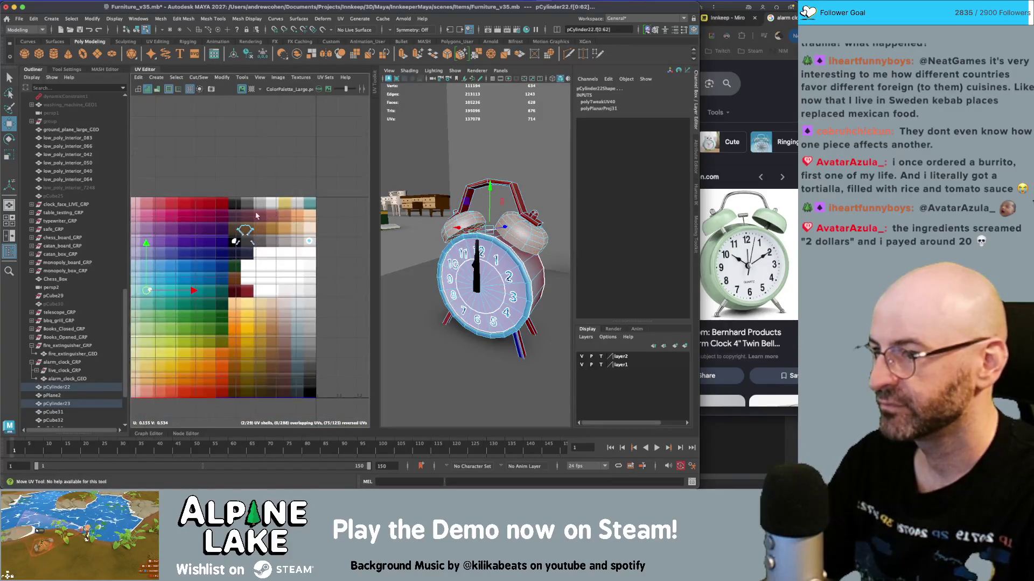
scroll(237, 231, up, 5)
drag(307, 188, 233, 276)
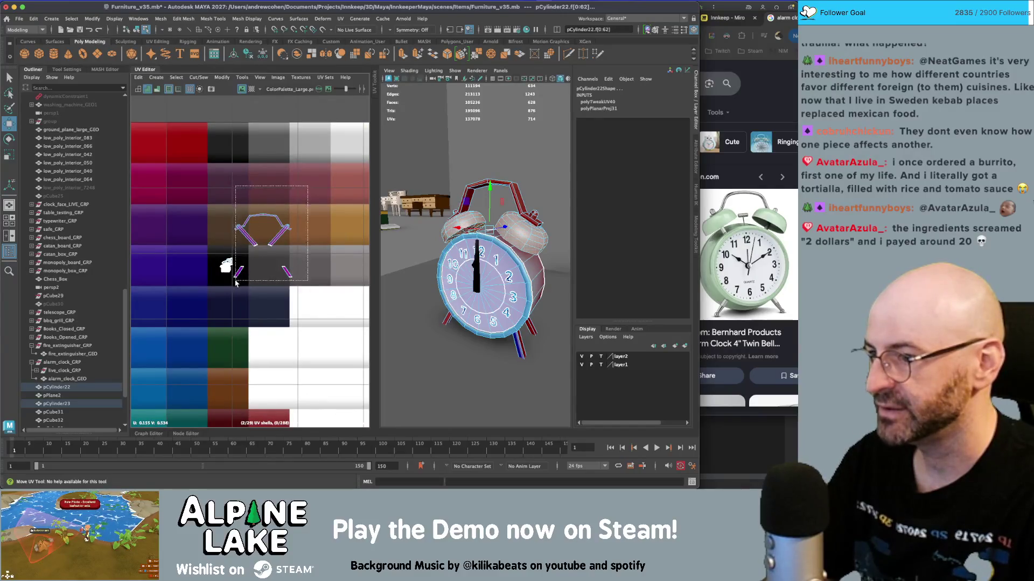
alt+middle_drag(263, 248, 196, 258)
drag(197, 259, 323, 278)
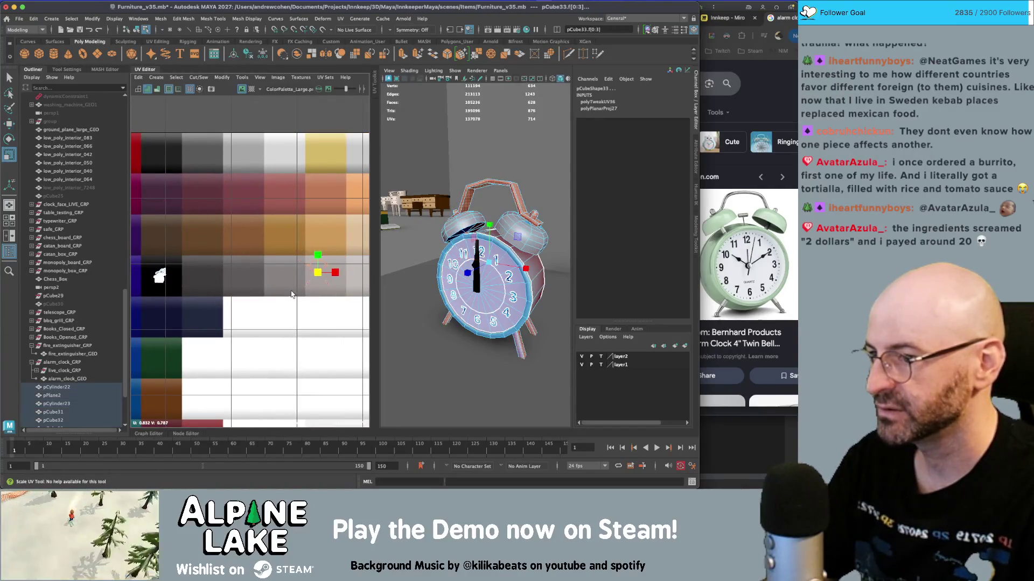
- Return to object selection and frame the clock from the front
click(138, 31)
alt+drag(515, 274, 521, 221)
scroll(481, 253, down, 3)
scroll(484, 256, up, 5)
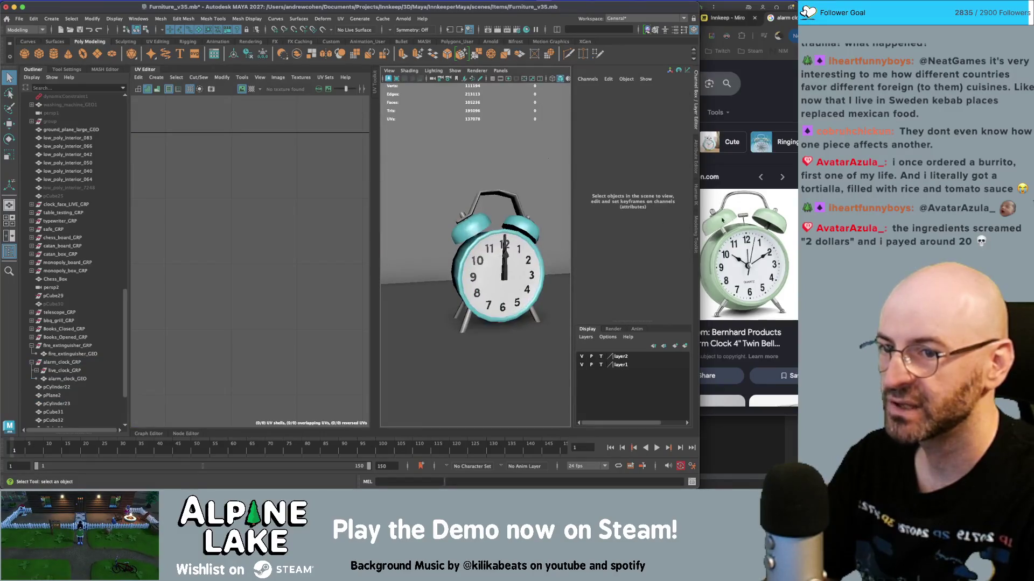
- Select the left bell, close the UV Editor and maximize the perspective view
scroll(519, 228, up, 3)
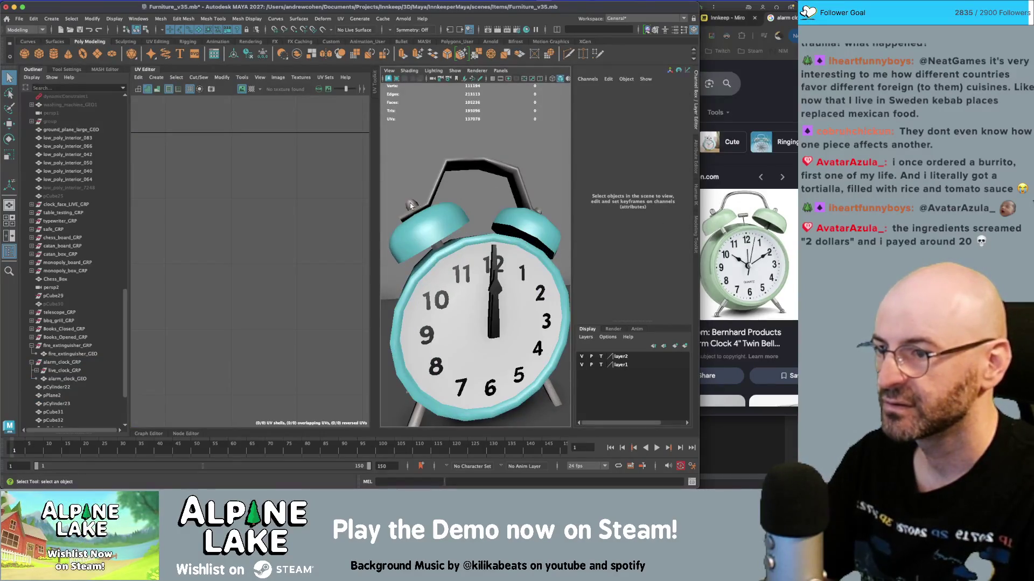
click(431, 205)
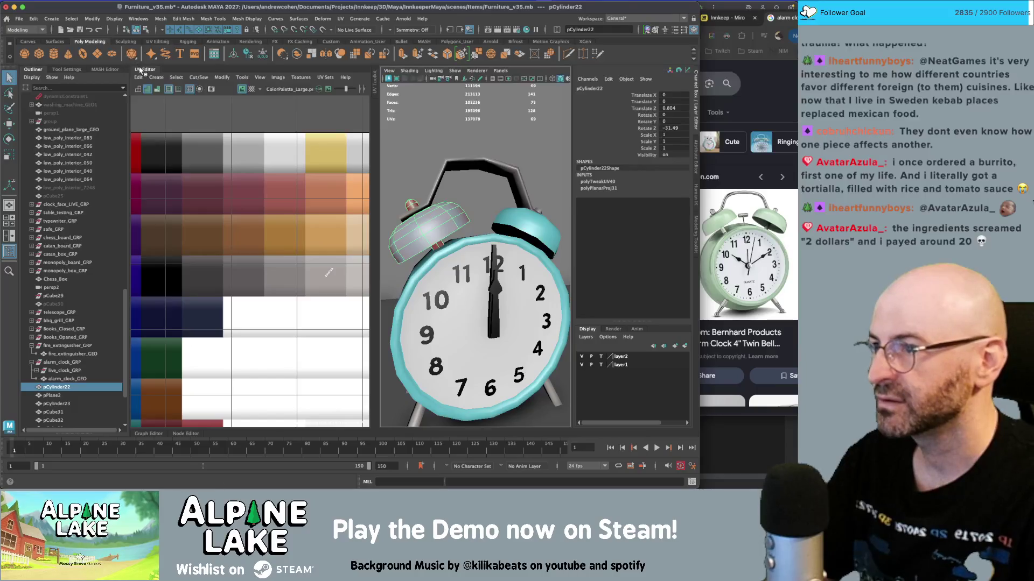
click(139, 69)
key(space)
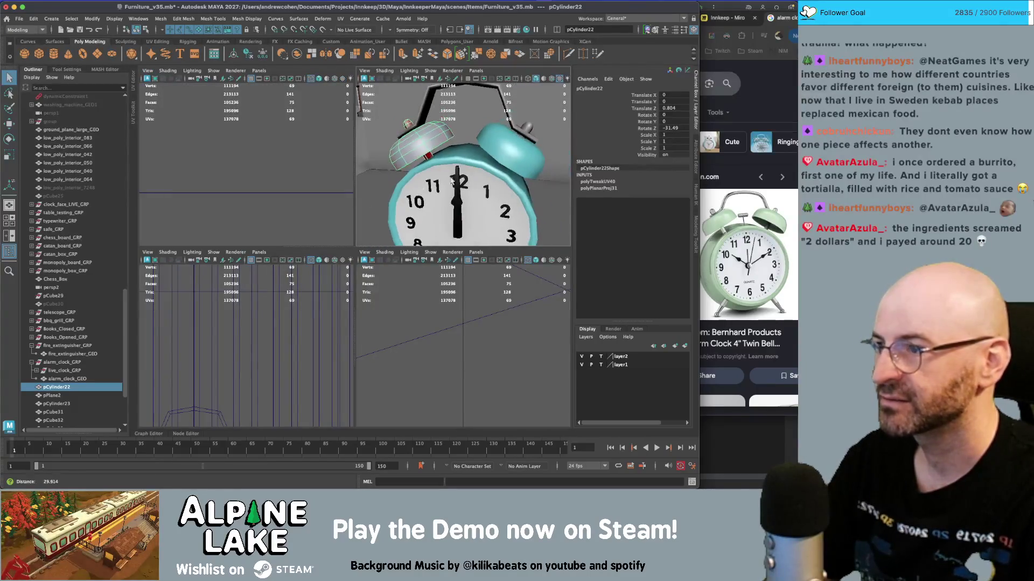
scroll(456, 181, down, 1)
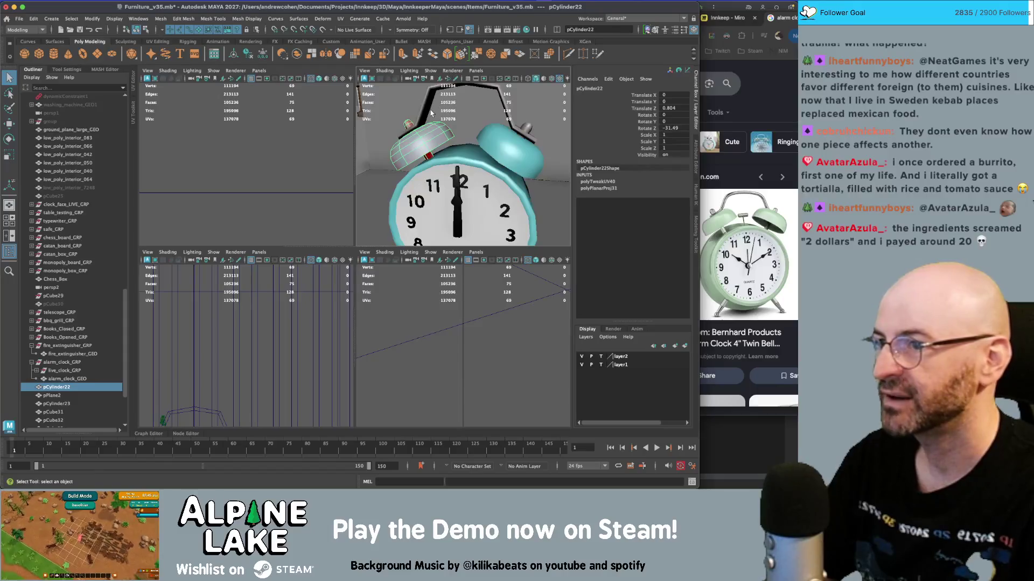
key(space)
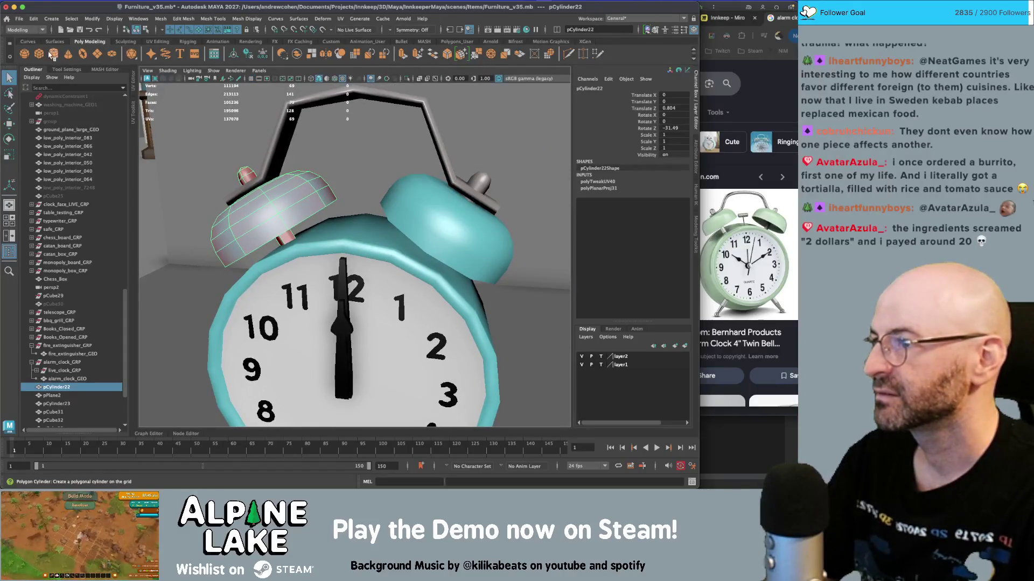
- Create a four-sided polygon cylinder, turn it 90° onto its side and slim it into a bar
scroll(323, 243, down, 5)
click(357, 224)
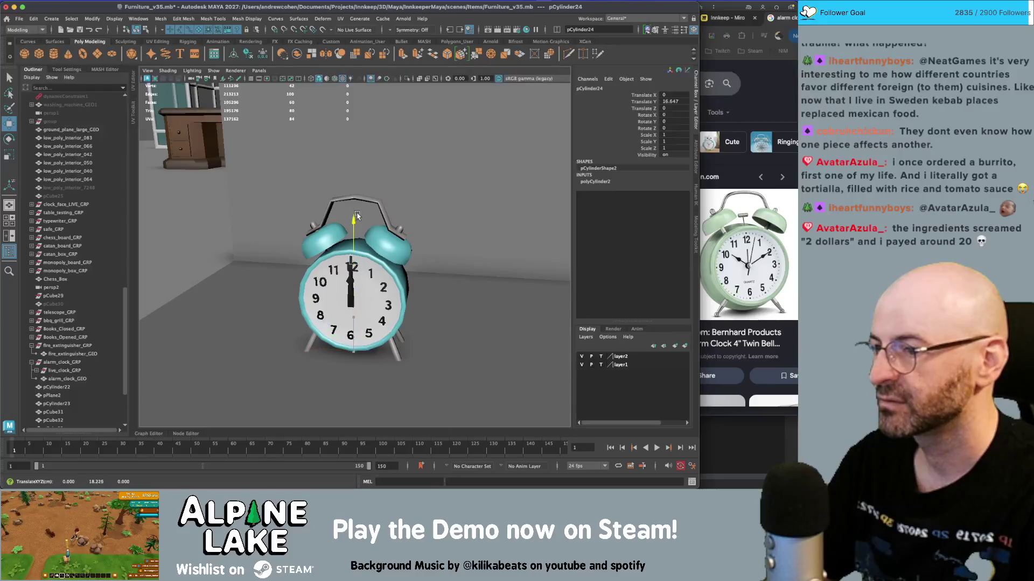
click(608, 182)
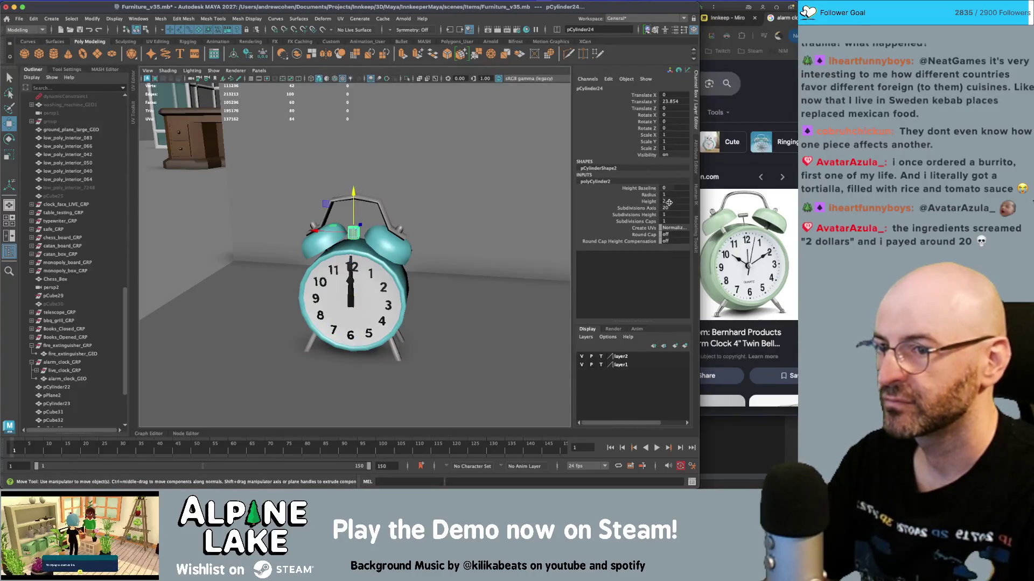
text(4)
key(Return)
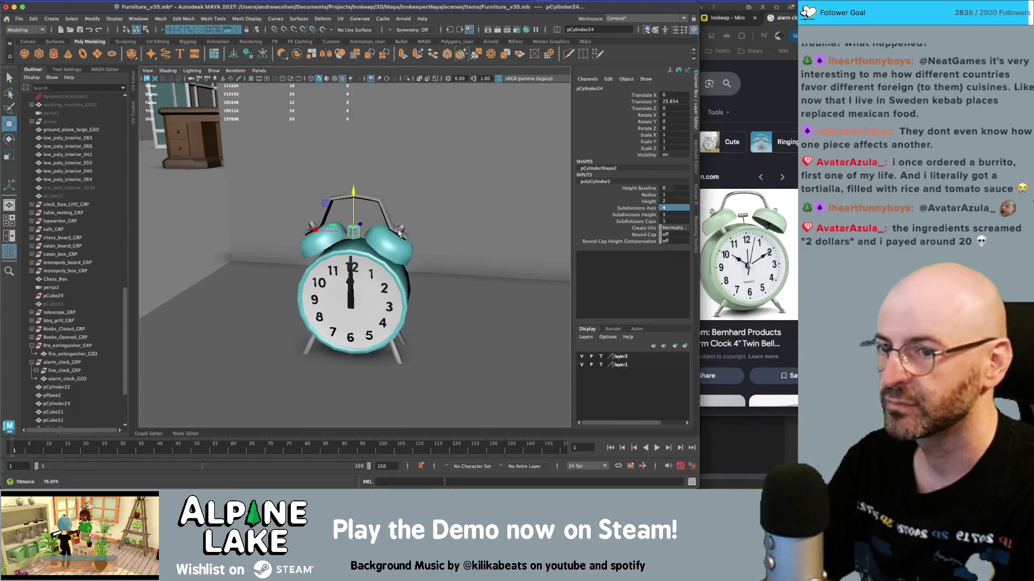
key(f)
key(e)
mouse_move(371, 235)
mouse_down()
mouse_move(413, 269)
mouse_move(360, 262)
mouse_up()
key(r)
mouse_move(336, 225)
mouse_down()
mouse_move(348, 245)
mouse_move(339, 222)
mouse_move(390, 228)
mouse_move(347, 287)
mouse_move(354, 275)
mouse_up()
key(f)
- Duplicate the bar and stretch the copy's bottom vertices downward into a thin stem
key(ctrl+d)
key(e)
key(w)
key(r)
key(w)
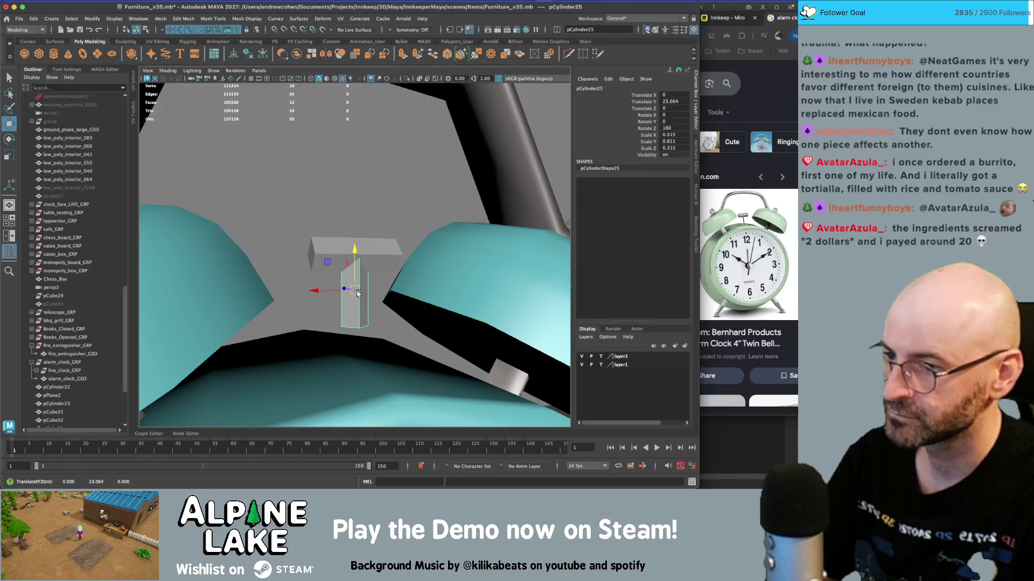
key(q)
right_click(355, 264)
click(415, 366)
key(w)
mouse_move(415, 365)
mouse_down()
mouse_move(331, 309)
mouse_move(357, 350)
mouse_up()
alt+drag(380, 260, 374, 301)
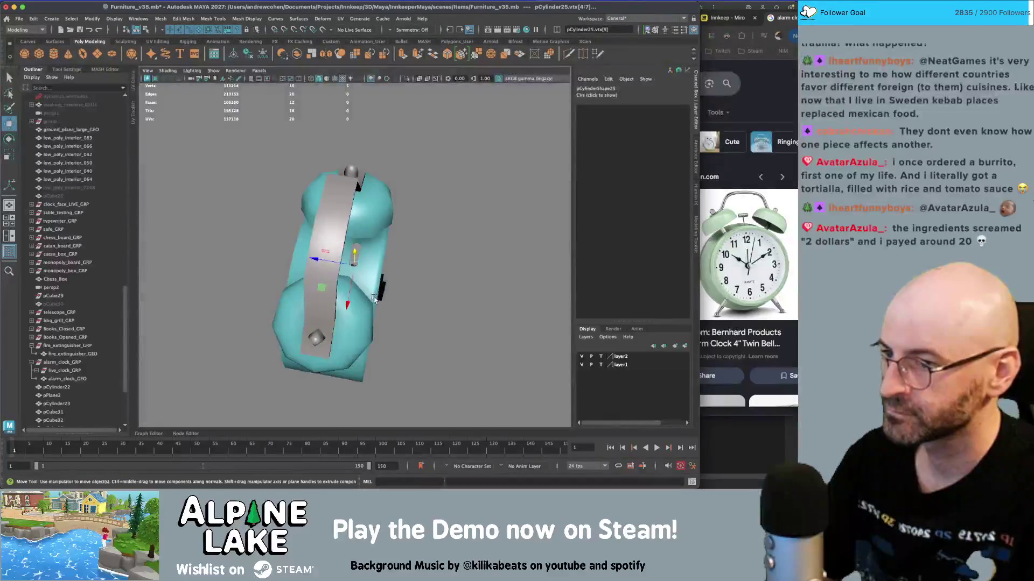
key(F8)
- Select only the crossbar, rescale it, and switch to its edges
mouse_move(344, 242)
alt+mouse_down()
mouse_move(439, 270)
mouse_move(364, 266)
mouse_move(339, 242)
mouse_move(376, 248)
mouse_move(336, 223)
mouse_move(289, 214)
mouse_move(350, 221)
mouse_move(387, 258)
alt+mouse_up()
shift+click(364, 267)
scroll(361, 248, up, 5)
click(362, 247)
key(r)
key(q)
right_click(352, 219)
click(356, 200)
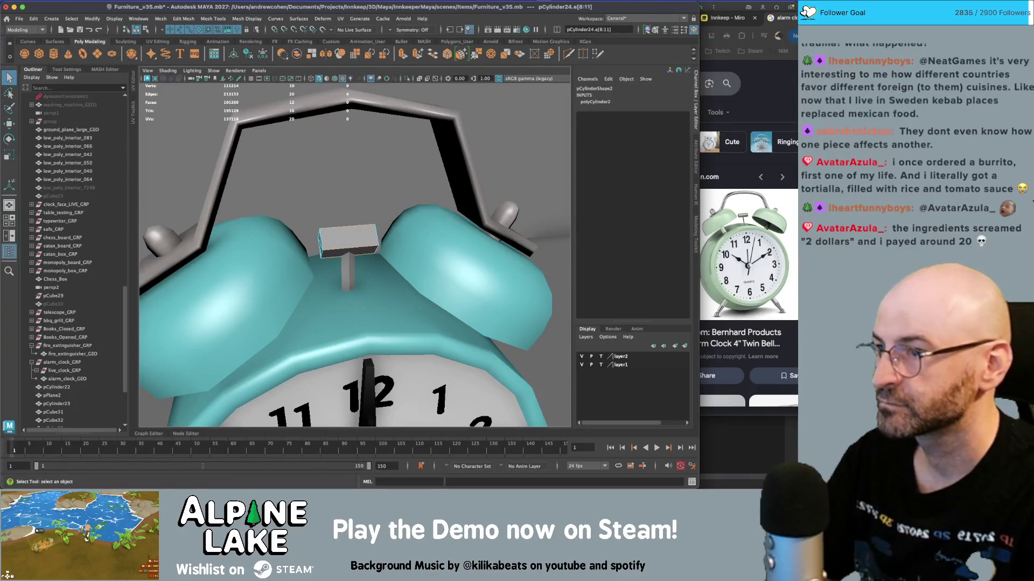
- Soften the crossbar's selected edges with Mesh Display > Soften Edge
click(247, 18)
click(258, 93)
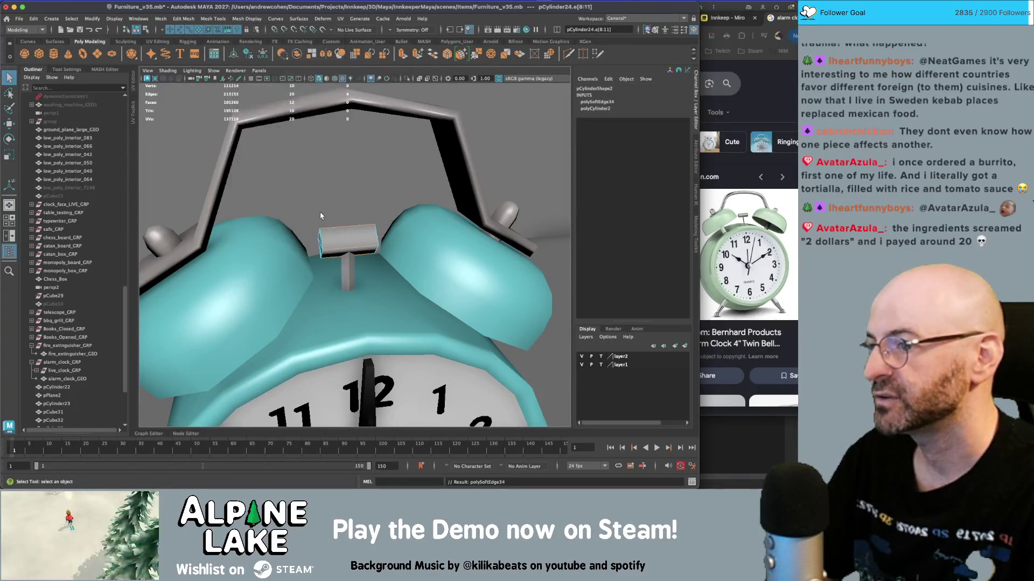
key(f)
key(F8)
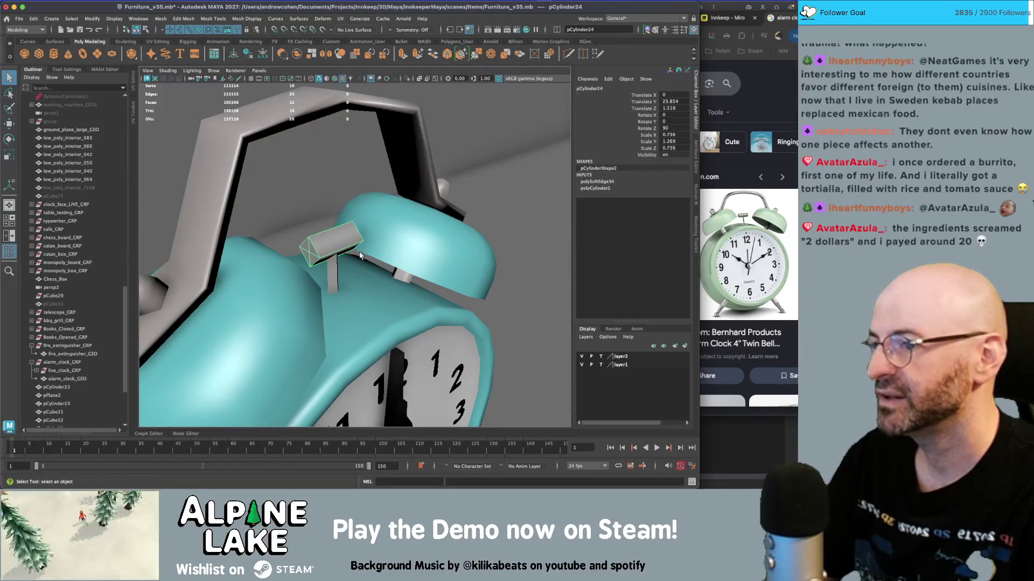
ctrl+click(341, 235)
scroll(350, 242, down, 5)
alt+drag(350, 242, 377, 253)
scroll(383, 261, up, 10)
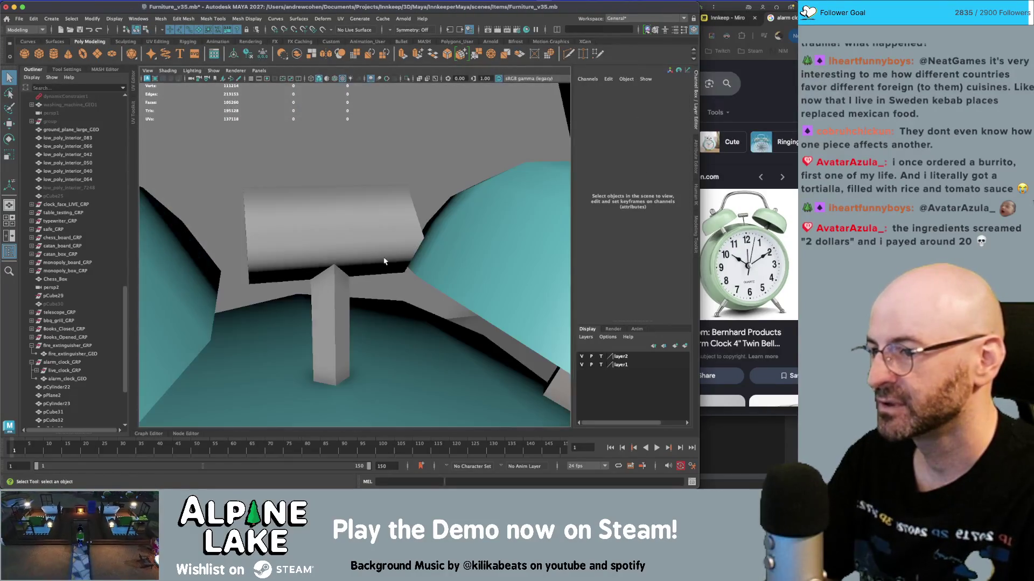
- Delete the diagonal edges on both end faces of the crossbar
click(347, 302)
click(305, 268)
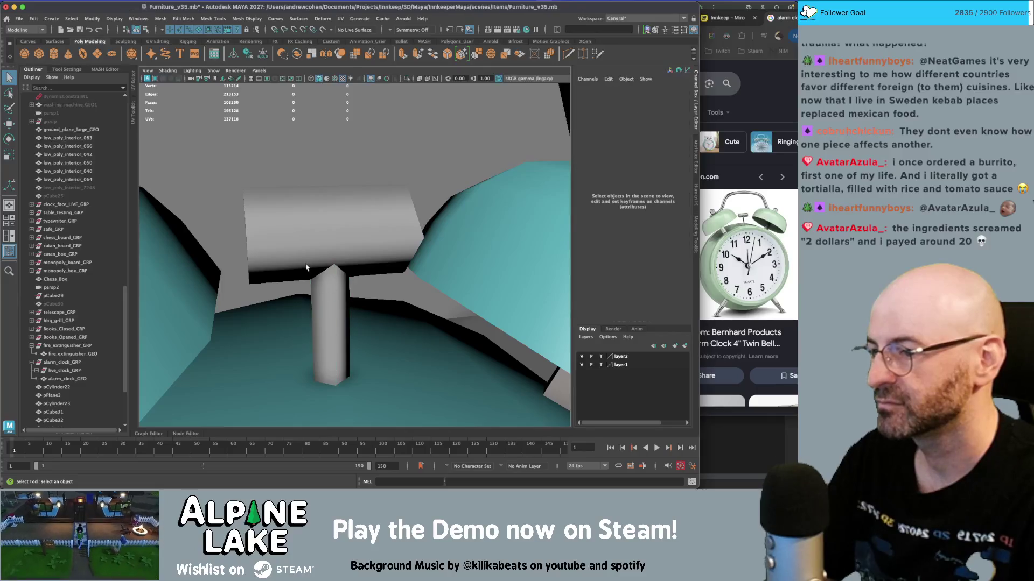
alt+drag(324, 243, 302, 253)
click(301, 253)
right_drag(291, 258, 291, 226)
click(285, 265)
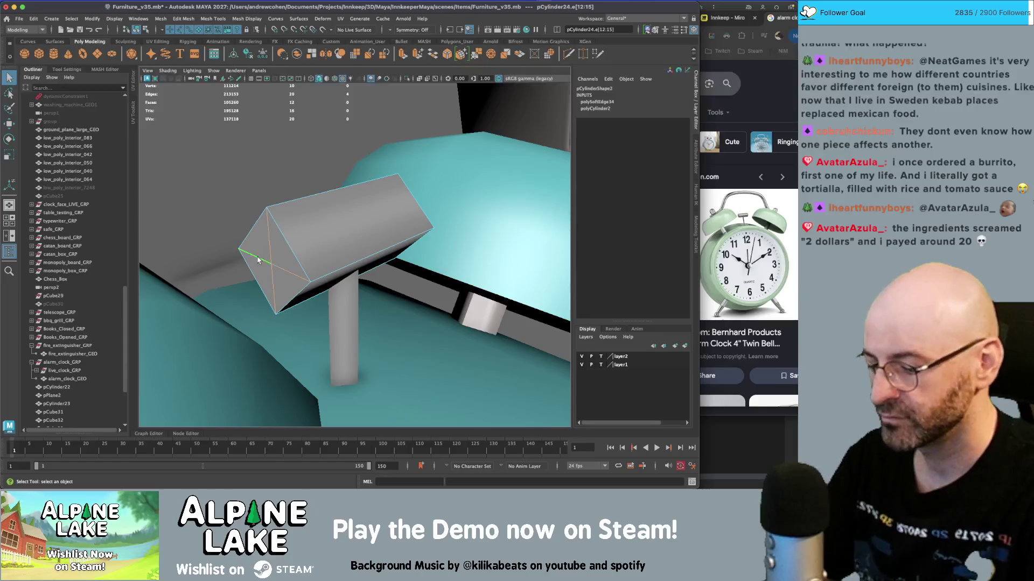
key(Delete)
mouse_move(257, 261)
alt+mouse_down()
mouse_move(411, 241)
mouse_move(340, 251)
mouse_move(396, 250)
alt+mouse_up()
click(411, 258)
key(Delete)
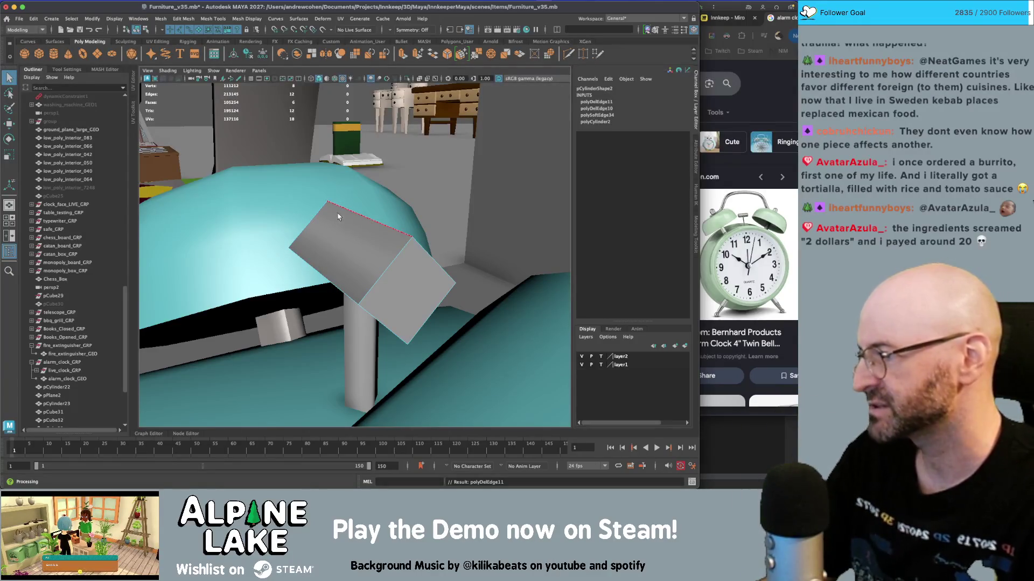
- Delete the crossbar's construction history, then select the stem beneath it
click(136, 30)
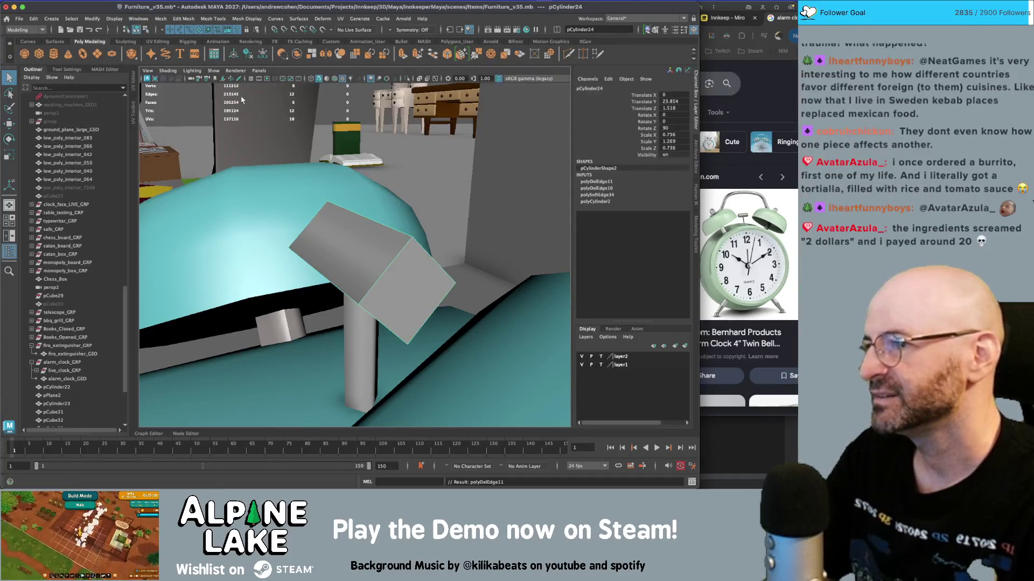
key(alt+shift+d)
alt+drag(439, 242, 332, 269)
click(338, 284)
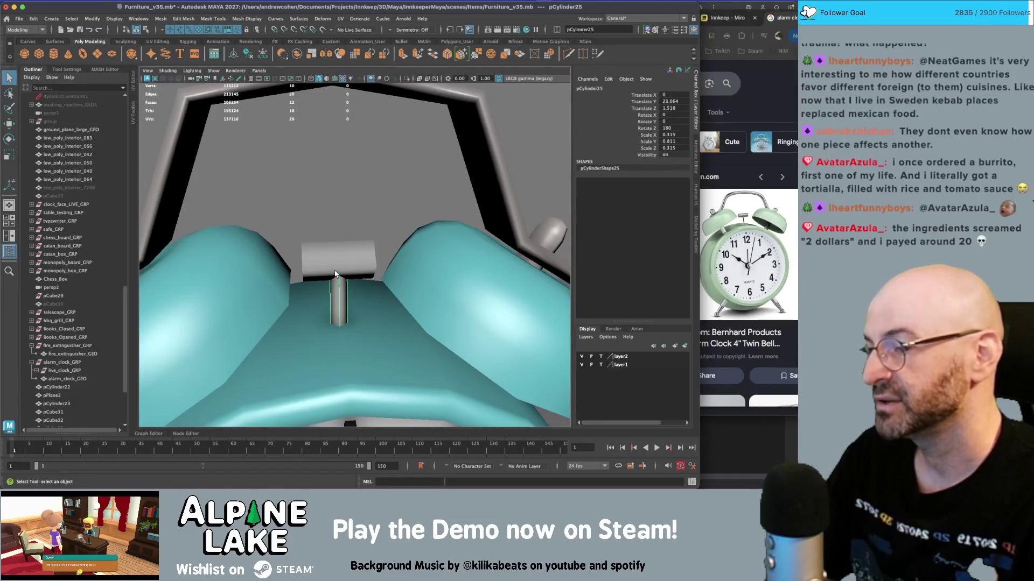
- Scale the crossbar (pCylinder24) down slightly
scroll(335, 269, down, 5)
mouse_move(335, 269)
alt+mouse_down()
mouse_move(370, 222)
mouse_move(326, 238)
mouse_move(384, 238)
alt+mouse_up()
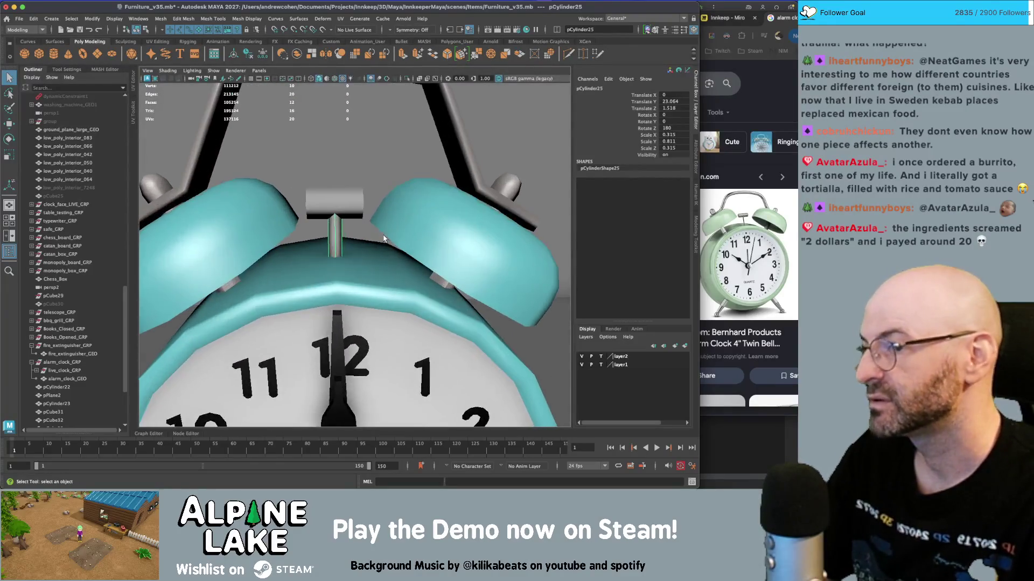
click(339, 215)
alt+drag(338, 208, 341, 216)
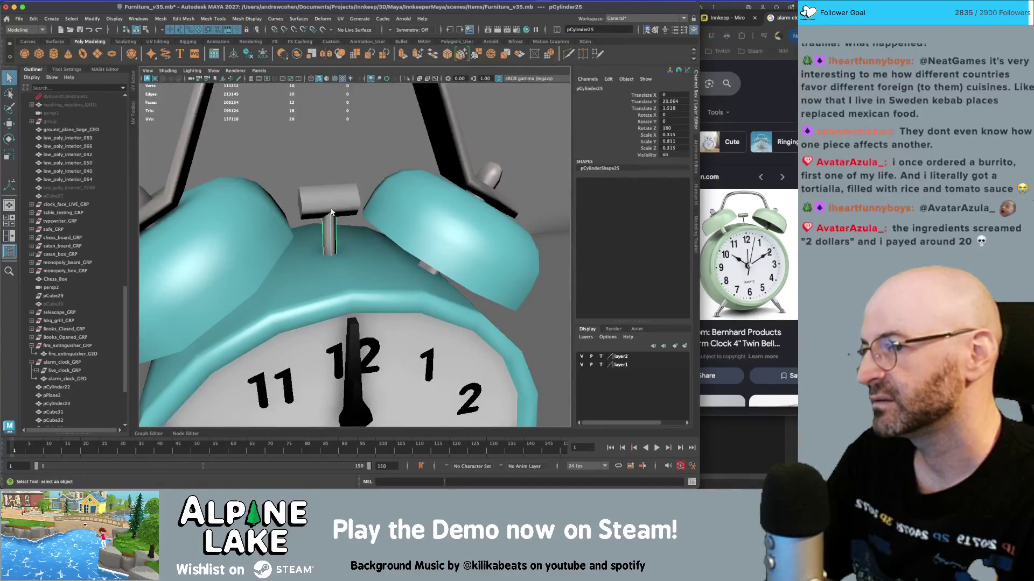
key(r)
drag(331, 205, 359, 215)
- Move the stem (pCylinder25) down, then view the finished clock from the side
click(329, 228)
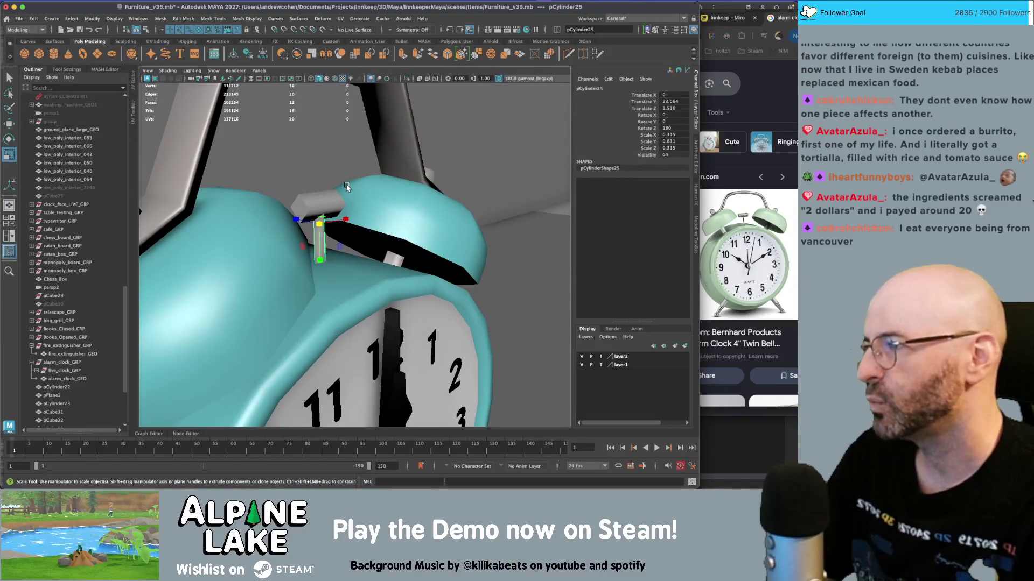
mouse_move(344, 197)
alt+mouse_down()
mouse_move(323, 219)
mouse_move(327, 200)
alt+mouse_up()
key(w)
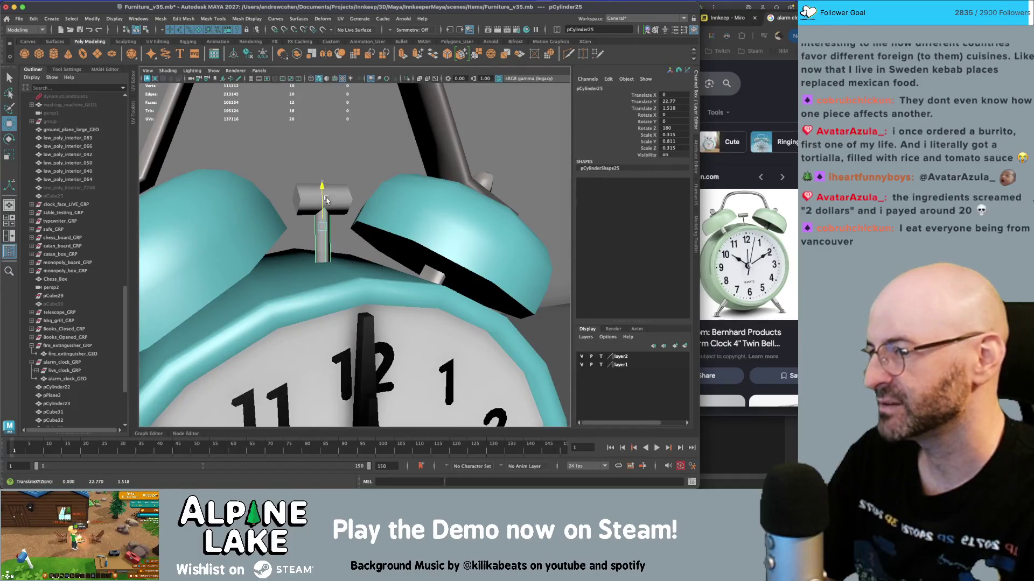
key(q)
mouse_move(327, 197)
alt+right_down()
mouse_move(299, 191)
mouse_move(257, 212)
alt+right_up()
click(207, 123)
mouse_move(208, 122)
alt+right_down()
mouse_move(433, 249)
mouse_move(293, 273)
mouse_move(409, 256)
mouse_move(323, 290)
alt+right_up()
mouse_move(323, 291)
alt+mouse_down()
mouse_move(413, 297)
mouse_move(397, 286)
alt+mouse_up()
mouse_move(397, 286)
alt+right_down()
mouse_move(377, 280)
mouse_move(353, 304)
mouse_move(434, 314)
alt+right_up()
mouse_move(433, 314)
alt+mouse_down()
mouse_move(355, 302)
mouse_move(344, 285)
mouse_move(369, 283)
alt+mouse_up()
click(312, 293)
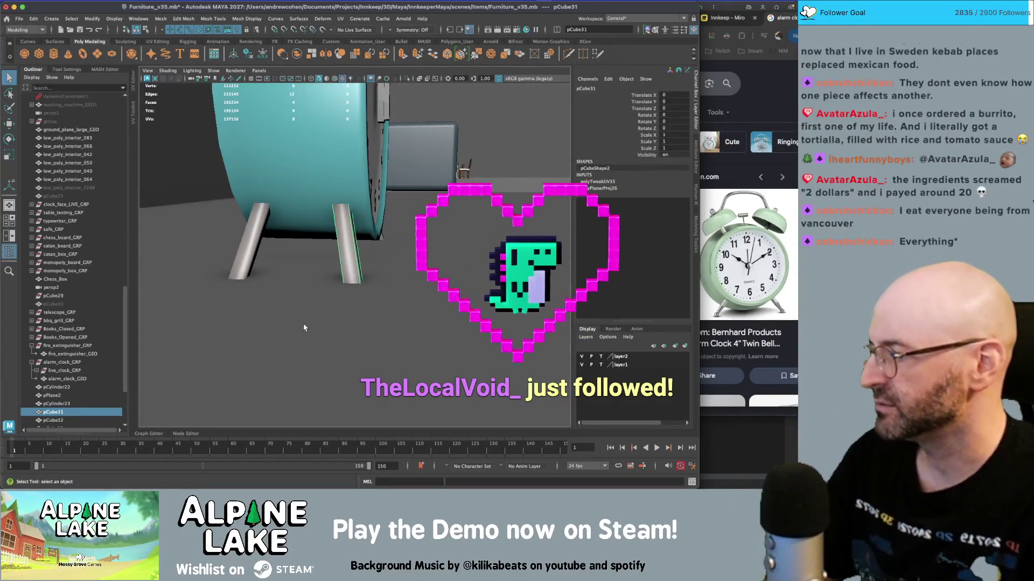
alt+drag(291, 211, 287, 217)
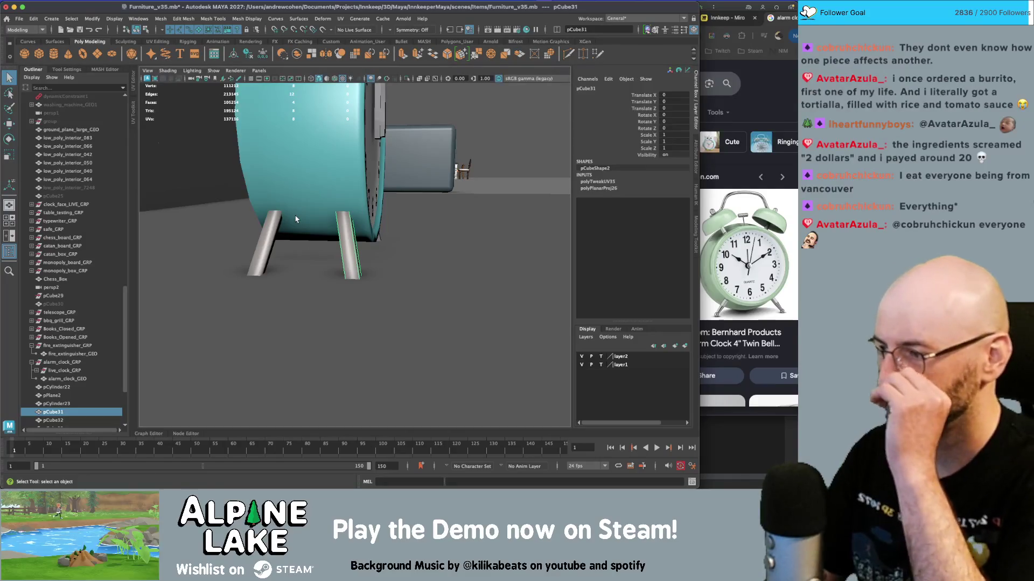
scroll(295, 219, up, 2)
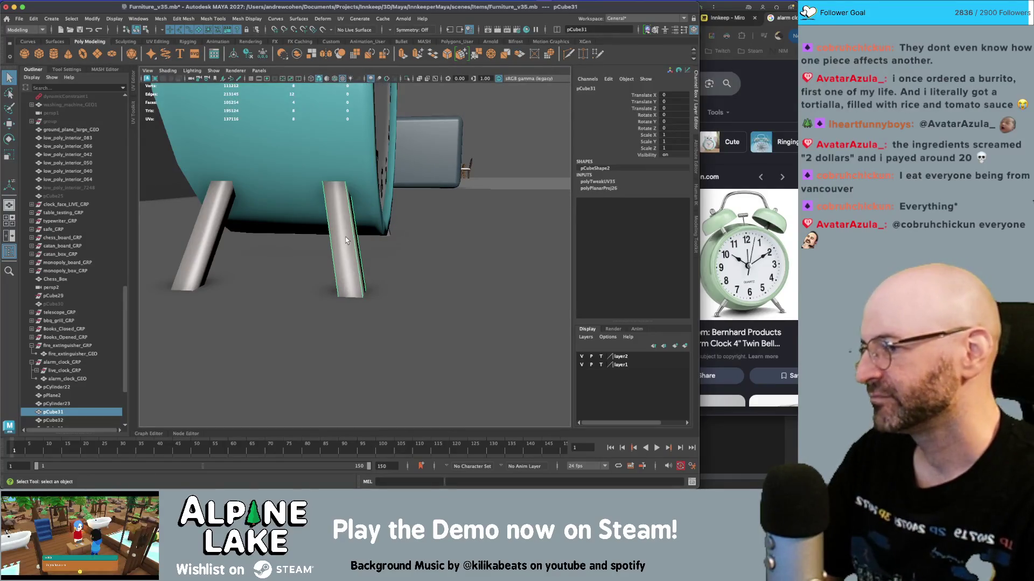
scroll(347, 241, down, 2)
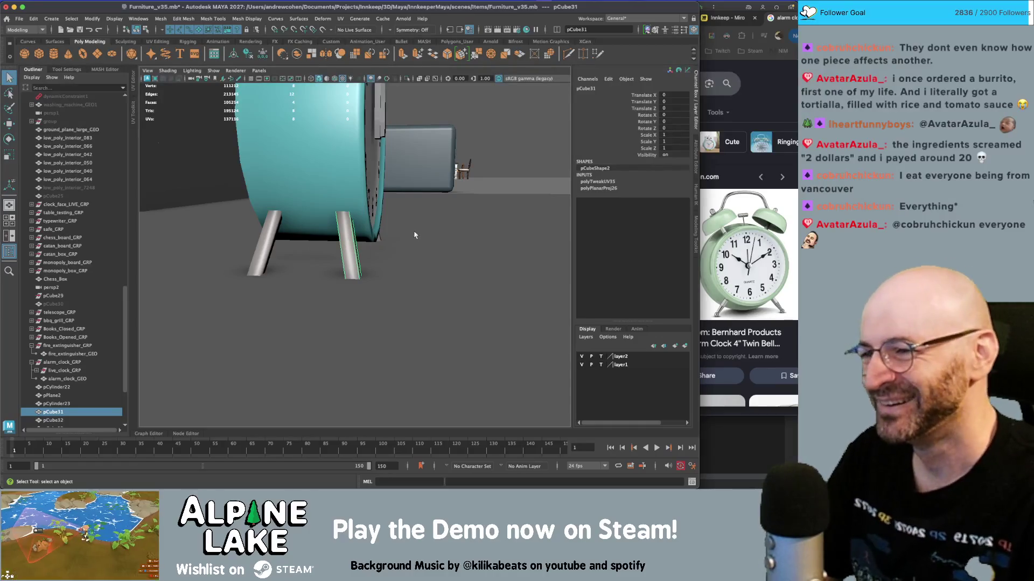
scroll(407, 236, down, 3)
mouse_move(407, 237)
alt+mouse_down()
mouse_move(377, 253)
mouse_move(313, 214)
mouse_move(307, 263)
alt+mouse_up()
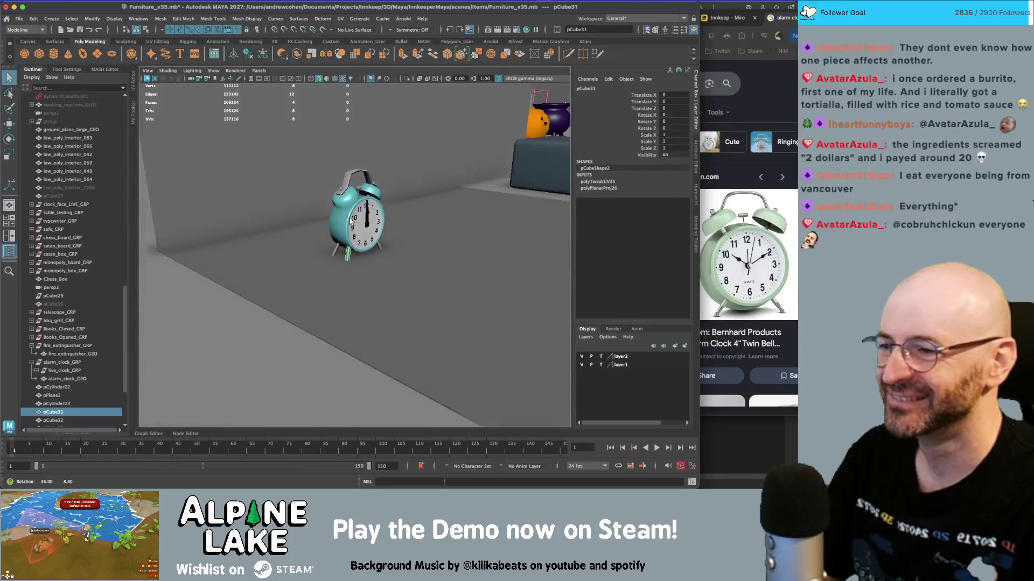
key(ctrl+shift+d)
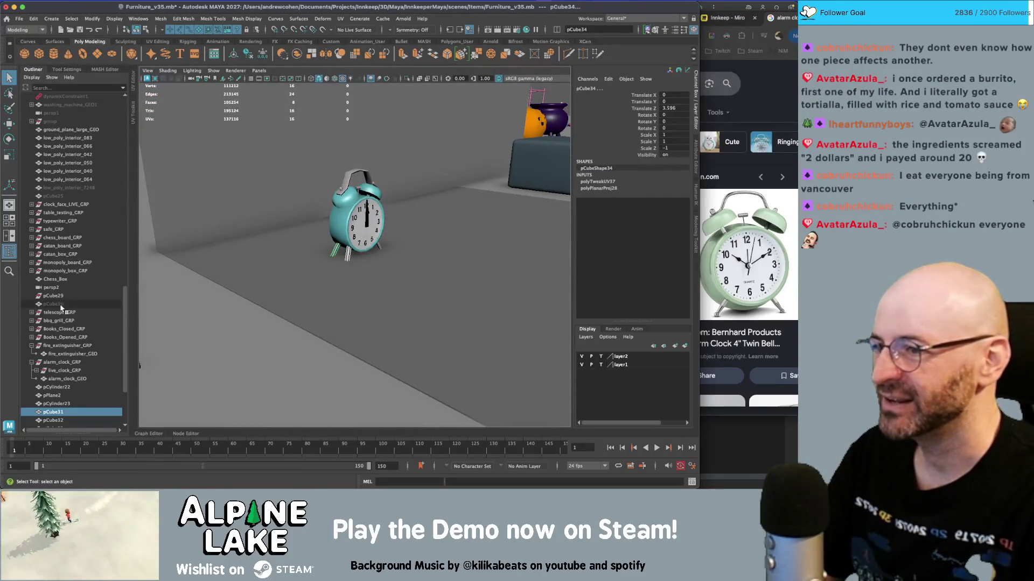
- Combine pCylinder22 through pCylinder25 into one mesh and delete its history
scroll(61, 308, down, 4)
click(56, 296)
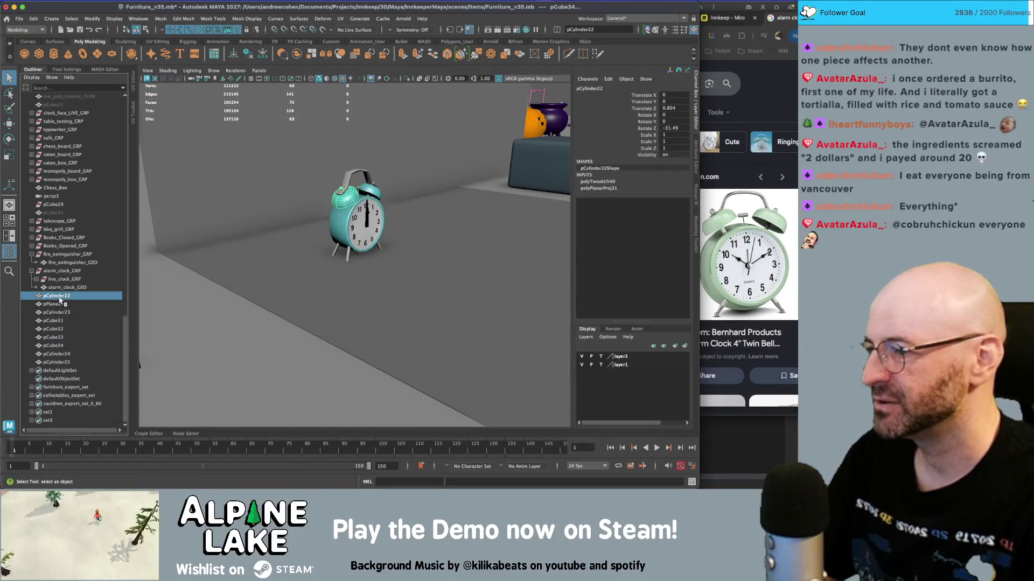
shift+click(57, 362)
key(f)
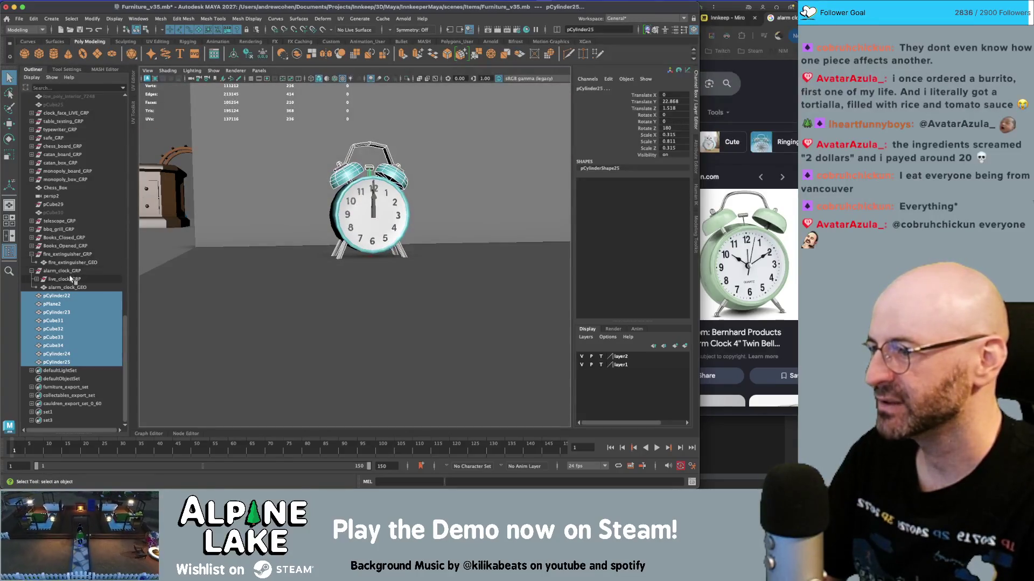
click(297, 53)
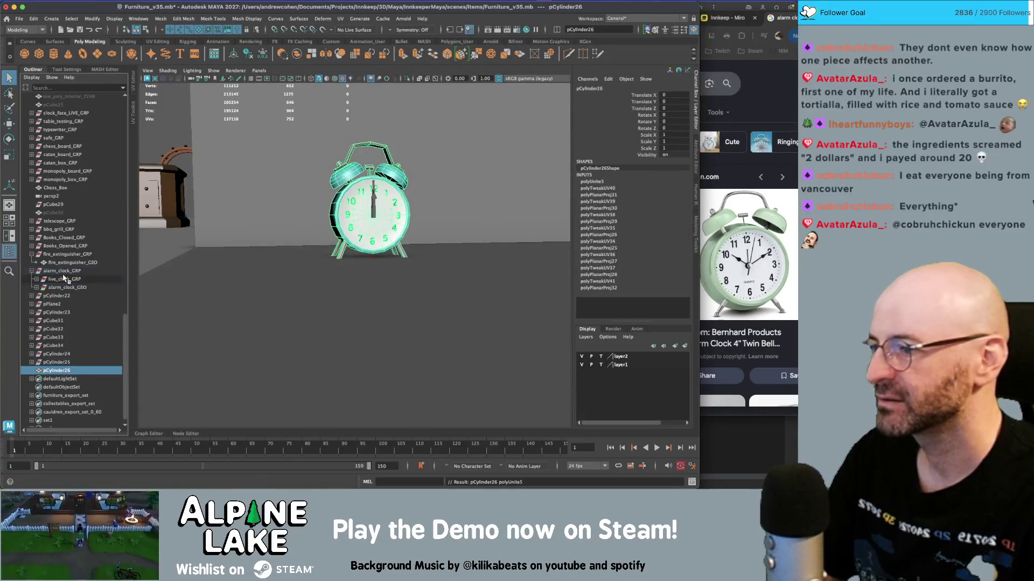
key(alt+shift+d)
- Rename the combined mesh alarm_clock_GEO and parent it under alarm_clock_GRP
double_click(54, 362)
text(alarm_clock_GEO)
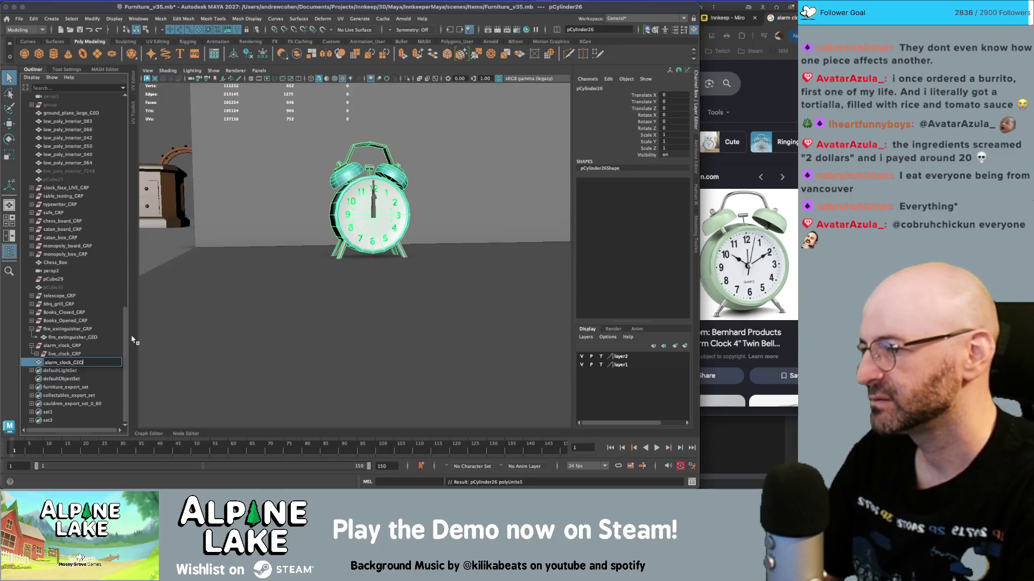
key(Return)
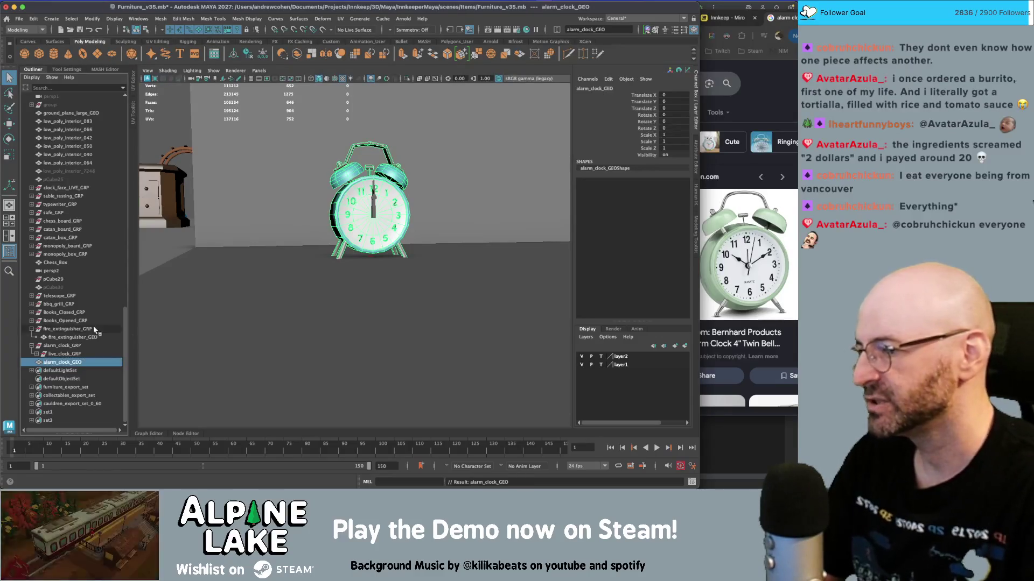
drag(68, 362, 67, 348)
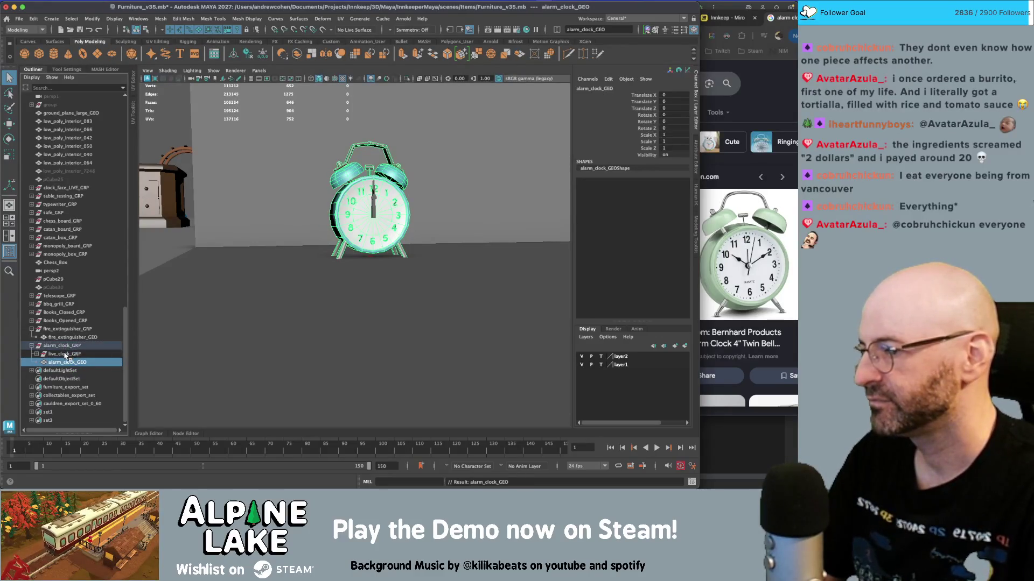
key(f)
alt+drag(422, 192, 344, 193)
click(341, 192)
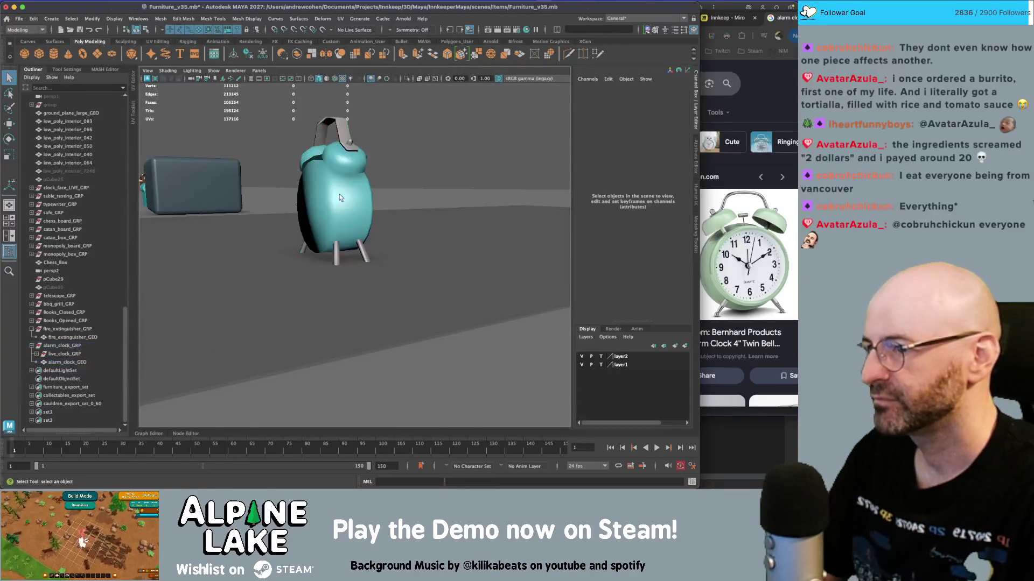
- Select a ring of faces around the alarm clock body and grow it outward
scroll(333, 199, up, 5)
scroll(332, 199, down, 5)
click(301, 186)
right_drag(301, 184, 301, 207)
click(327, 204)
alt+drag(317, 195, 351, 196)
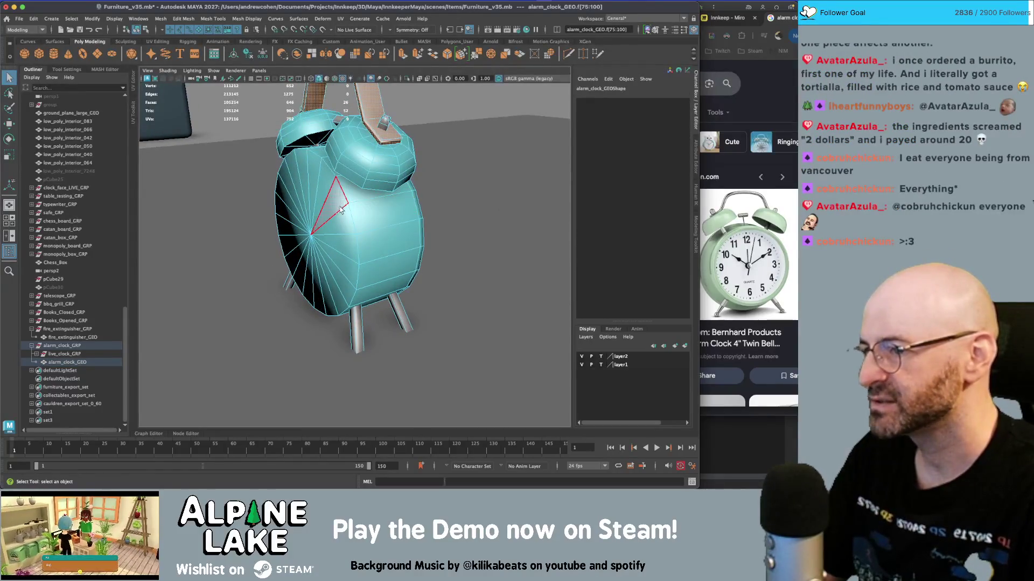
alt+drag(325, 222, 360, 229)
double_click(360, 229)
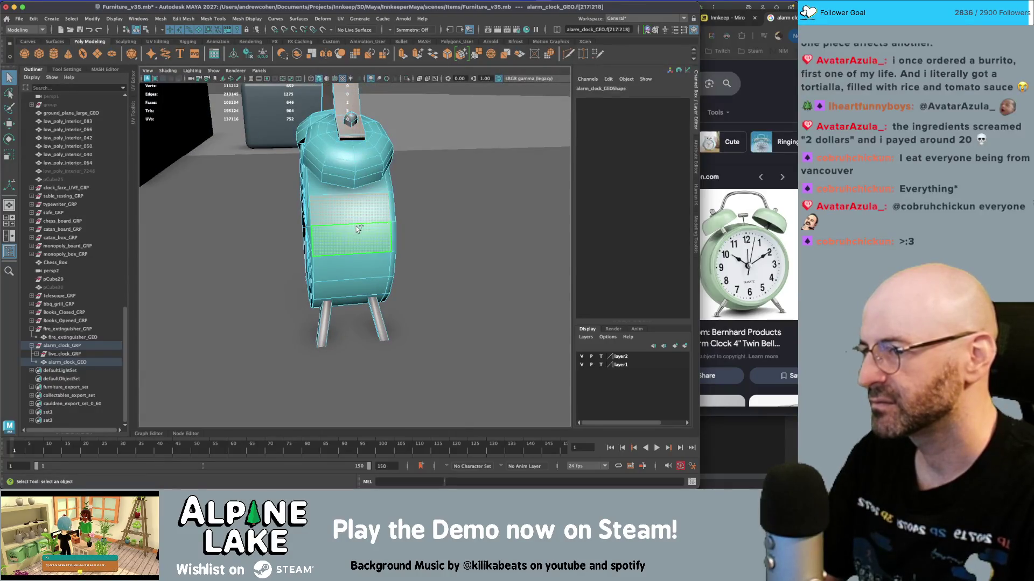
key(shift+period)
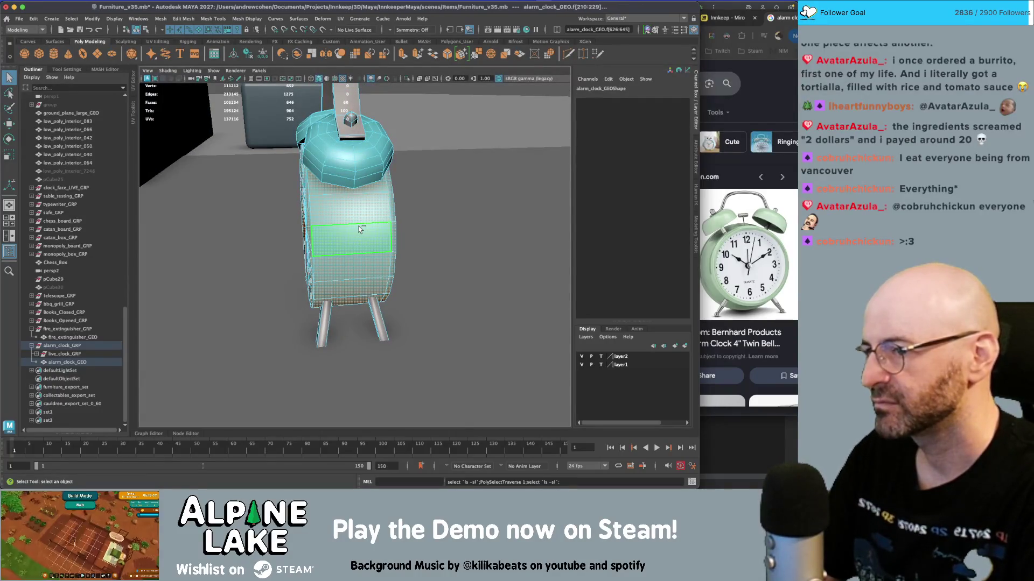
- Restore the panel menu bars and try a face extrusion, then undo it
key(shift+m)
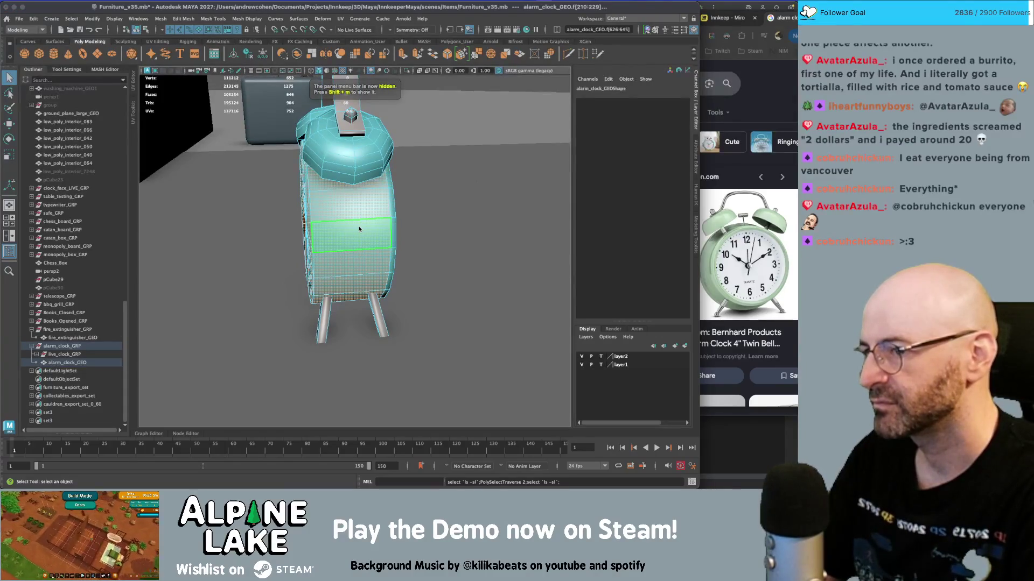
key(shift+m)
key(shift+m)
key(shift+m)
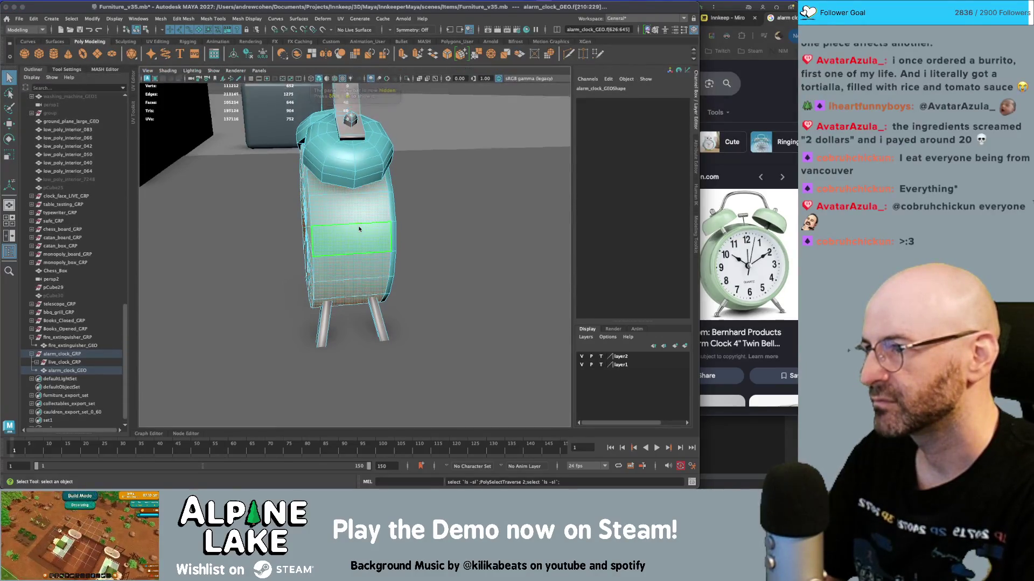
key(r)
mouse_move(359, 228)
alt+mouse_down()
mouse_move(295, 237)
mouse_move(295, 253)
mouse_move(291, 244)
alt+mouse_up()
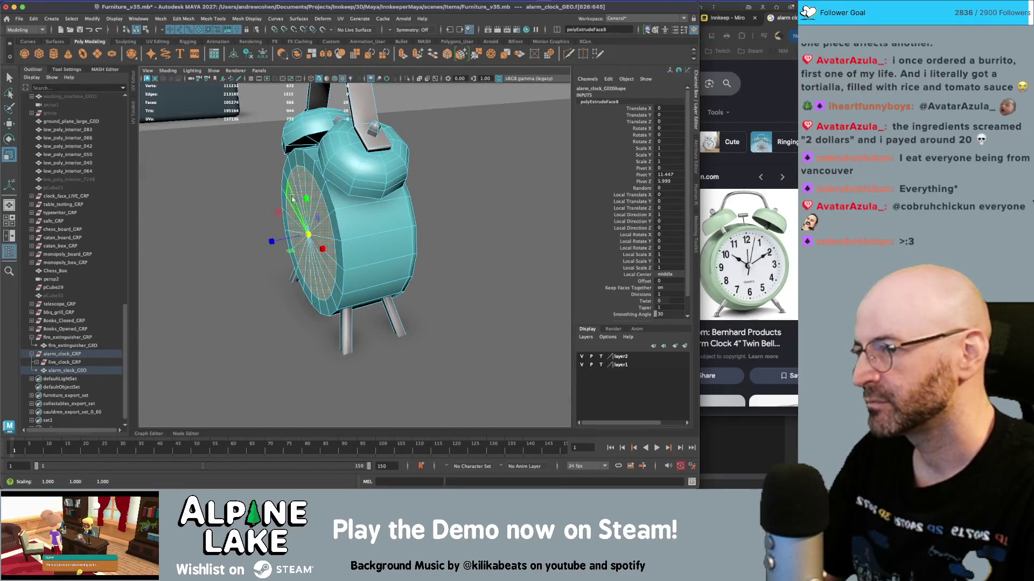
key(q)
key(ctrl+z)
- Bevel the clock body edge with a Fraction of 0.19
shift+right_drag(331, 198, 344, 200)
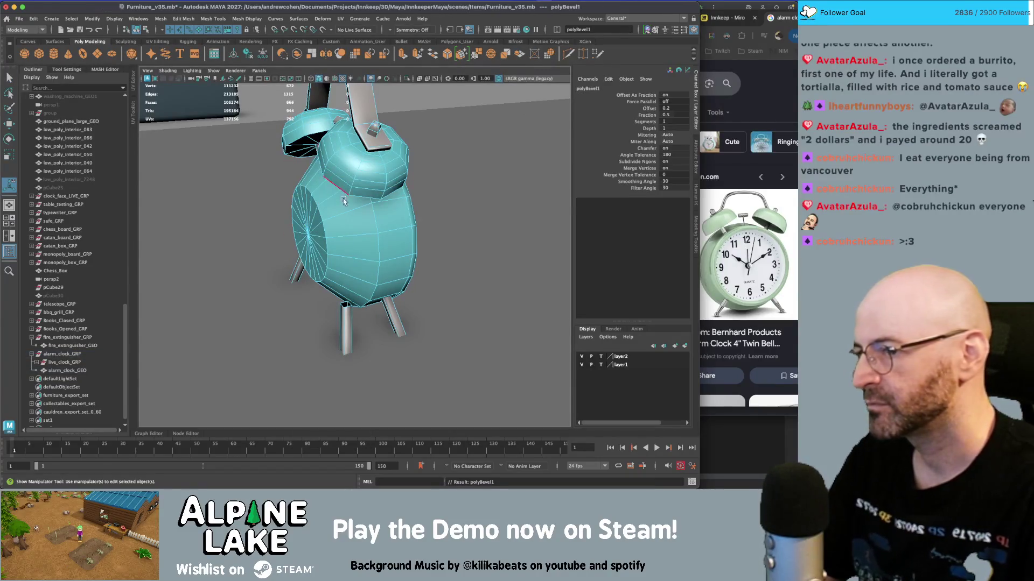
click(645, 115)
mouse_move(349, 161)
middle_down()
mouse_move(333, 188)
mouse_move(340, 167)
middle_up()
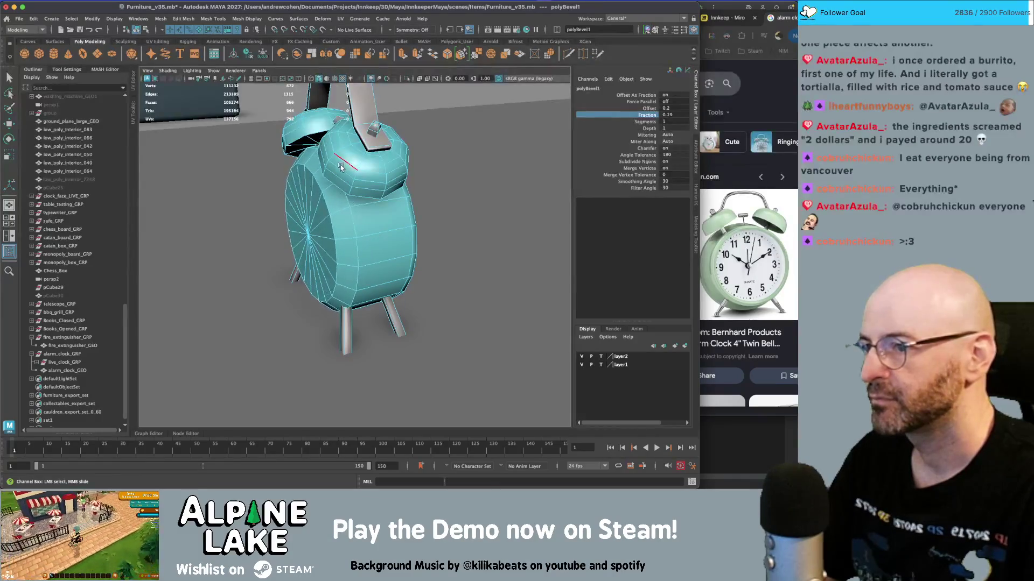
- Switch to edge selection and pick an edge on the clock body
click(143, 29)
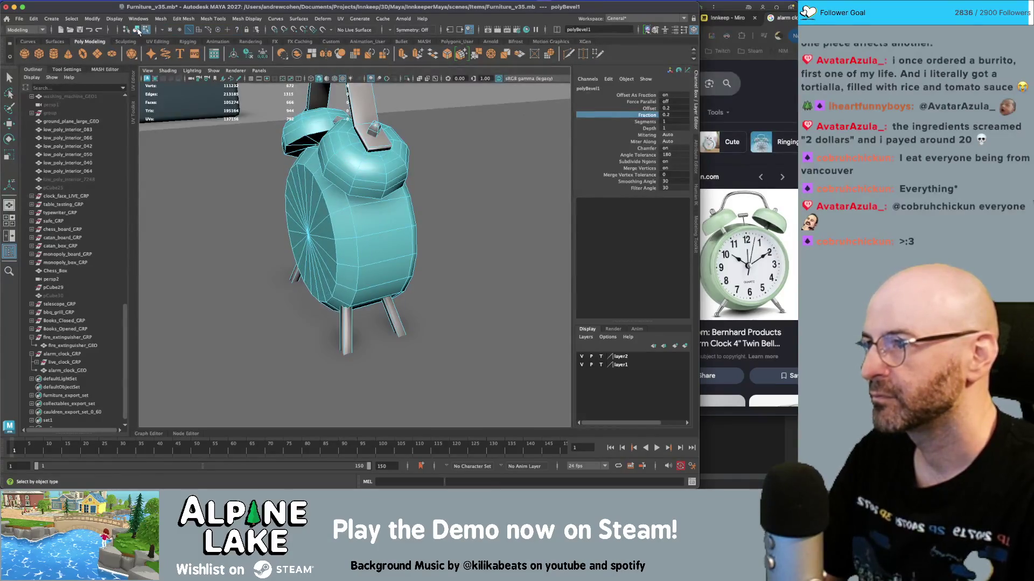
click(187, 30)
click(331, 209)
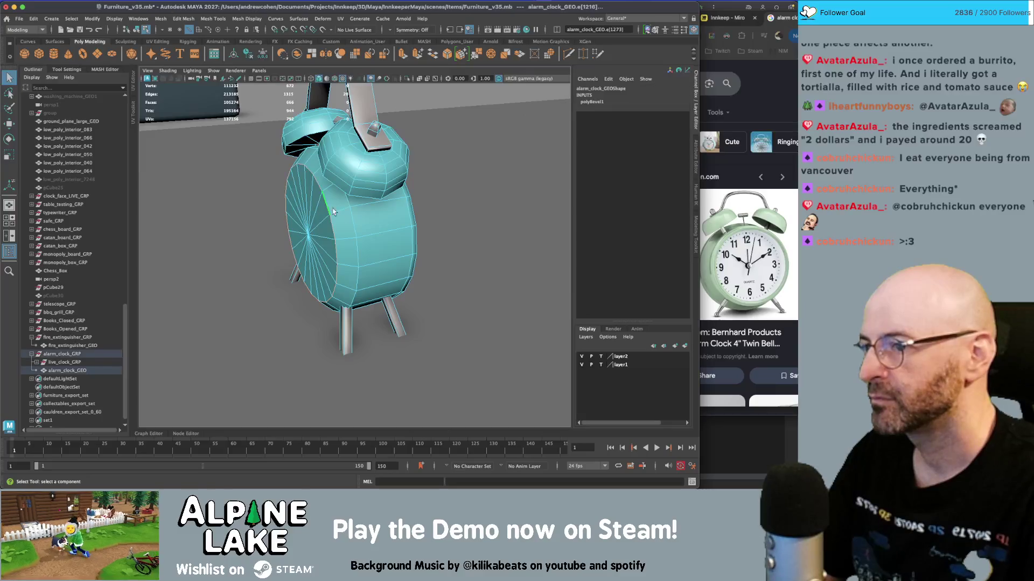
alt+drag(347, 223, 272, 224)
key(w)
click(250, 17)
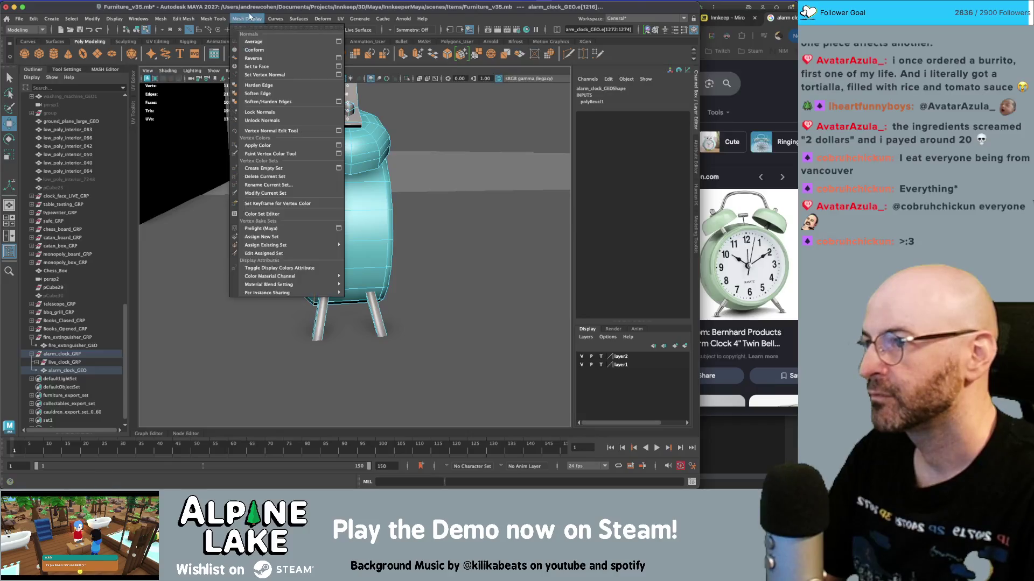
key(Escape)
mouse_move(313, 140)
alt+mouse_down()
mouse_move(338, 136)
mouse_move(303, 124)
alt+mouse_up()
key(q)
- Convert the edge ring to the adjacent face ring and apply Soften Edge
right_click(340, 214)
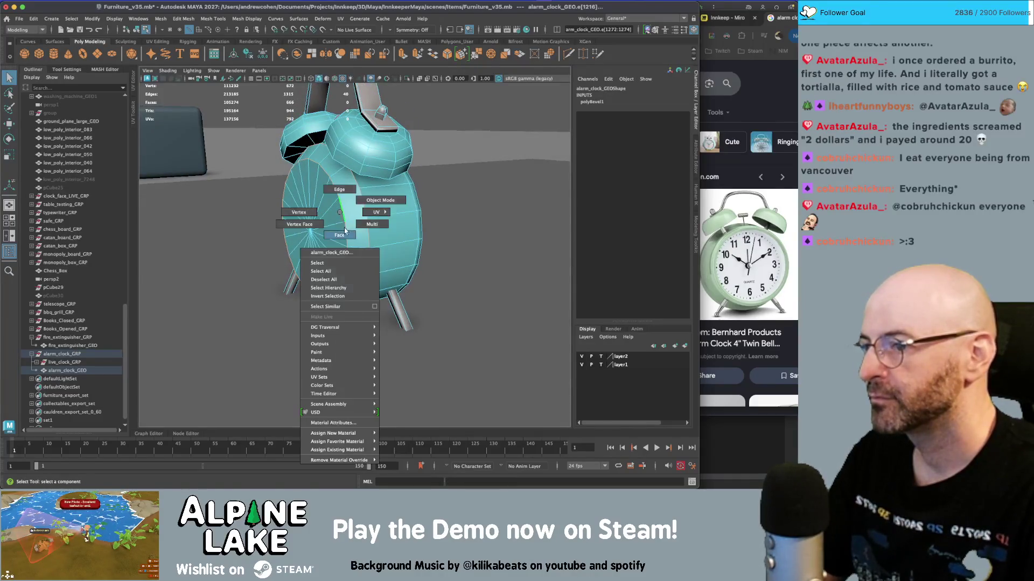
click(345, 232)
key(Left)
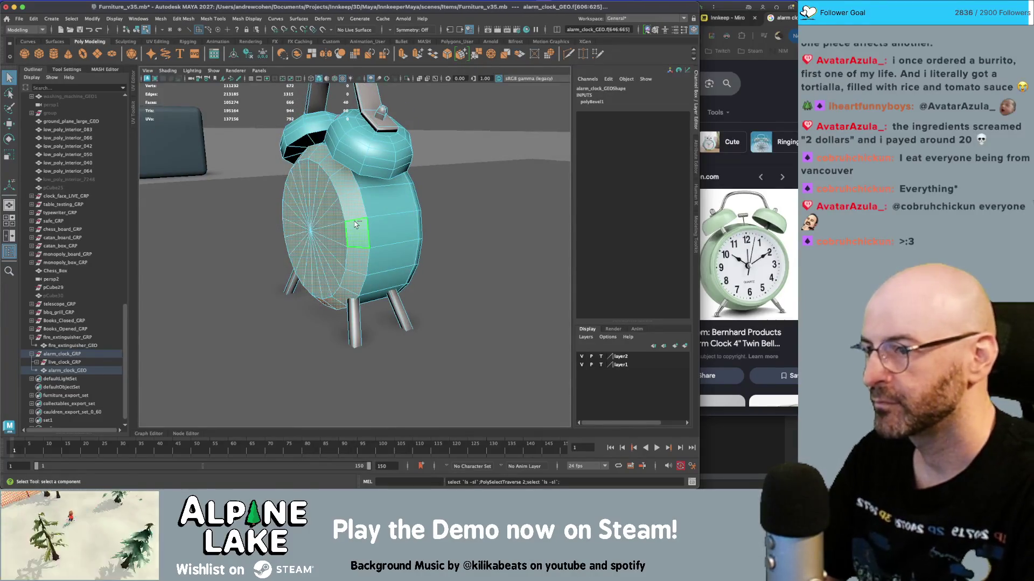
key(w)
mouse_move(345, 226)
alt+mouse_down()
mouse_move(280, 222)
mouse_move(323, 221)
alt+mouse_up()
click(247, 18)
click(263, 93)
- Return to object mode and frame the alarm clock mesh
click(137, 32)
key(q)
click(367, 206)
mouse_move(368, 210)
alt+mouse_down()
mouse_move(482, 123)
mouse_move(379, 199)
mouse_move(405, 176)
mouse_move(427, 199)
mouse_move(273, 168)
mouse_move(352, 182)
alt+mouse_up()
click(482, 123)
click(341, 159)
key(f)
- Select handle faces 77 and 78, scale them, and return to object mode
right_drag(347, 161, 344, 194)
click(331, 224)
click(335, 221)
mouse_move(335, 220)
alt+mouse_down()
mouse_move(312, 205)
mouse_move(361, 173)
mouse_move(371, 144)
mouse_move(318, 143)
alt+mouse_up()
shift+click(334, 129)
key(r)
key(F8)
key(q)
click(363, 187)
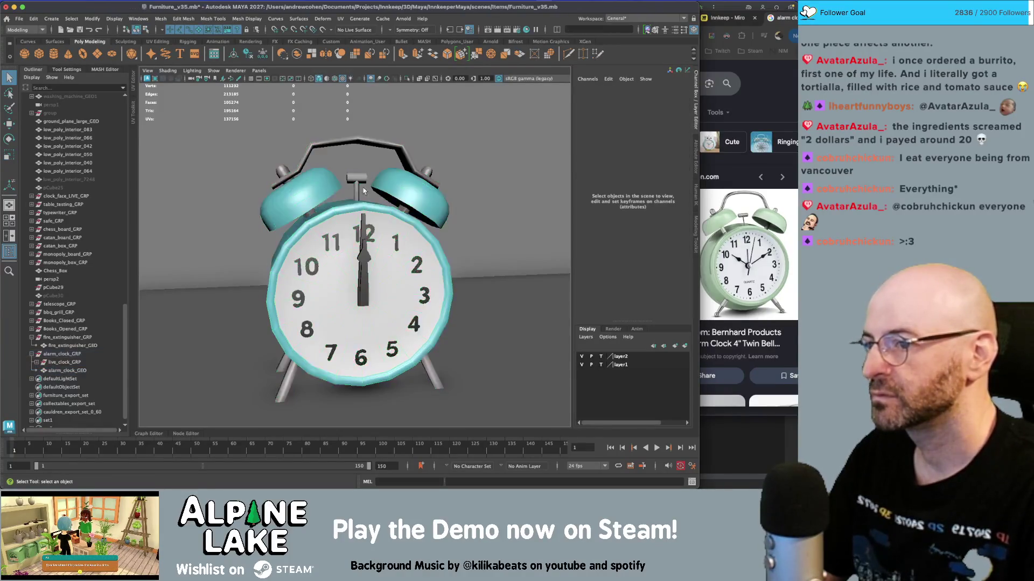
- Orbit and zoom around the finished clock, inspecting the minute hand and body
scroll(372, 215, down, 5)
mouse_move(371, 215)
alt+mouse_down()
mouse_move(344, 222)
mouse_move(420, 201)
alt+mouse_up()
scroll(300, 226, down, 3)
scroll(300, 226, down, 3)
scroll(364, 260, up, 8)
click(364, 260)
scroll(364, 260, down, 3)
alt+drag(278, 254, 291, 260)
scroll(371, 244, up, 5)
click(371, 243)
scroll(423, 257, up, 3)
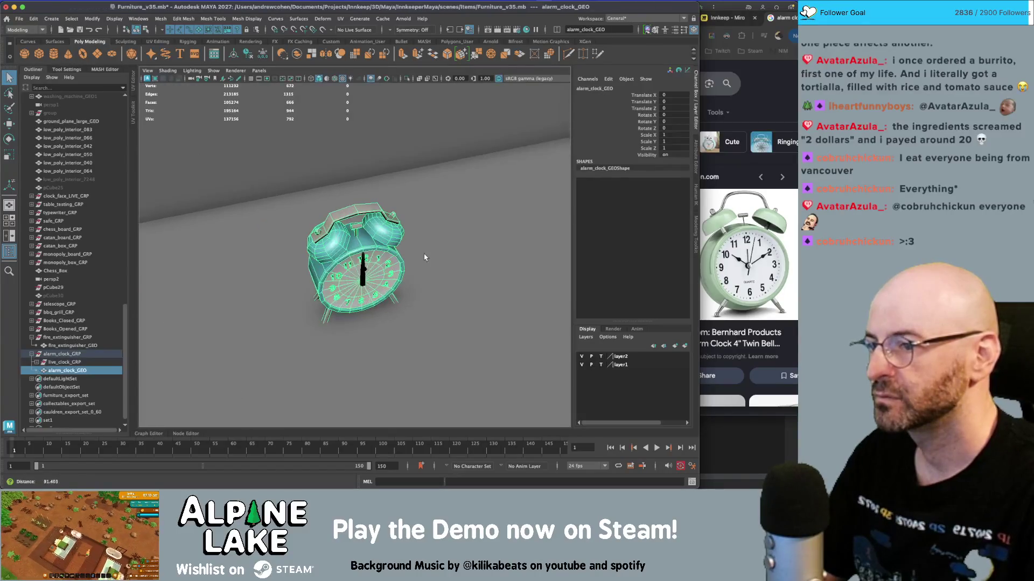
ctrl+click(386, 233)
alt+drag(380, 228, 312, 234)
- Select alarm_clock_GRP in the Outliner with the Move tool and view the whole scene
click(67, 370)
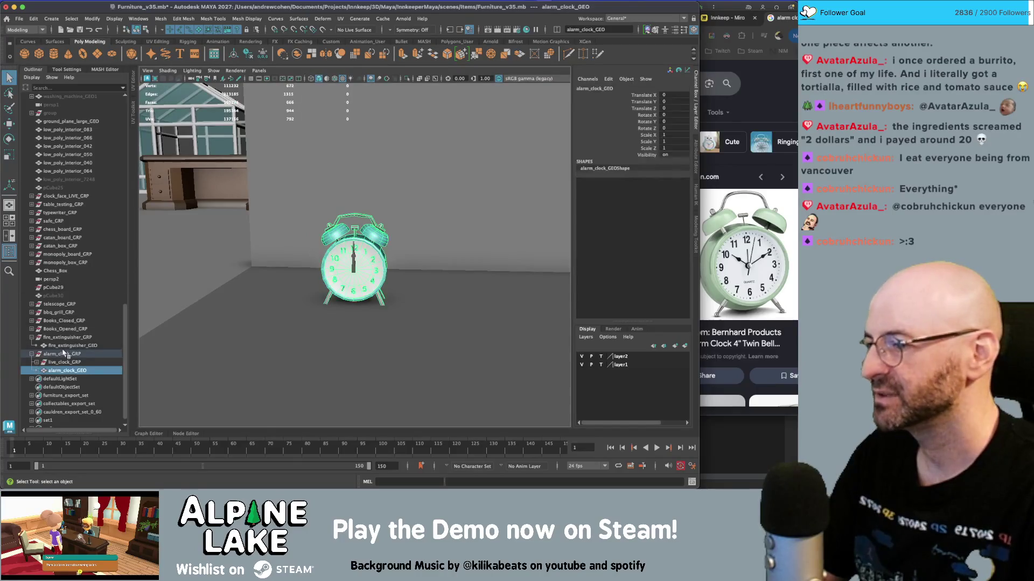
click(64, 353)
key(w)
scroll(295, 260, down, 10)
mouse_move(295, 260)
alt+mouse_down()
mouse_move(273, 248)
mouse_move(312, 299)
mouse_move(394, 148)
alt+mouse_up()
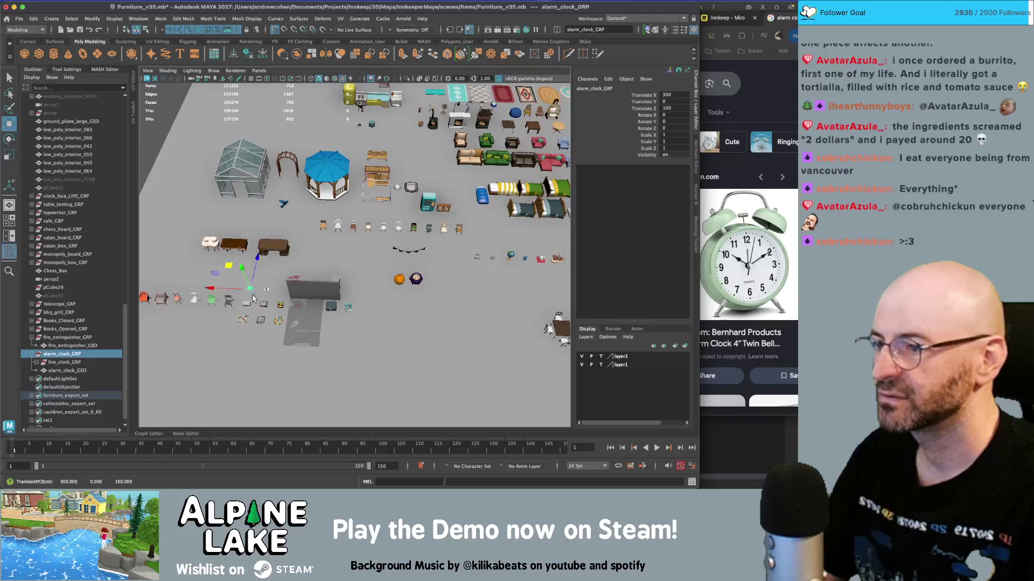
key(f)
scroll(210, 243, down, 10)
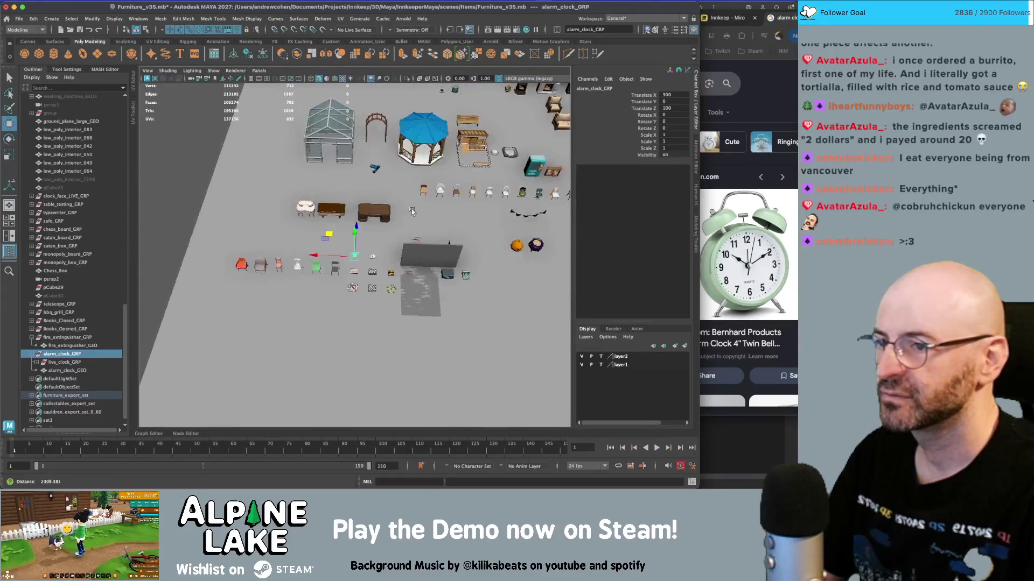
scroll(421, 207, down, 5)
drag(213, 263, 279, 229)
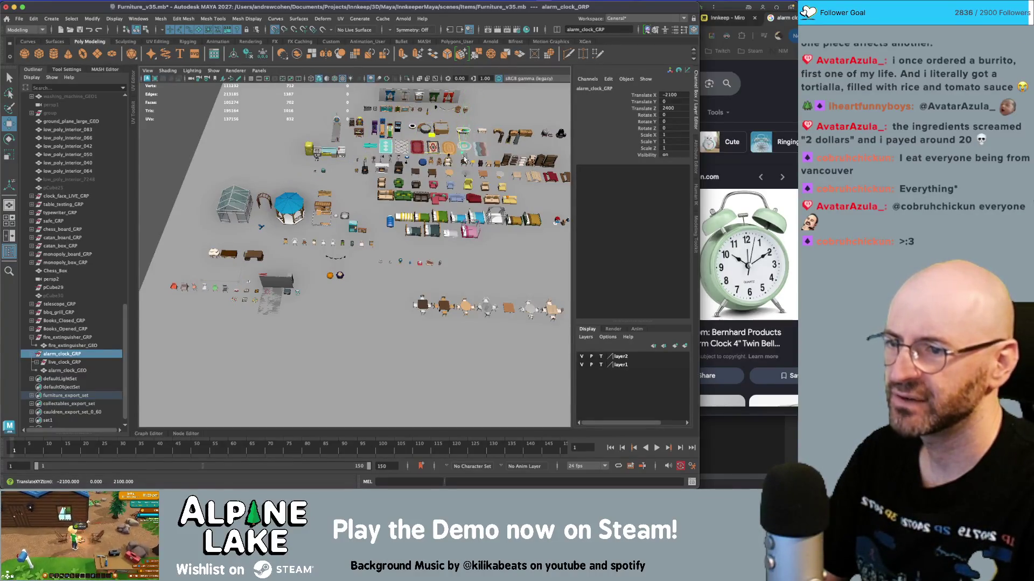
drag(462, 156, 499, 239)
scroll(545, 223, up, 5)
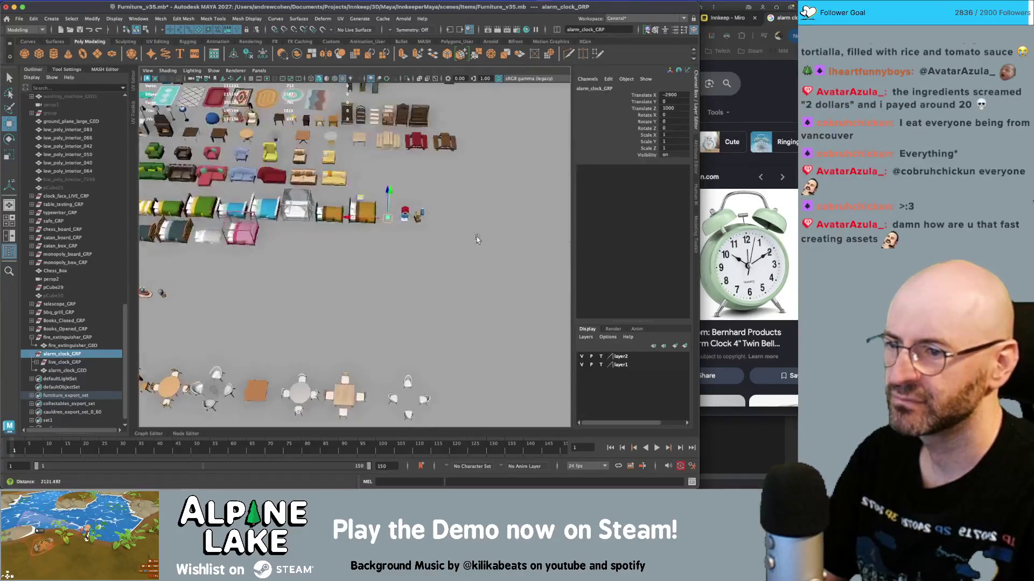
key(x)
drag(425, 241, 423, 241)
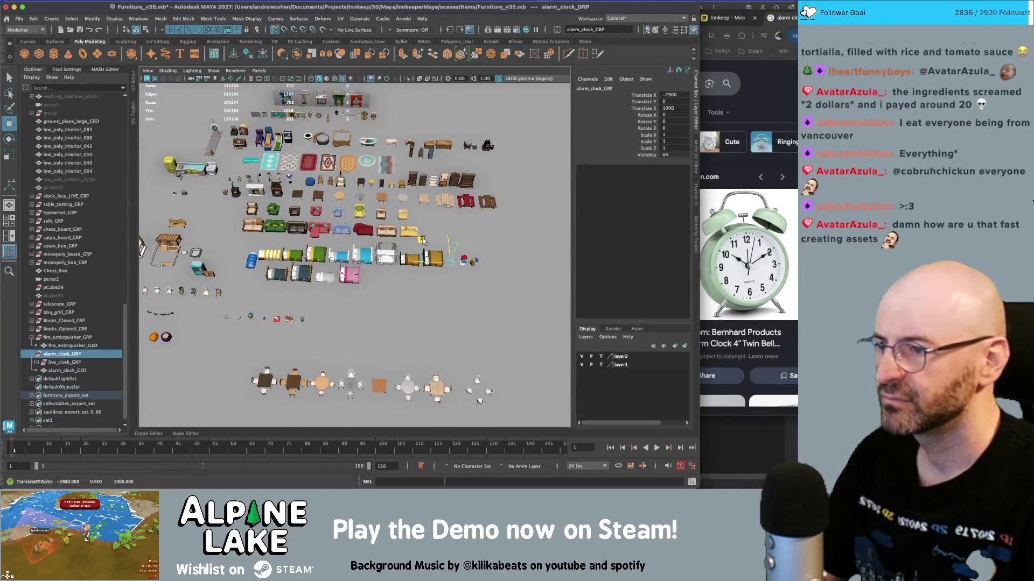
drag(231, 227, 228, 211)
scroll(207, 228, up, 2)
mouse_move(206, 228)
alt+middle_down()
mouse_move(330, 222)
mouse_move(305, 161)
alt+middle_up()
drag(300, 145, 372, 255)
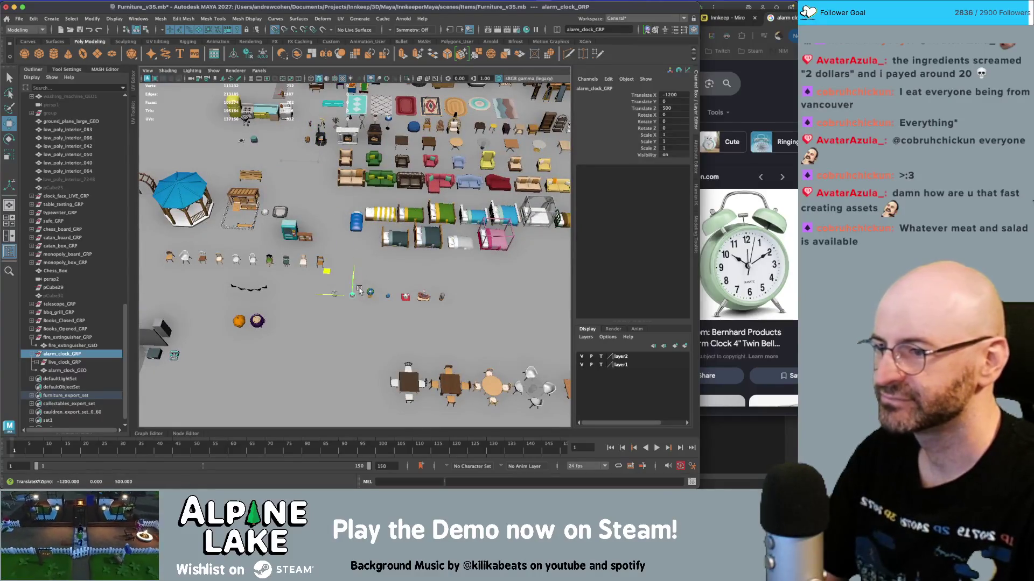
key(f)
scroll(409, 226, down, 5)
mouse_move(409, 226)
alt+mouse_down()
mouse_move(394, 221)
mouse_move(380, 256)
alt+mouse_up()
scroll(381, 256, down, 2)
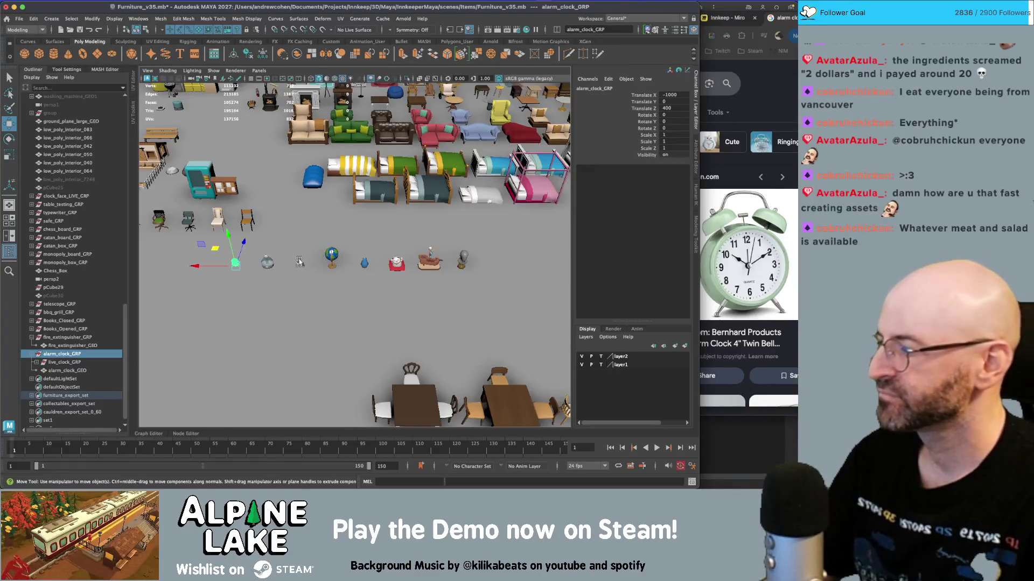
mouse_move(171, 288)
alt+middle_down()
mouse_move(307, 248)
mouse_move(282, 238)
mouse_move(346, 230)
mouse_move(355, 253)
alt+middle_up()
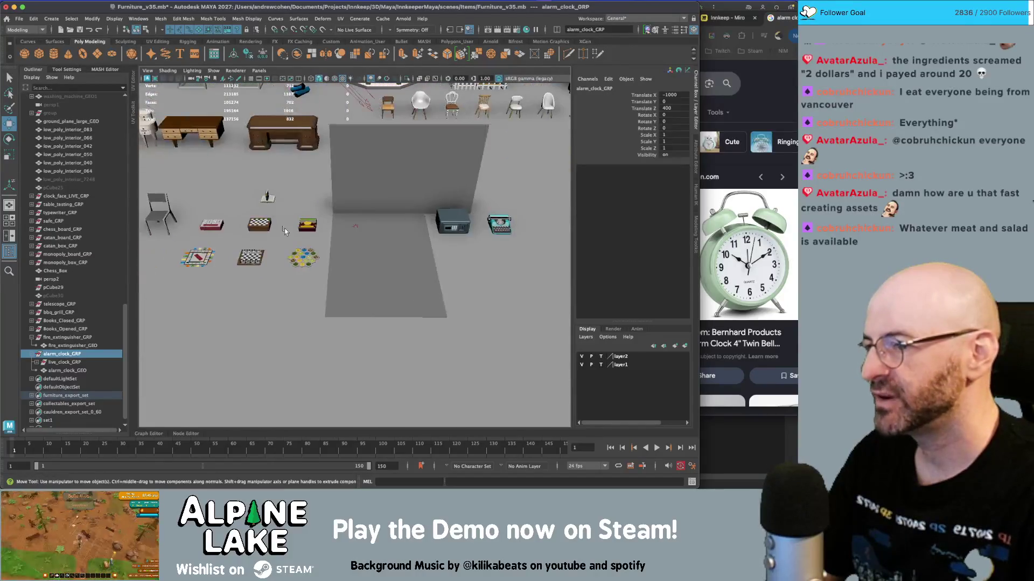
scroll(368, 267, up, 5)
scroll(367, 267, up, 5)
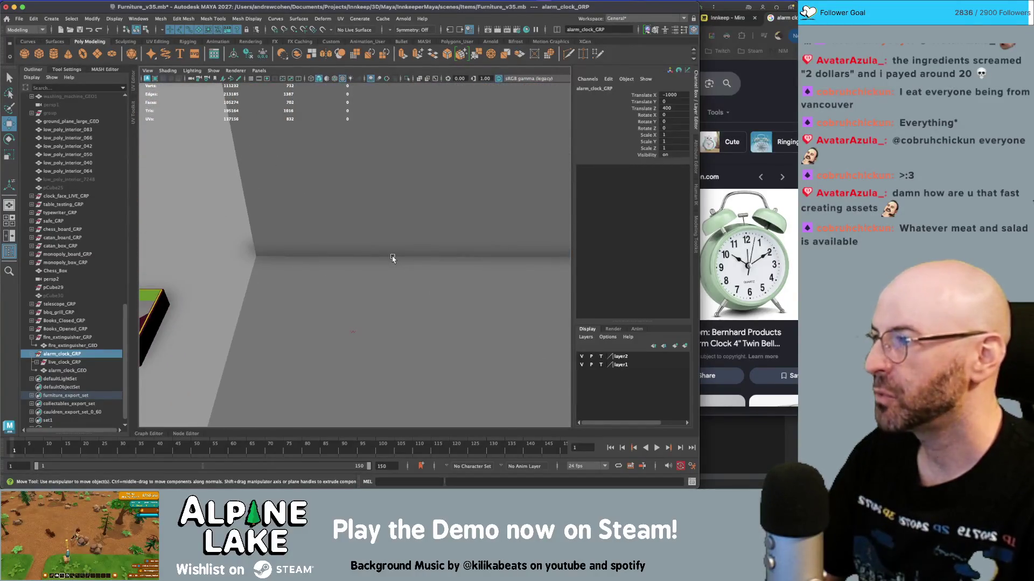
scroll(354, 260, down, 10)
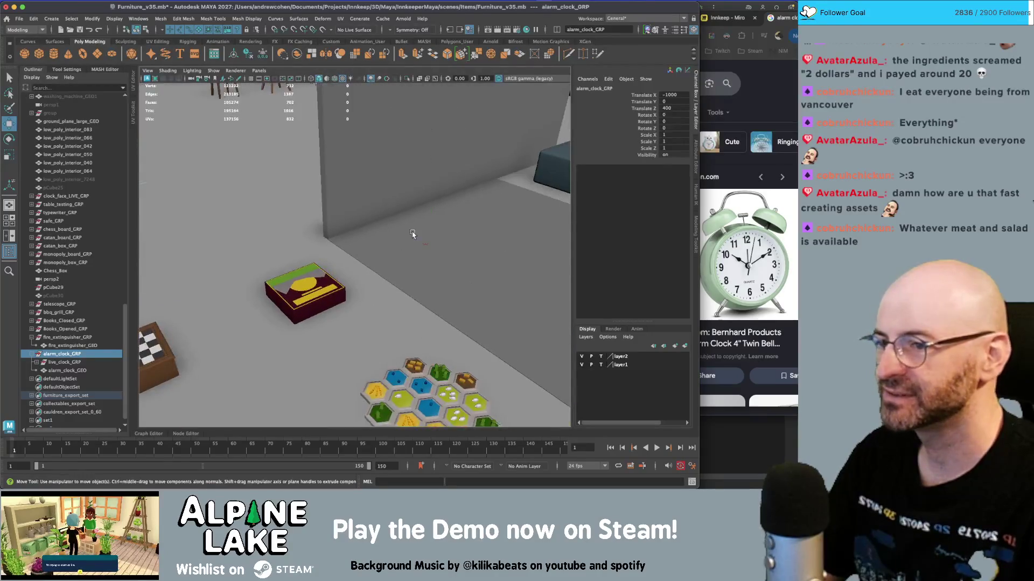
key(q)
click(411, 230)
key(f)
scroll(274, 315, up, 10)
click(275, 315)
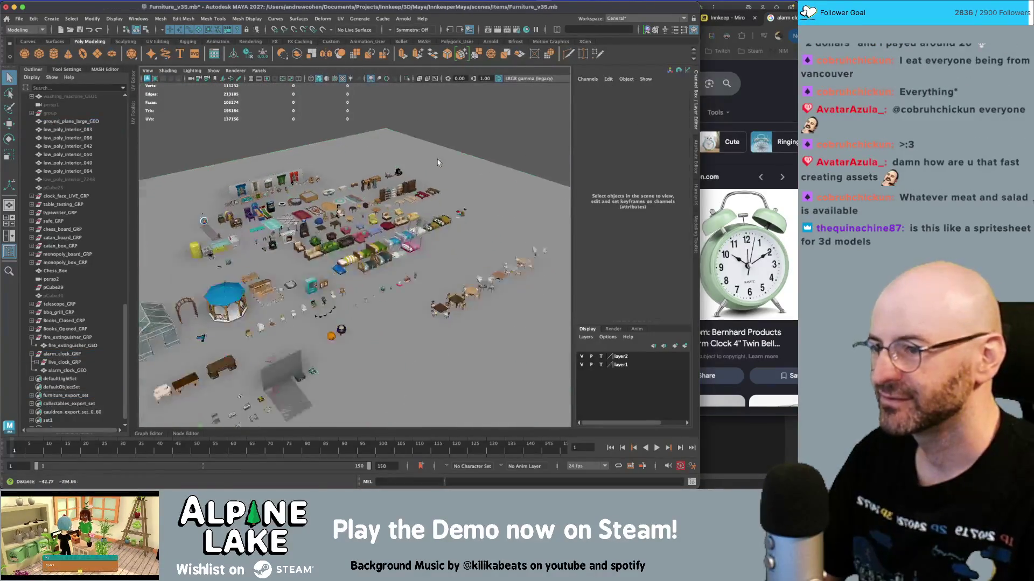
click(275, 305)
key(f)
scroll(331, 210, down, 5)
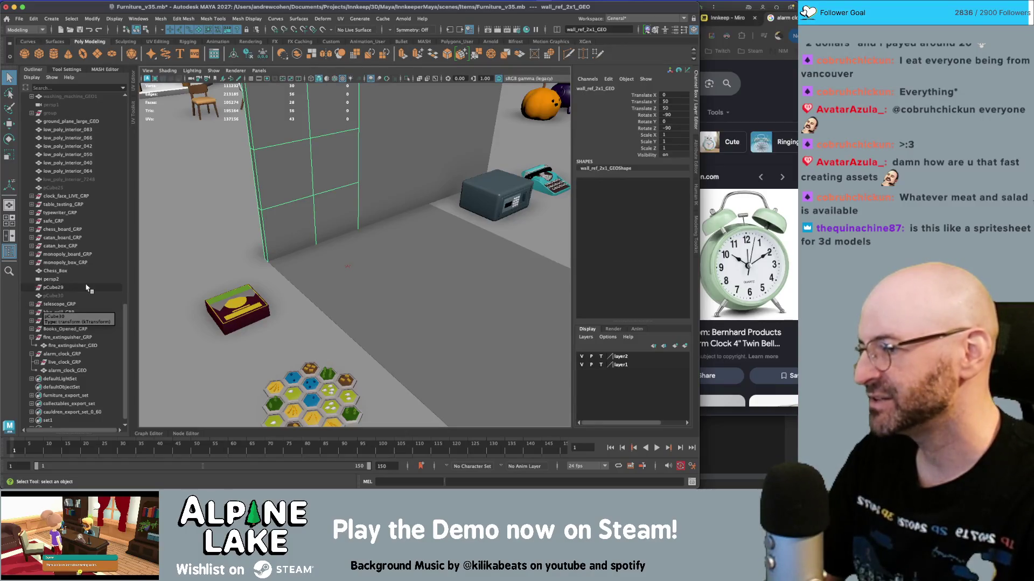
scroll(425, 190, down, 5)
scroll(425, 191, down, 5)
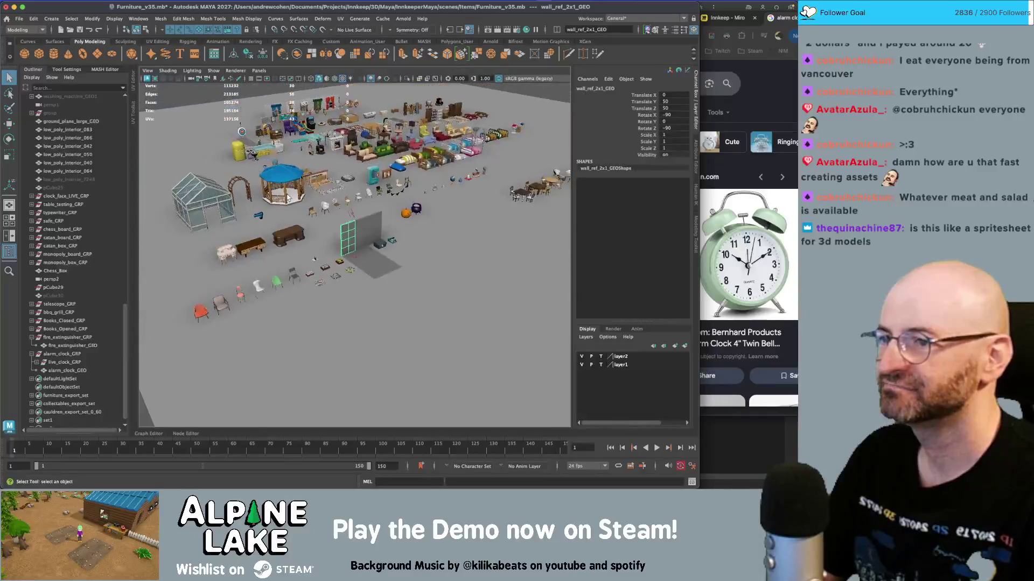
alt+middle_drag(280, 224, 256, 268)
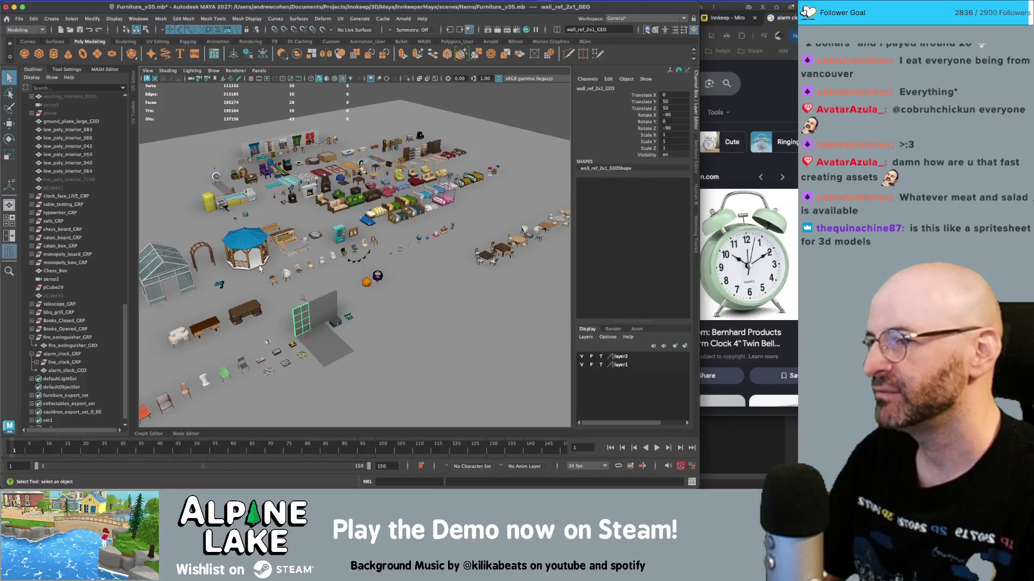
click(263, 120)
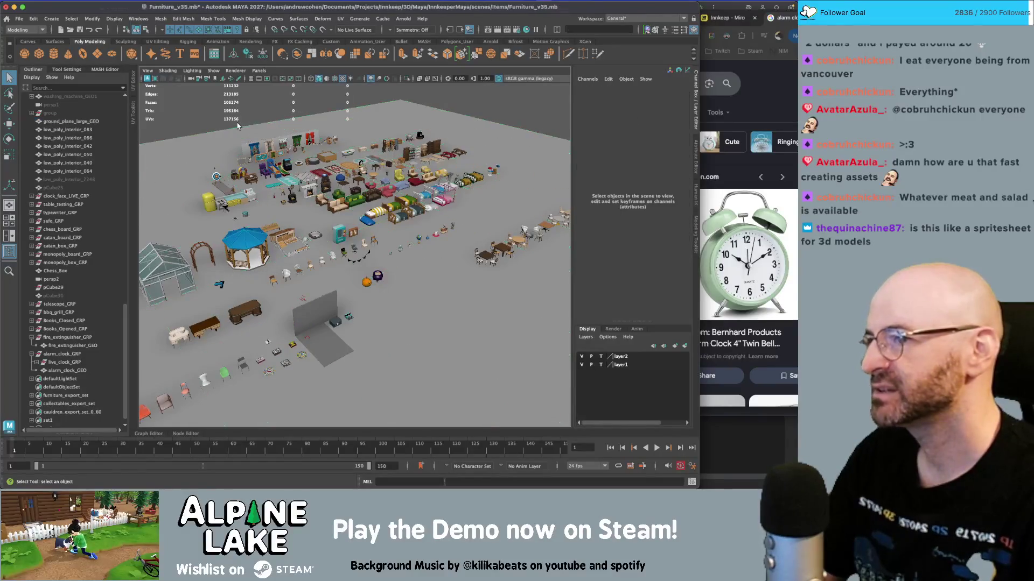
alt+drag(263, 119, 233, 119)
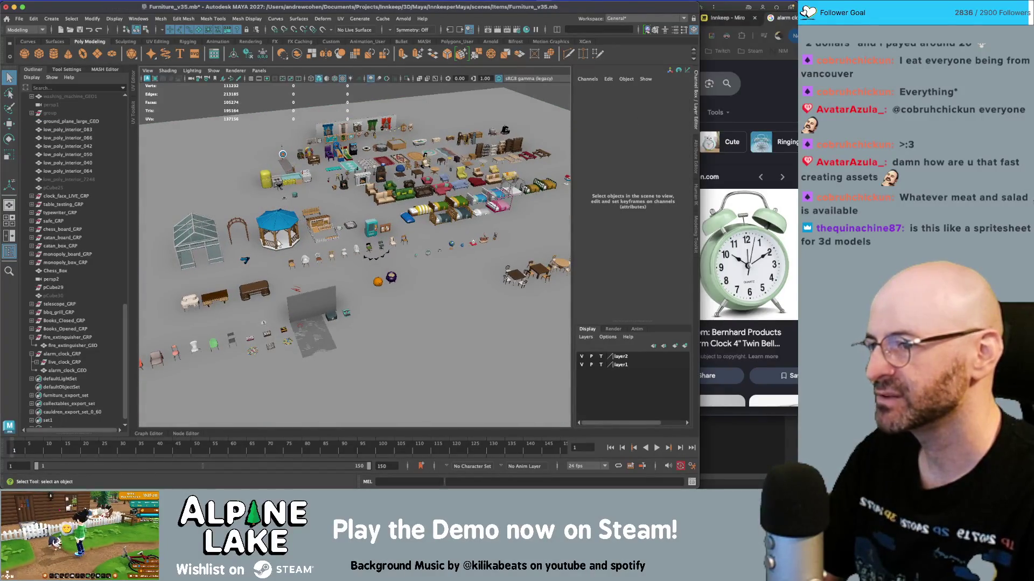
scroll(264, 290, up, 3)
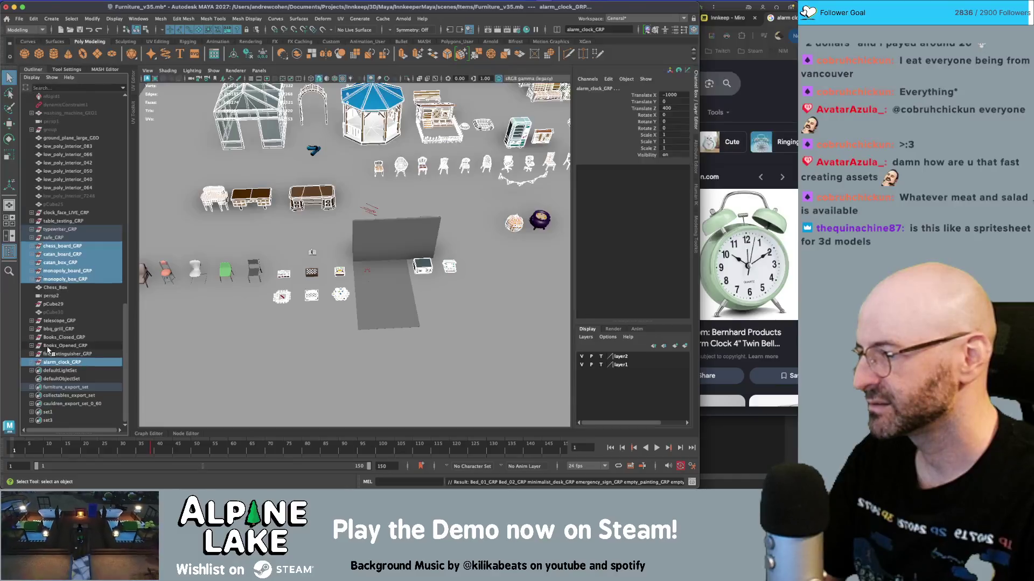
- Select every member of furniture_export_set in the Outliner
drag(59, 321, 59, 354)
middle_drag(59, 354, 60, 390)
click(61, 388)
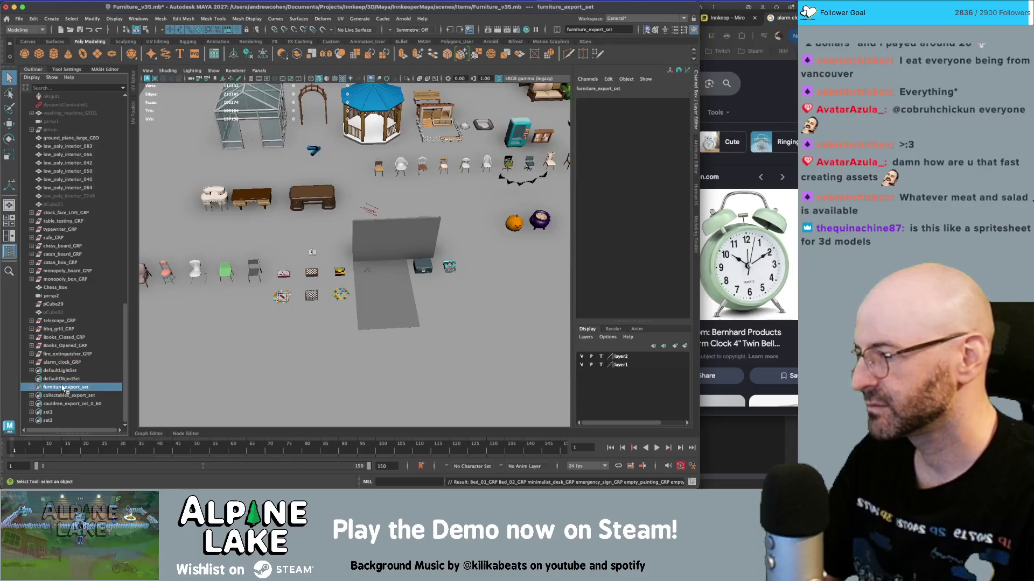
double_click(62, 388)
- Frame and inspect the telescope, grill, fire extinguisher and alarm clock groups
click(61, 321)
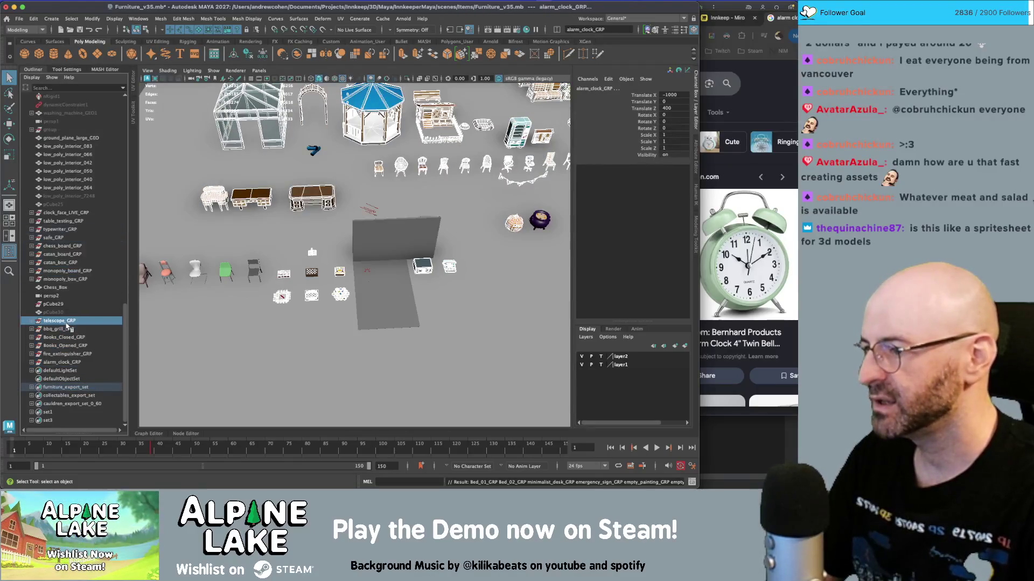
key(f)
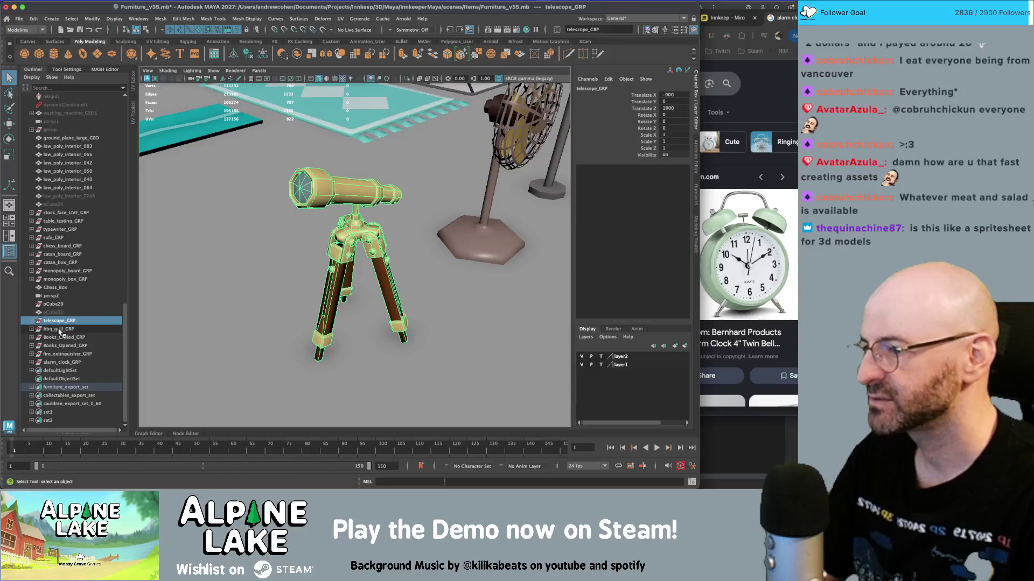
click(59, 329)
key(f)
mouse_move(344, 247)
alt+mouse_down()
mouse_move(419, 241)
mouse_move(324, 253)
alt+mouse_up()
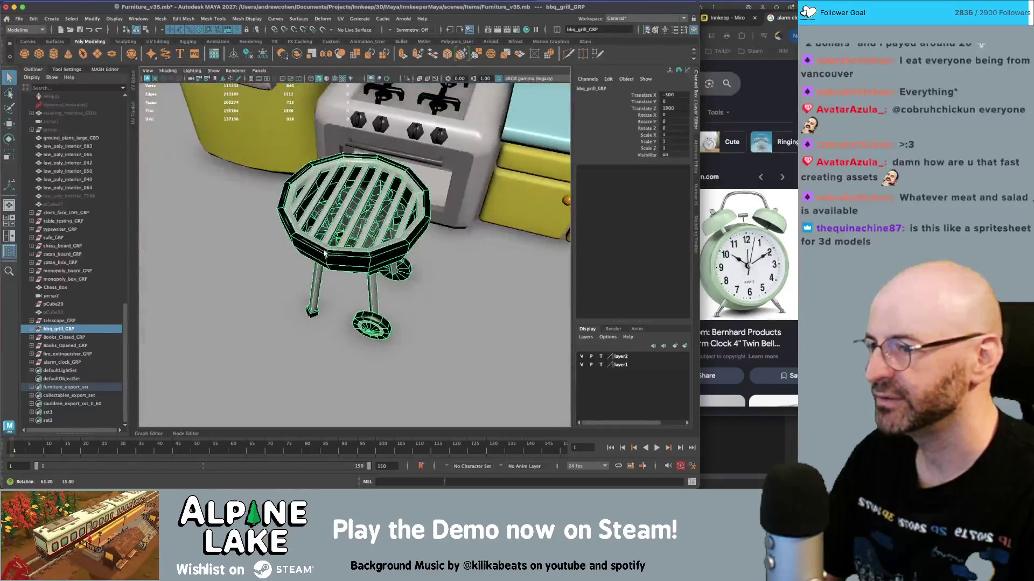
click(68, 354)
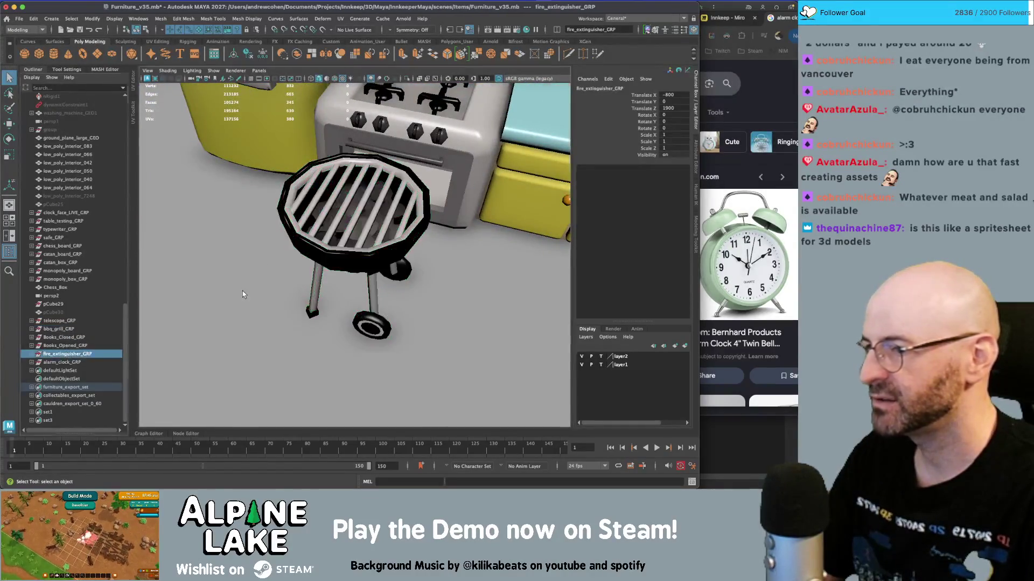
key(f)
alt+drag(356, 248, 328, 258)
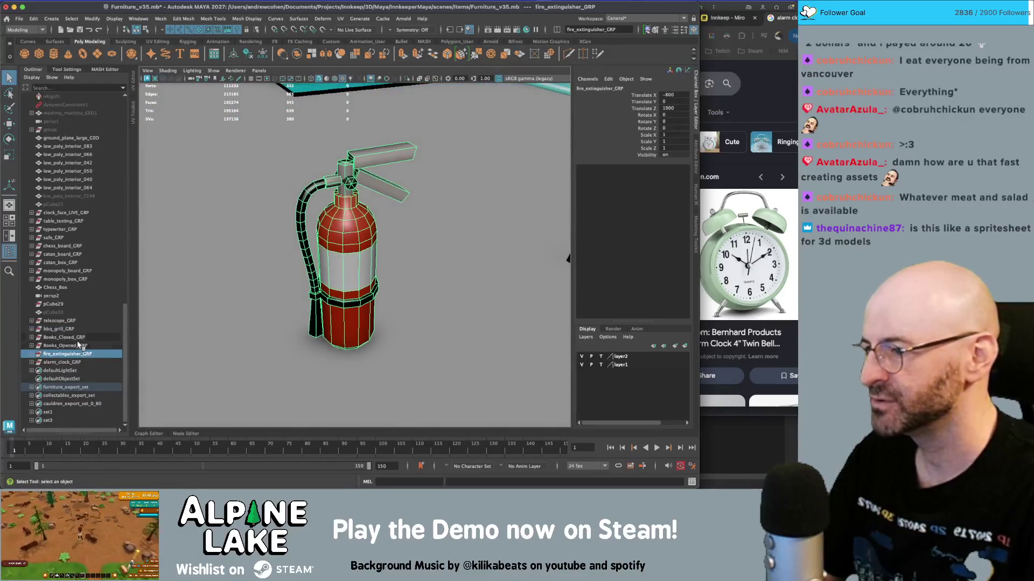
click(62, 362)
key(f)
alt+drag(394, 259, 366, 253)
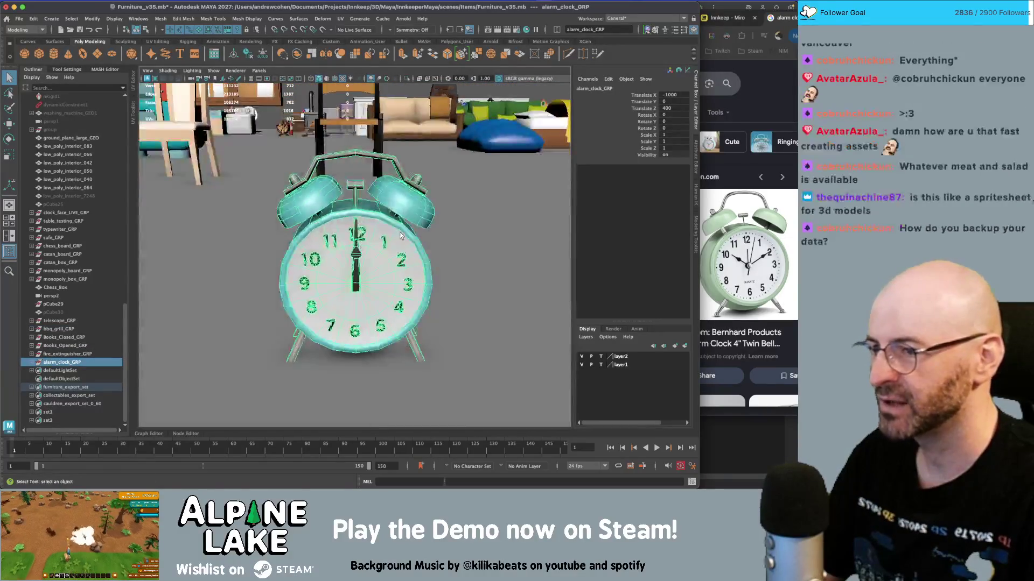
scroll(367, 253, down, 3)
- Frame Books_Closed_GRP, expand it and select all its closed book meshes
click(70, 337)
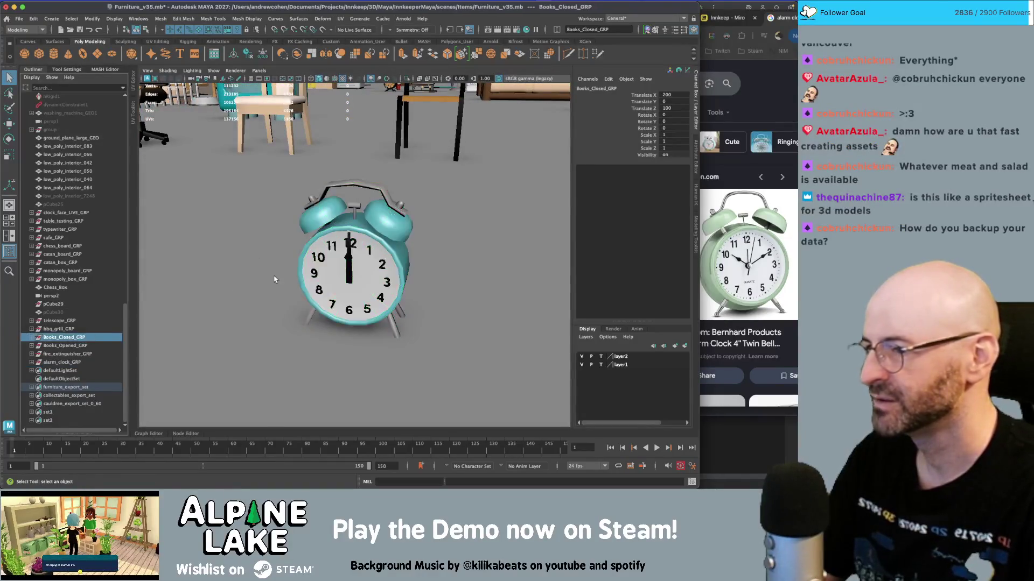
key(f)
click(31, 337)
scroll(64, 323, down, 5)
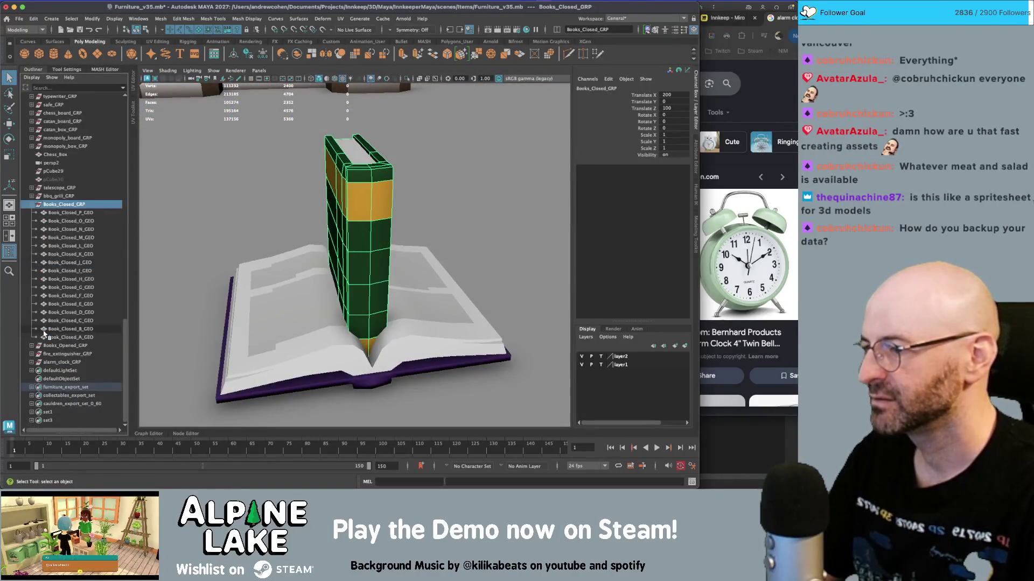
click(70, 337)
shift+click(77, 212)
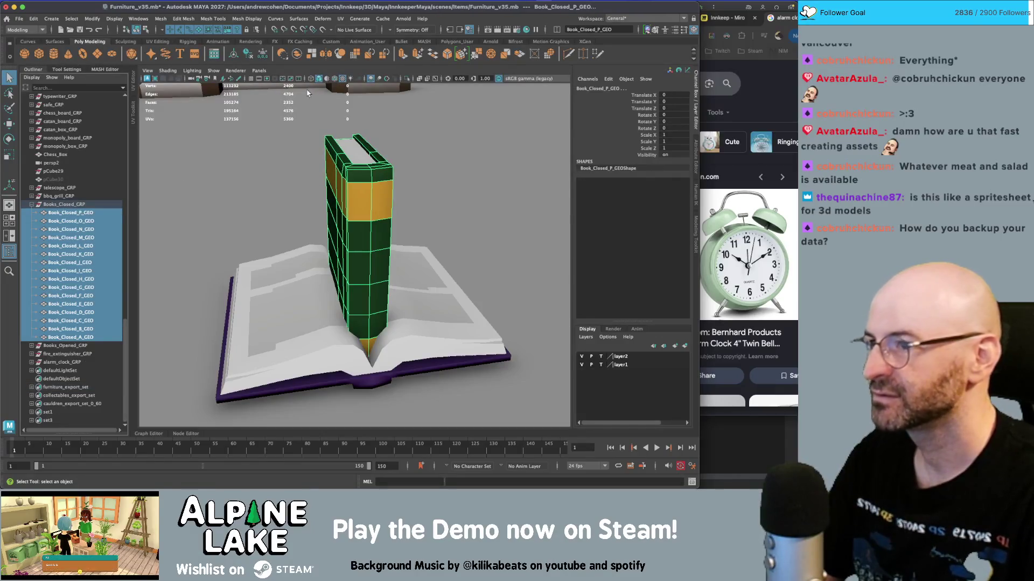
- Expand Books_Opened_GRP, select its book meshes and frame them, then select the group
click(32, 345)
click(62, 353)
scroll(70, 280, down, 5)
shift+click(62, 346)
key(f)
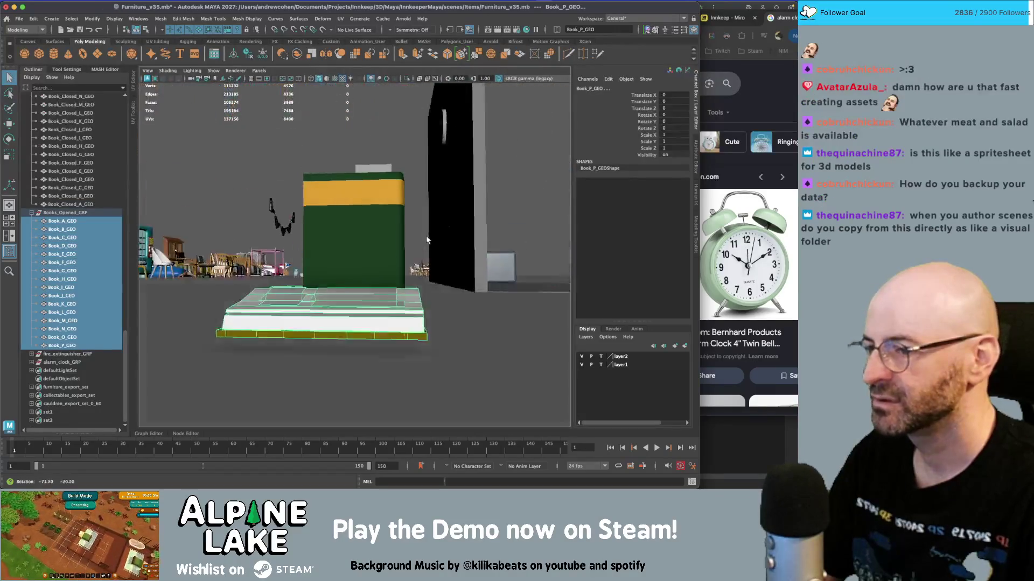
scroll(266, 244, down, 5)
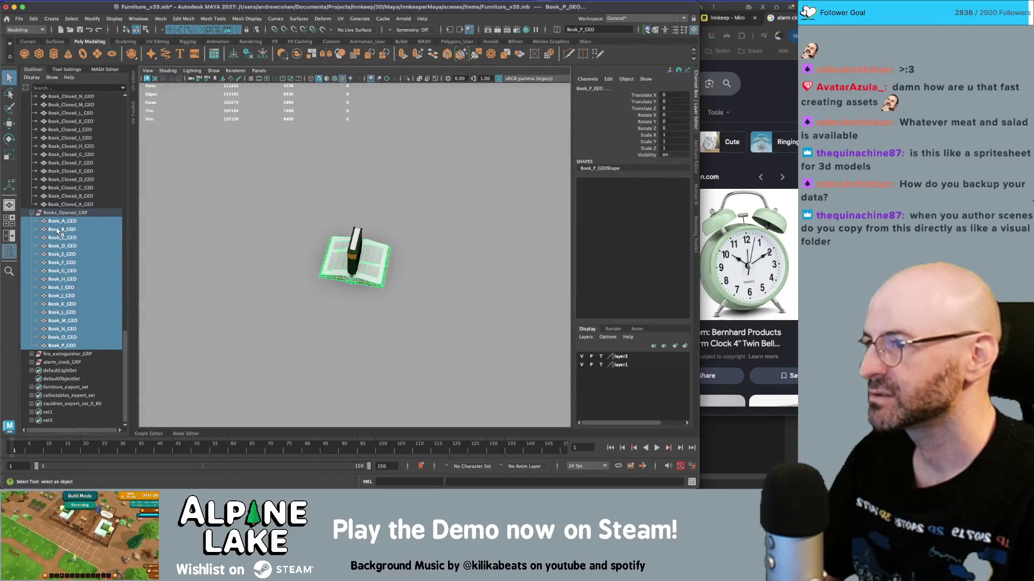
click(67, 214)
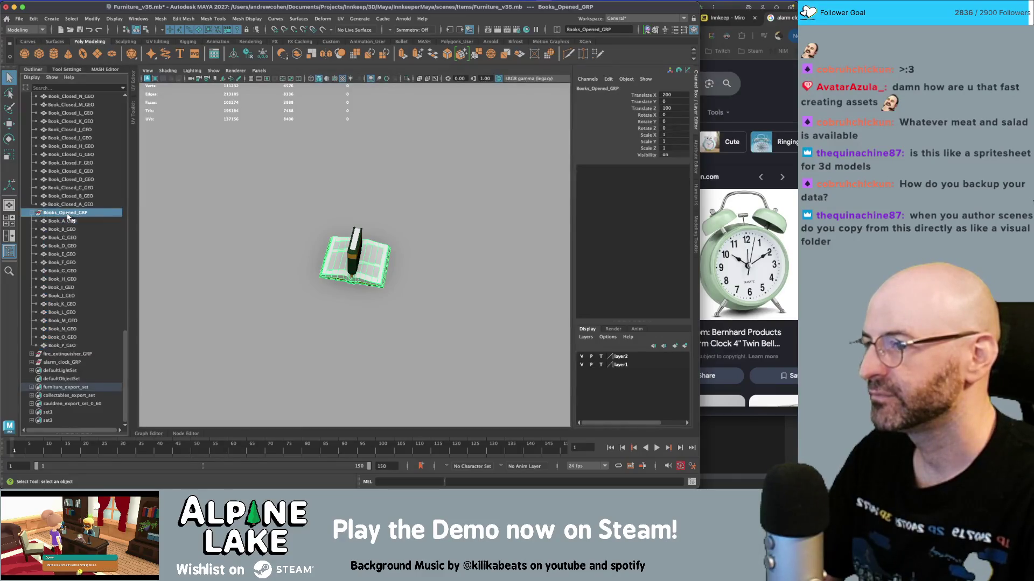
scroll(382, 195, down, 5)
scroll(360, 201, up, 5)
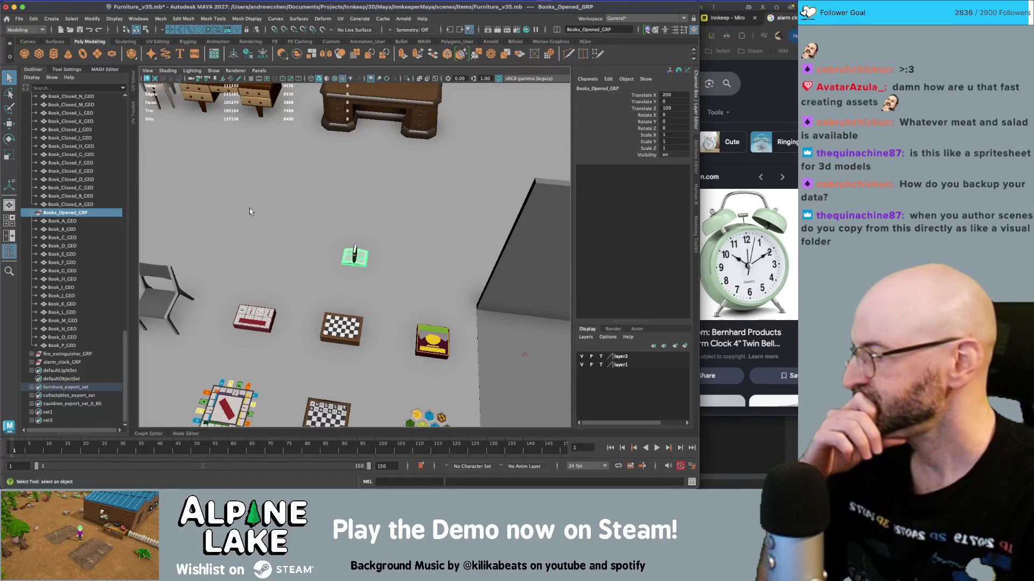
key(ctrl+s)
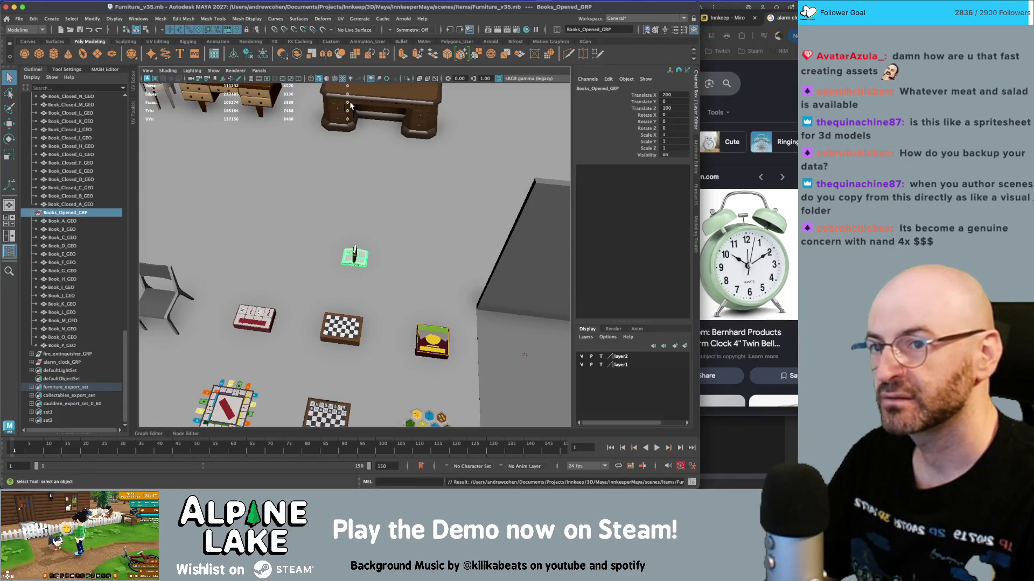
scroll(351, 106, down, 10)
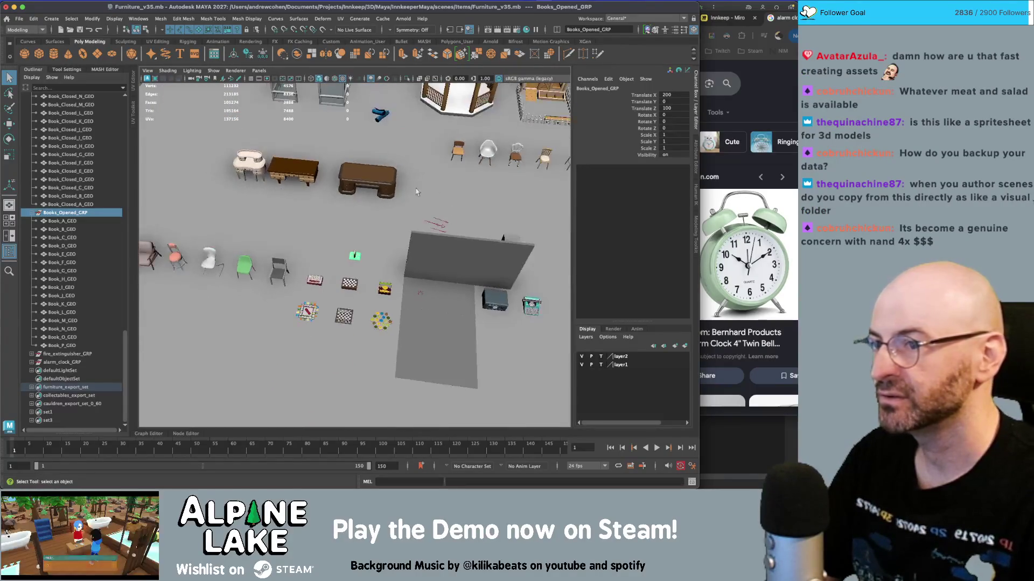
alt+drag(328, 182, 378, 176)
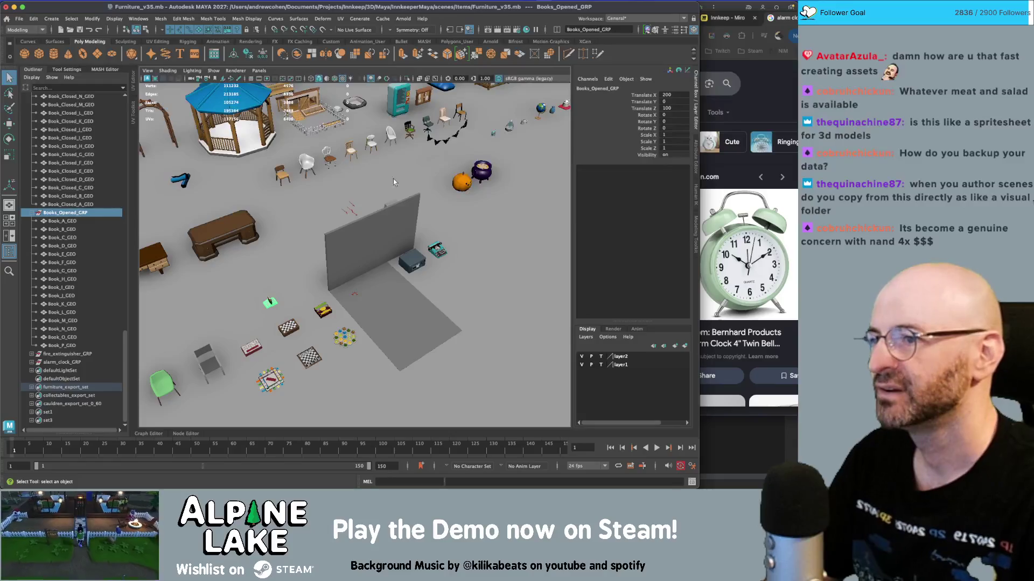
scroll(224, 150, down, 5)
alt+drag(224, 149, 330, 165)
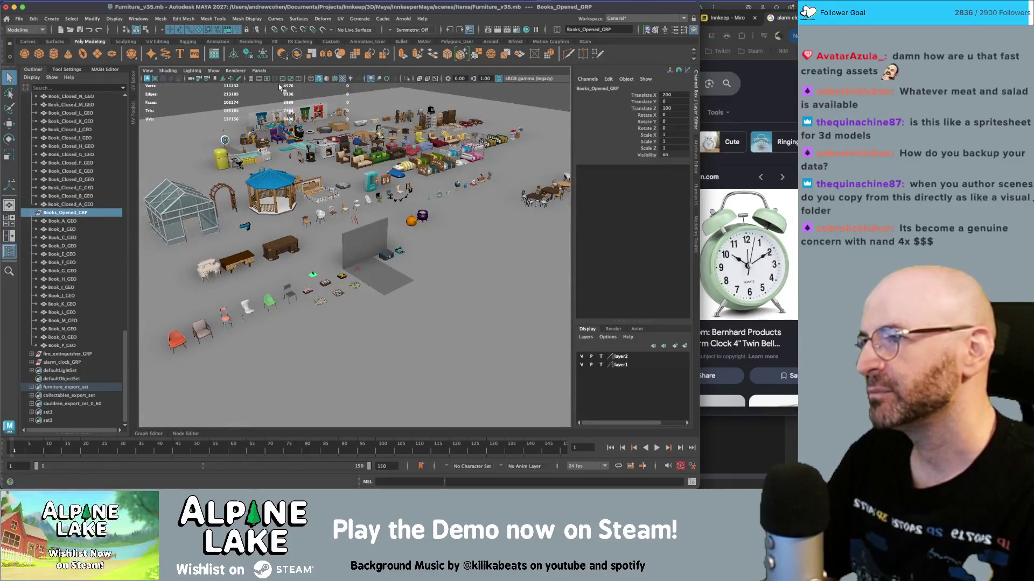
click(183, 106)
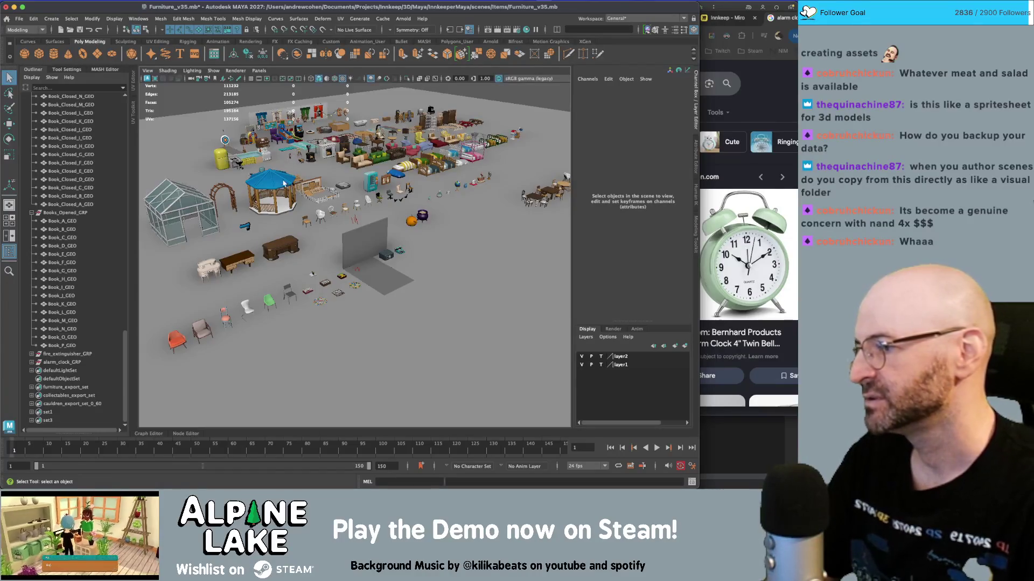
mouse_move(276, 191)
alt+mouse_down()
mouse_move(325, 190)
mouse_move(208, 215)
mouse_move(311, 202)
alt+mouse_up()
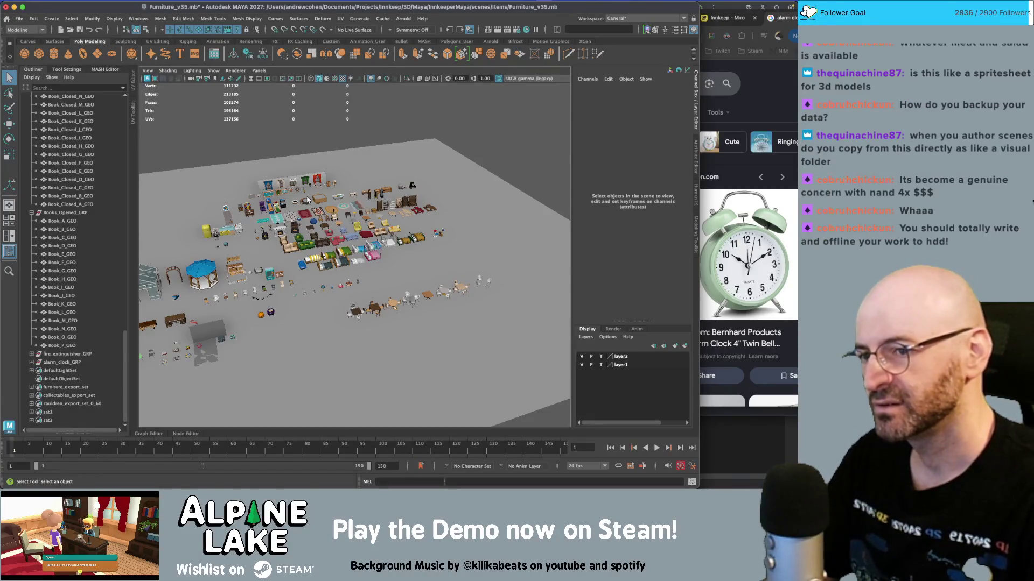
alt+drag(309, 200, 310, 218)
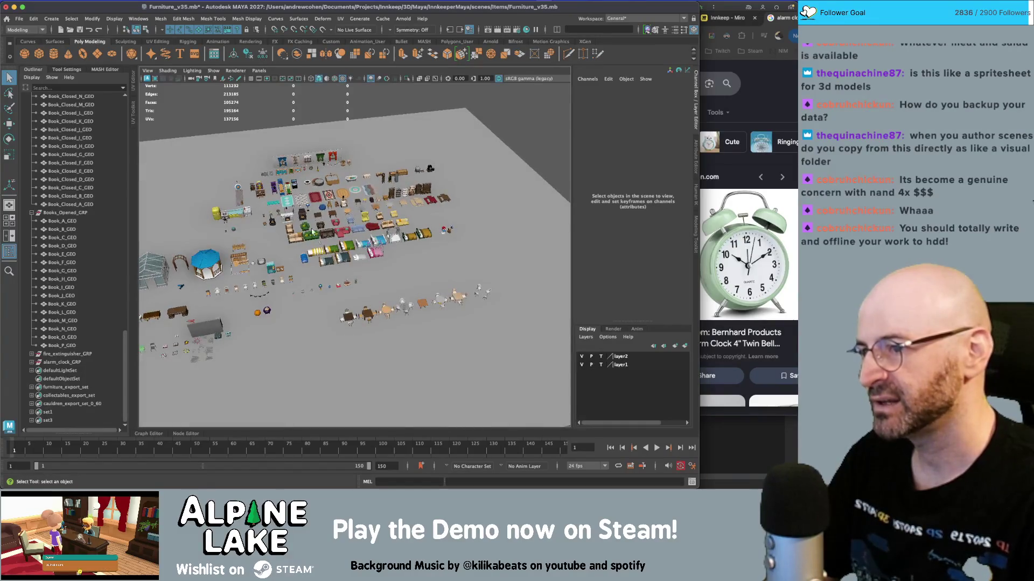
- Collapse Books_Opened_GRP and Books_Closed_GRP in the Outliner
click(31, 213)
click(31, 204)
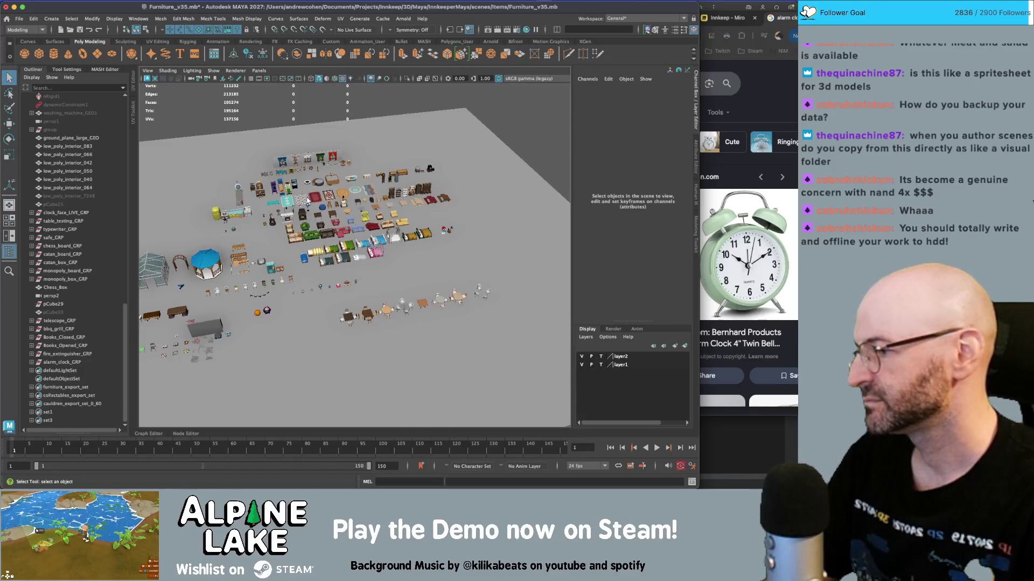
key(super+Tab)
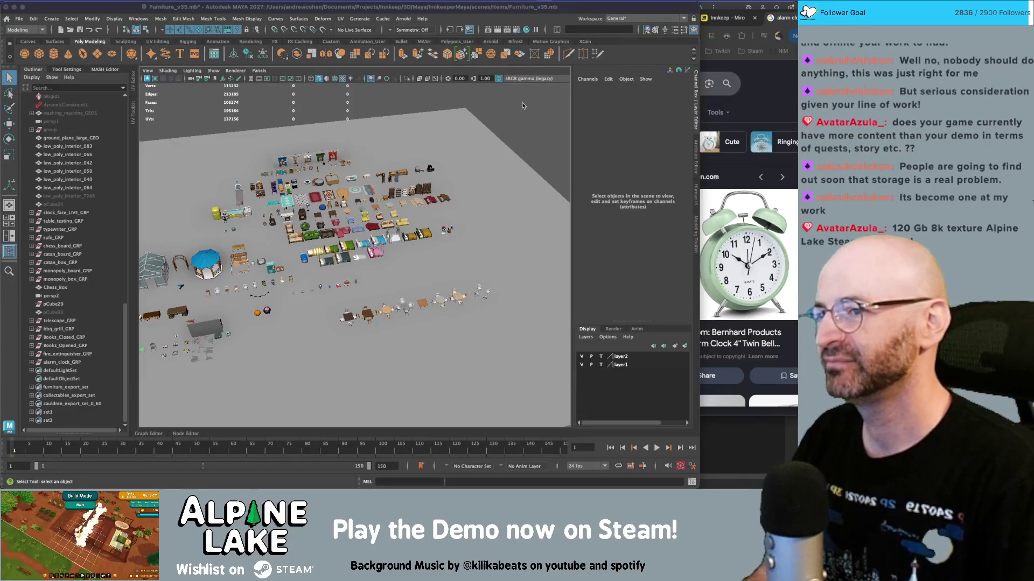
- Zoom in on the furniture layout, then bring the Unity window to the front
mouse_move(522, 106)
alt+right_down()
mouse_move(512, 173)
mouse_move(425, 204)
alt+right_up()
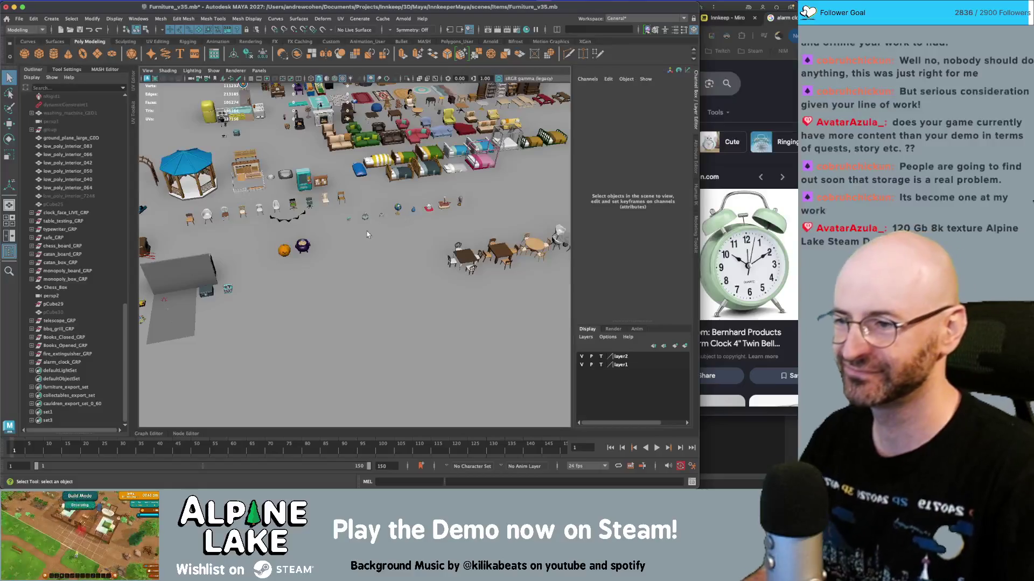
scroll(379, 226, up, 5)
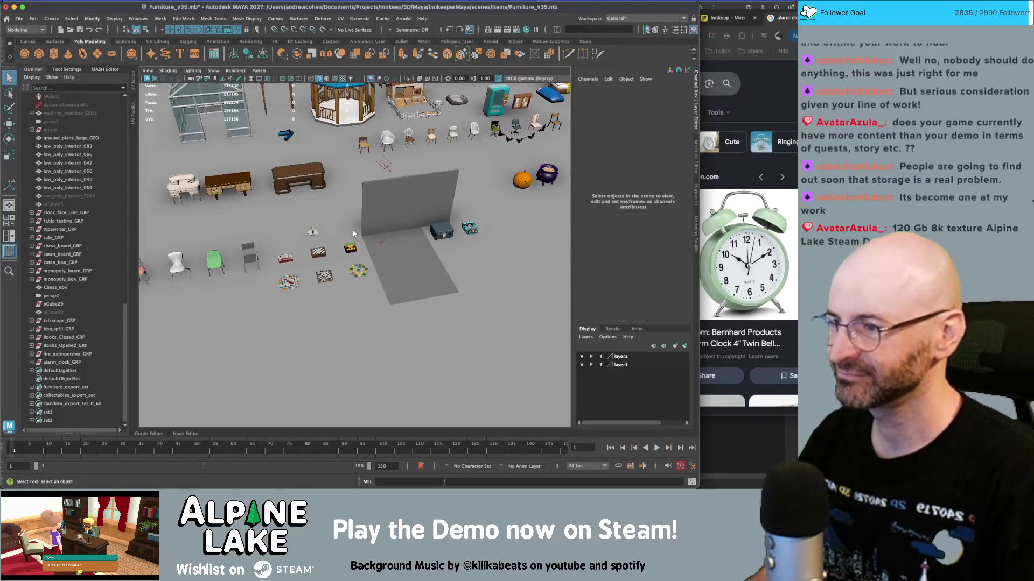
scroll(357, 228, up, 5)
key(super+Tab)
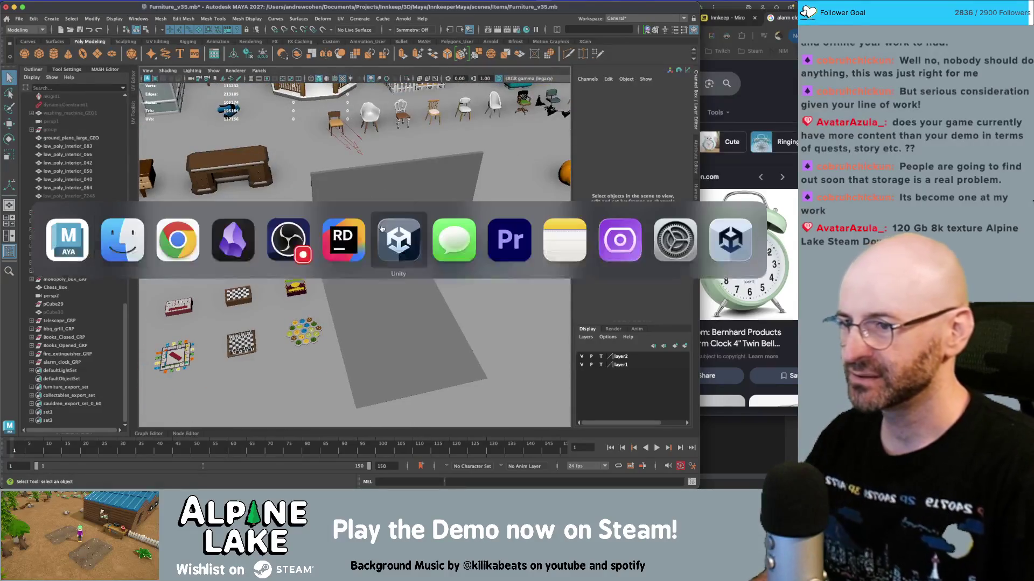
click(232, 238)
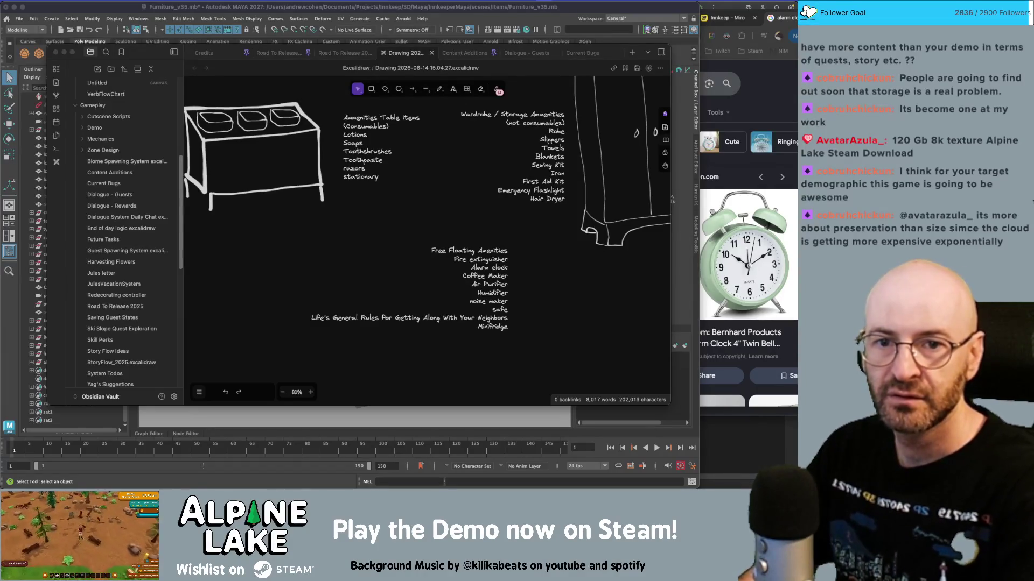
- Switch to the Chrome window showing the Alpine Lake Demo Steam page
key(super+Tab)
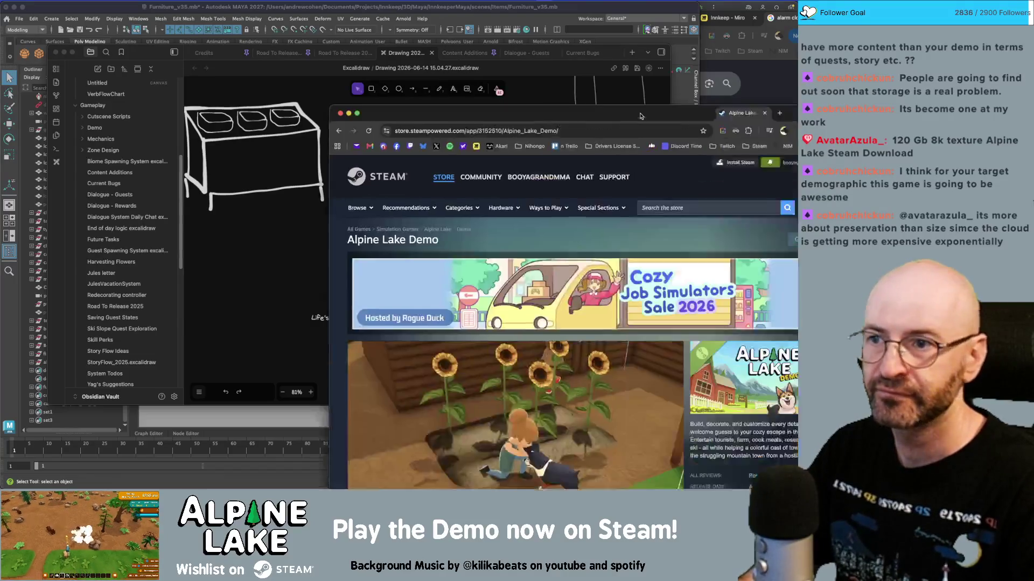
- Read through the Alpine Lake Demo reviews with the review graph shown, then hide the window
scroll(466, 239, down, 15)
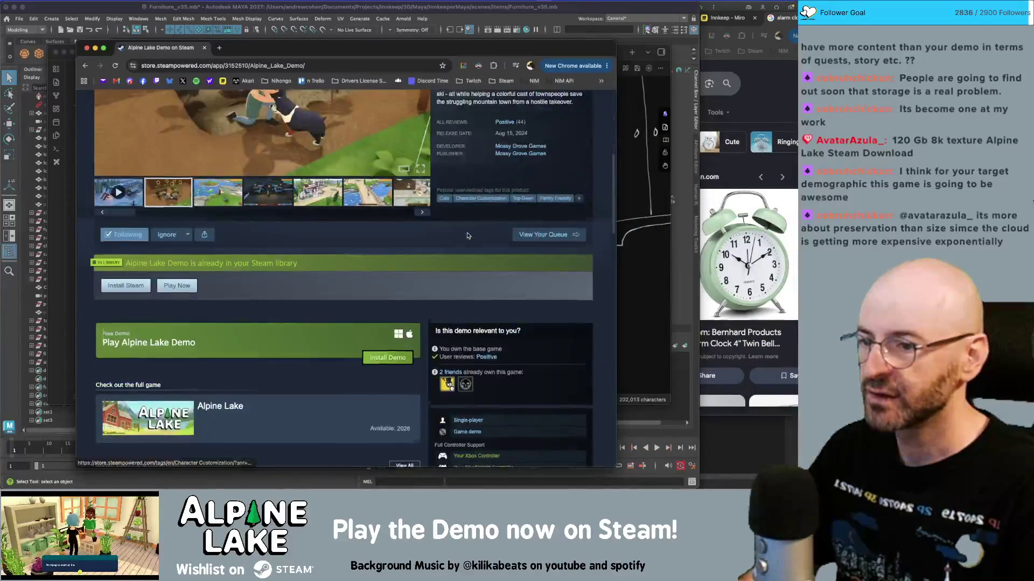
scroll(469, 231, down, 5)
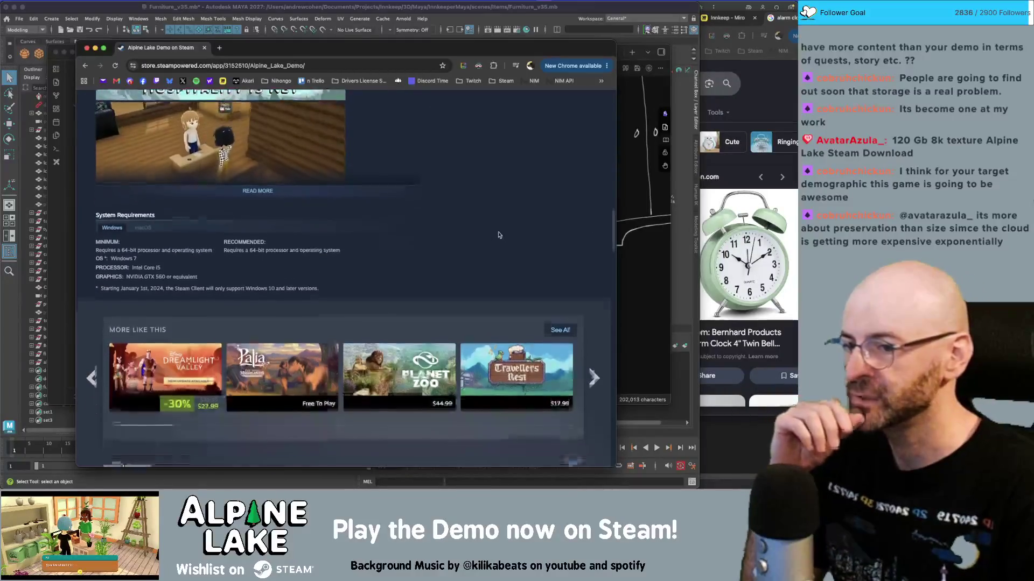
scroll(500, 236, down, 1)
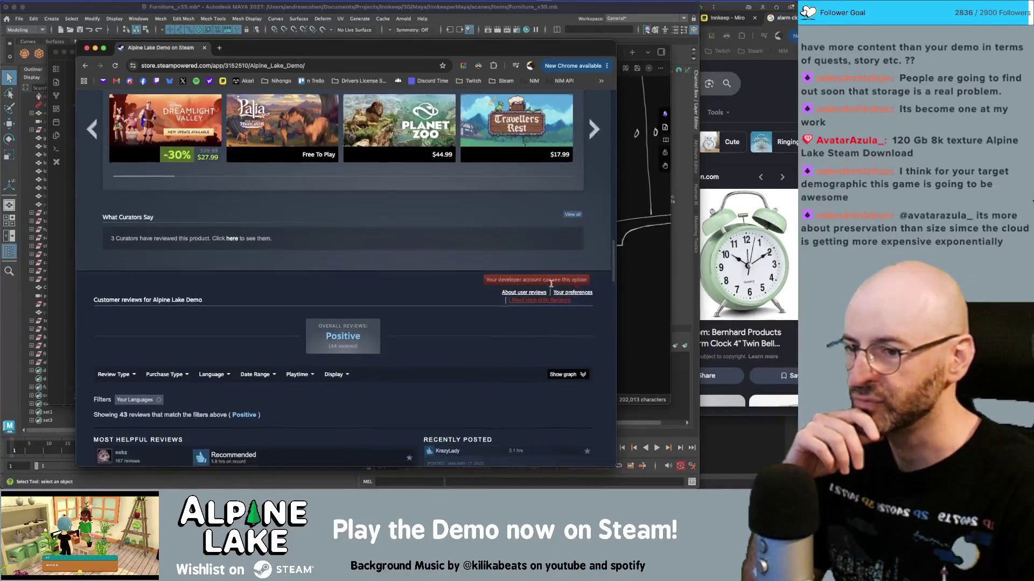
click(572, 361)
scroll(438, 267, down, 3)
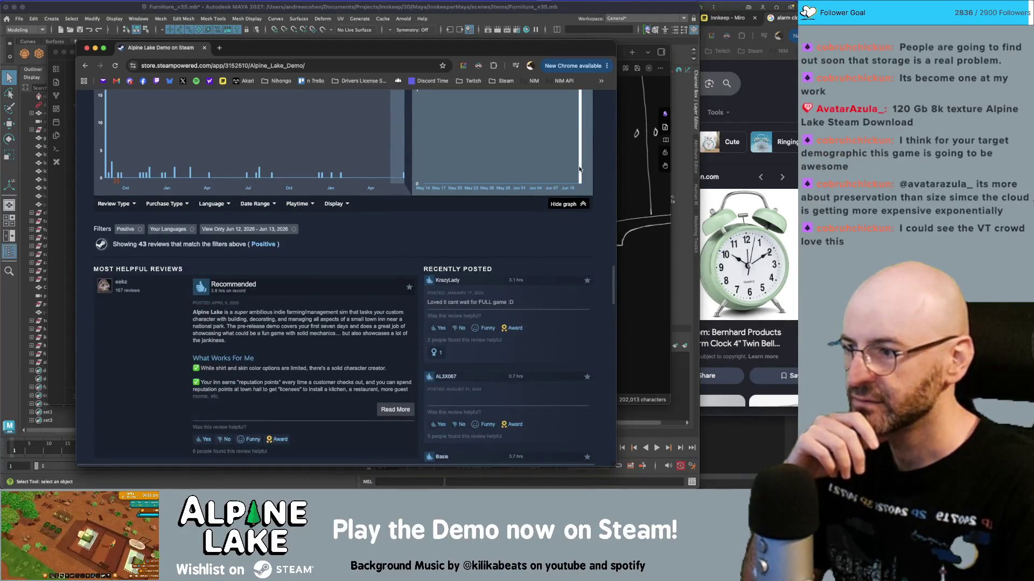
scroll(466, 205, down, 2)
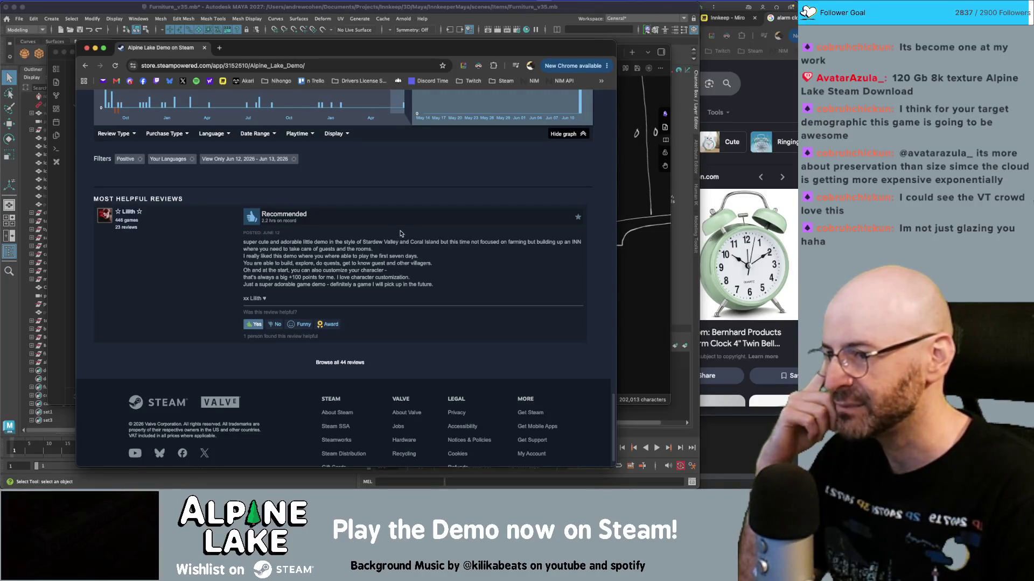
scroll(408, 232, down, 1)
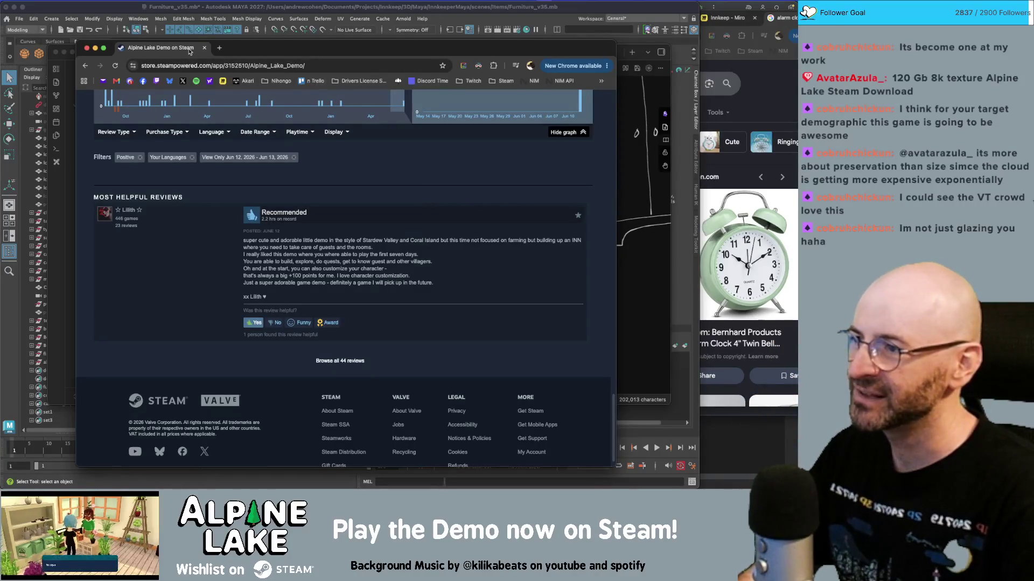
scroll(236, 126, up, 5)
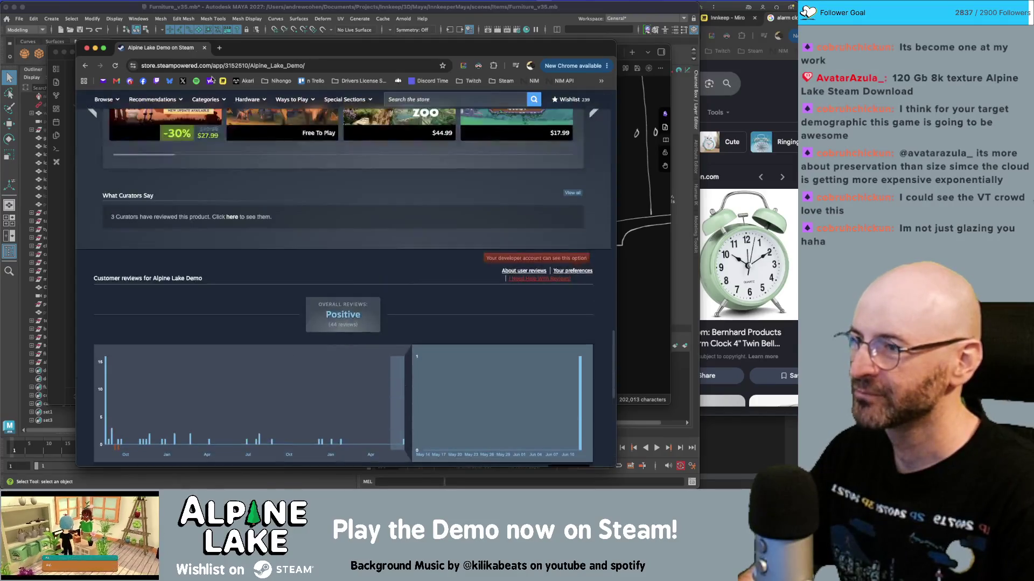
key(super+w)
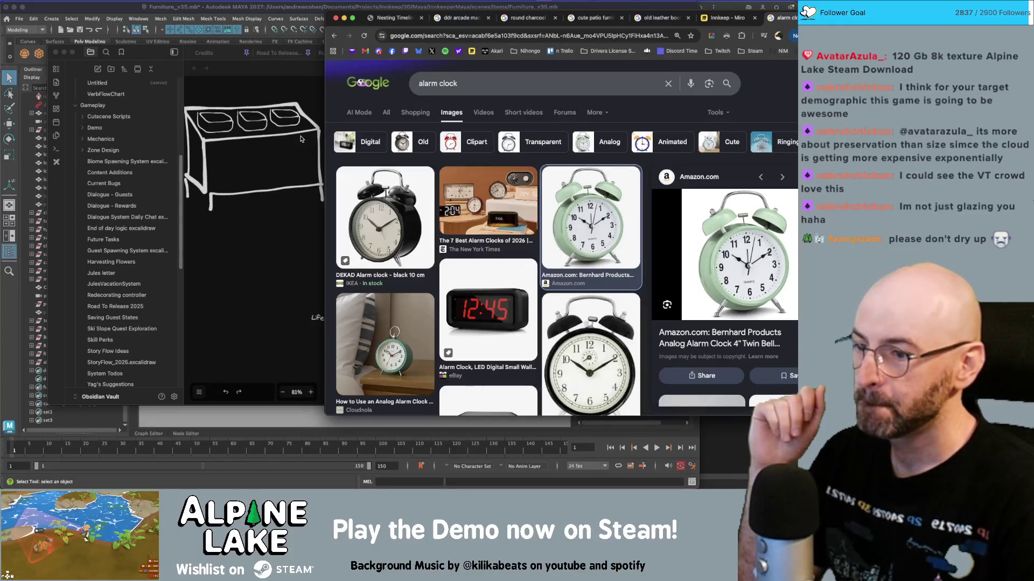
- Scroll through the alarm clock image results, then switch back to Maya
scroll(440, 189, down, 2)
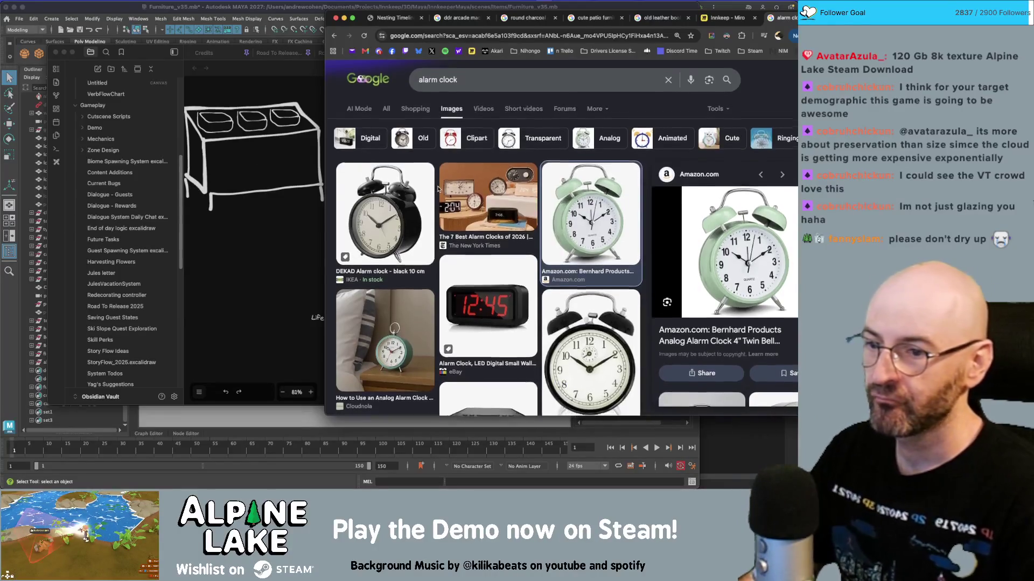
scroll(438, 189, down, 3)
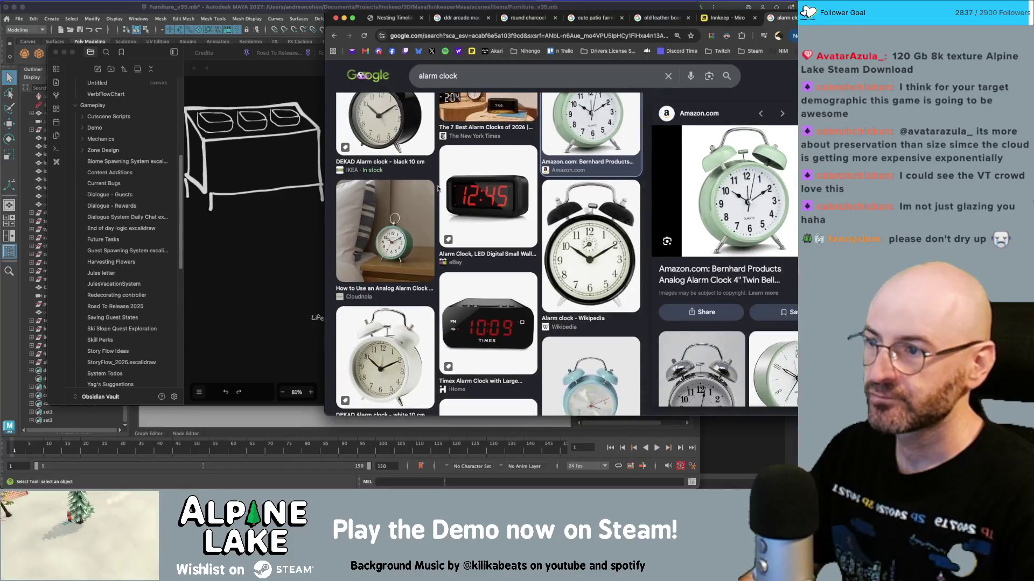
scroll(438, 189, down, 4)
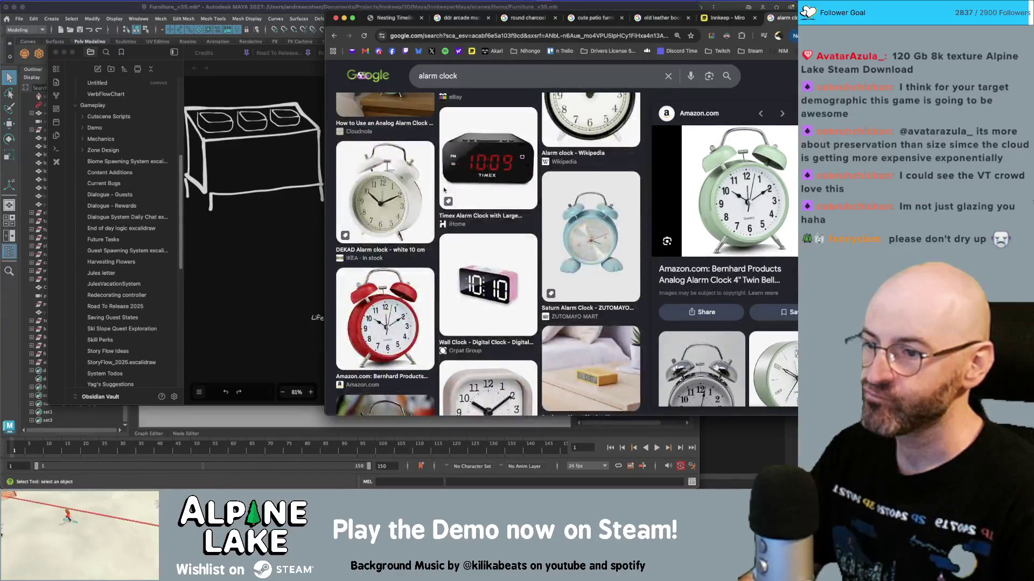
scroll(594, 253, down, 4)
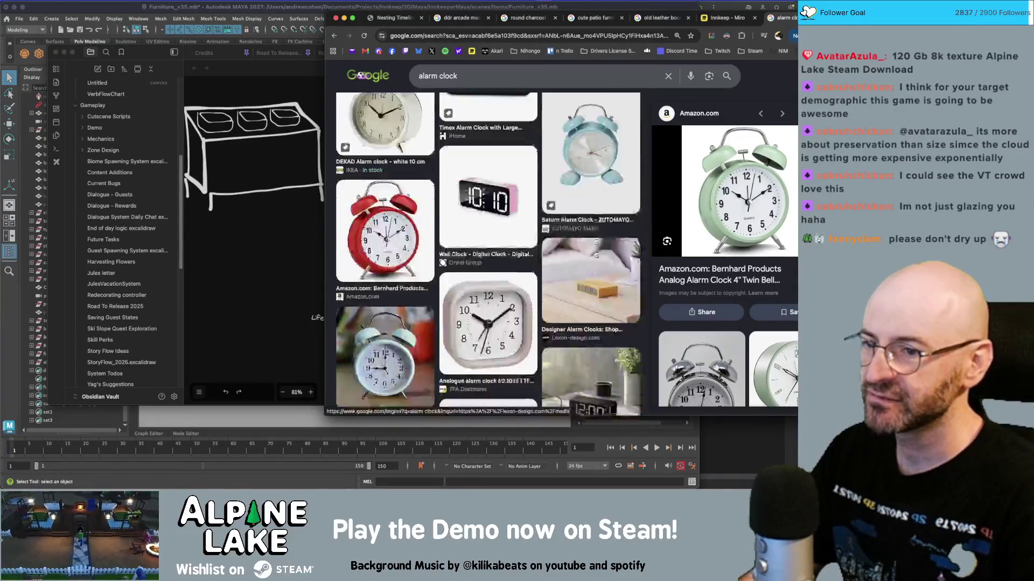
scroll(595, 253, down, 1)
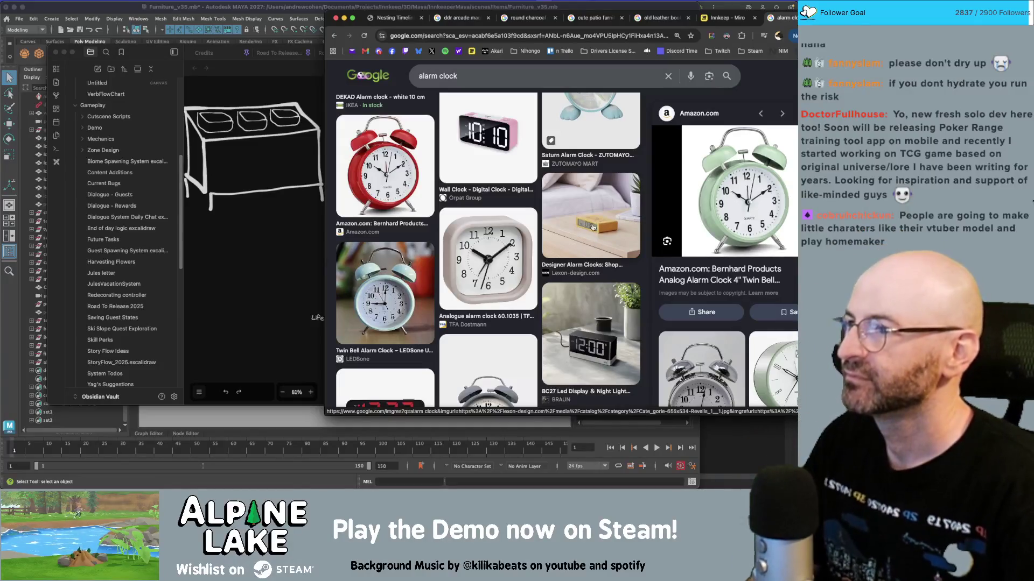
key(super+Tab)
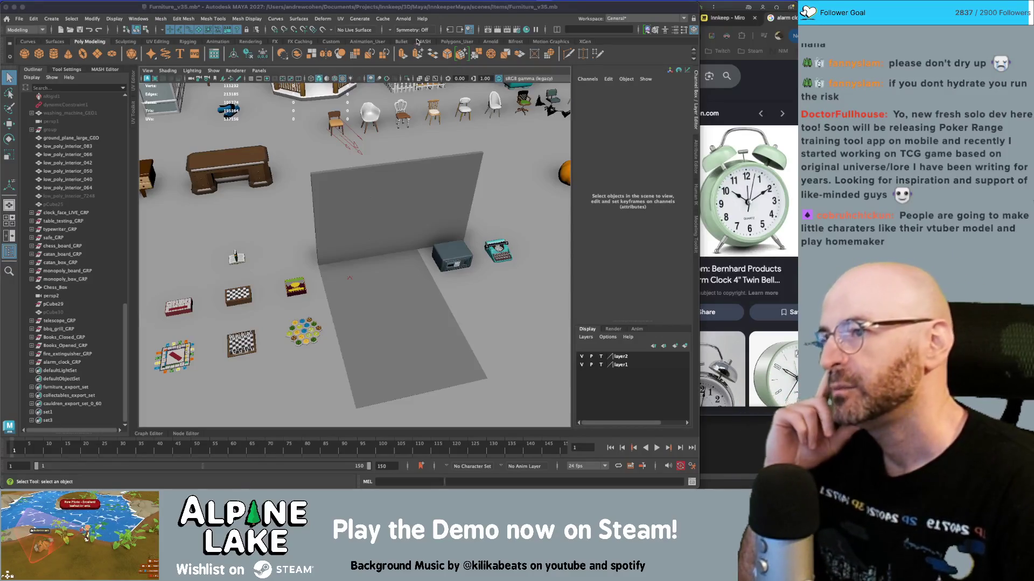
- Select telescope_GRP through alarm_clock_GRP plus the board game, typewriter and safe groups, then zoom out
click(423, 11)
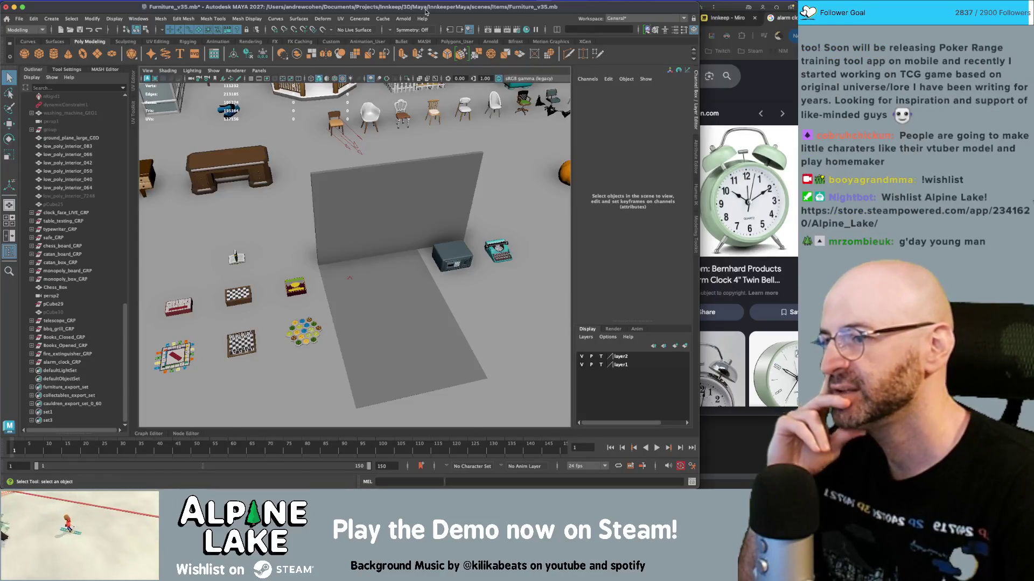
click(62, 362)
shift+click(63, 322)
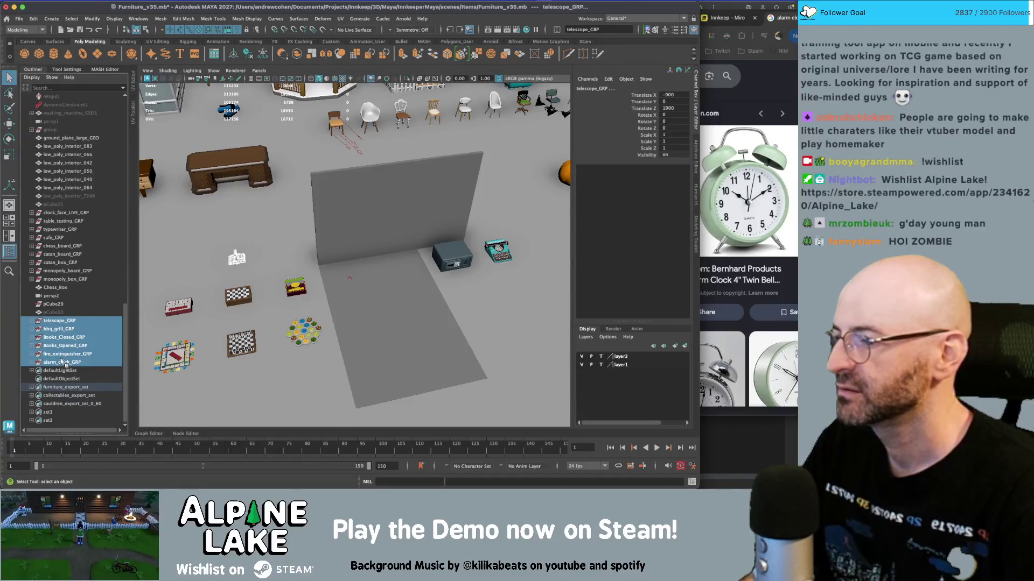
click(61, 383)
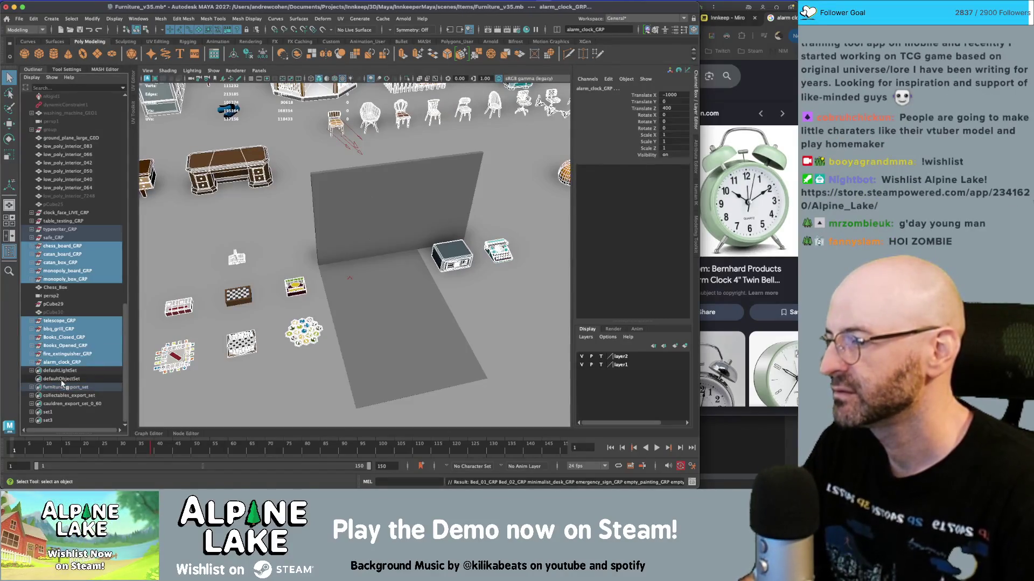
scroll(62, 383, up, 3)
scroll(70, 327, down, 3)
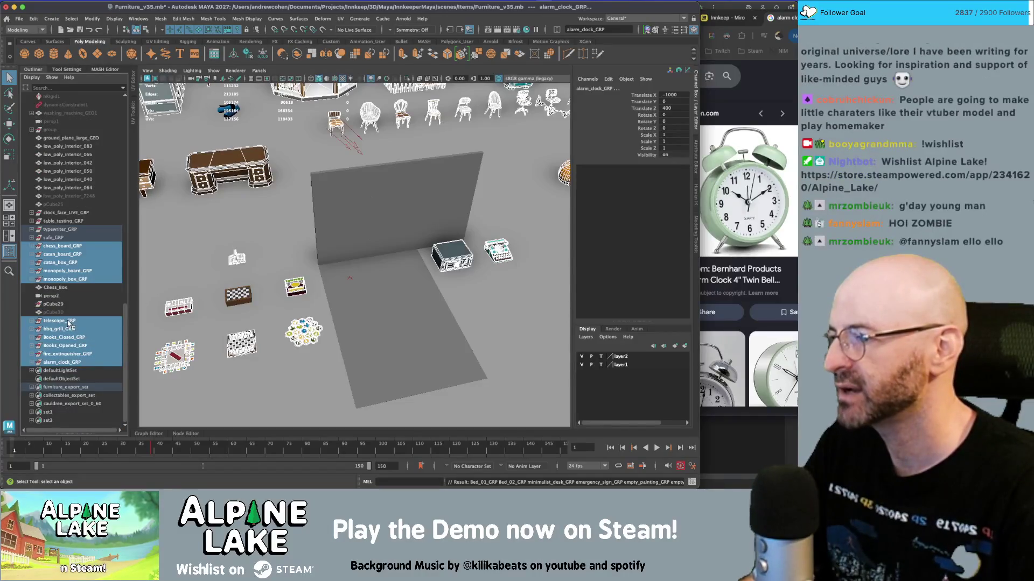
scroll(73, 318, up, 10)
scroll(74, 314, down, 10)
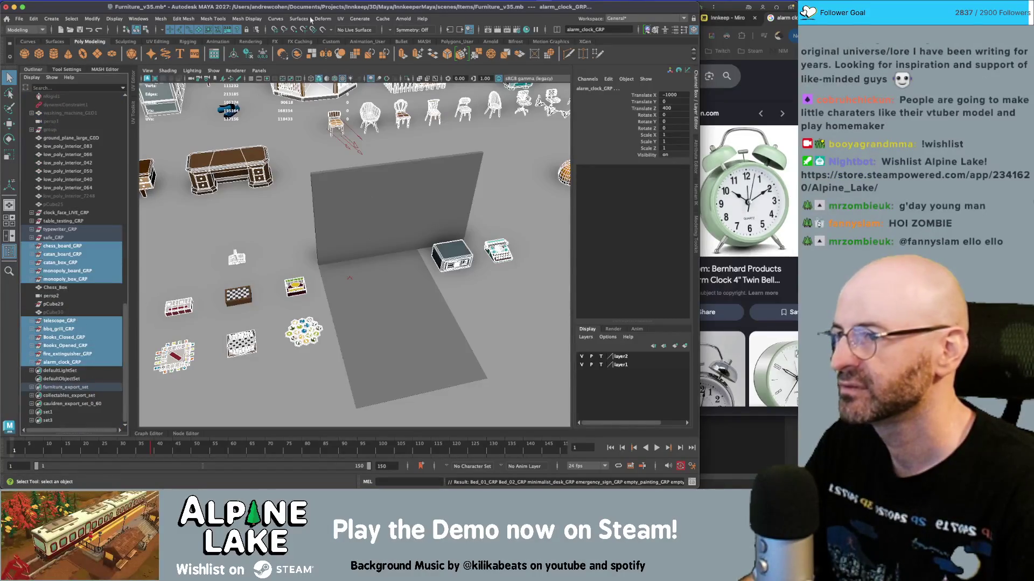
scroll(394, 148, down, 10)
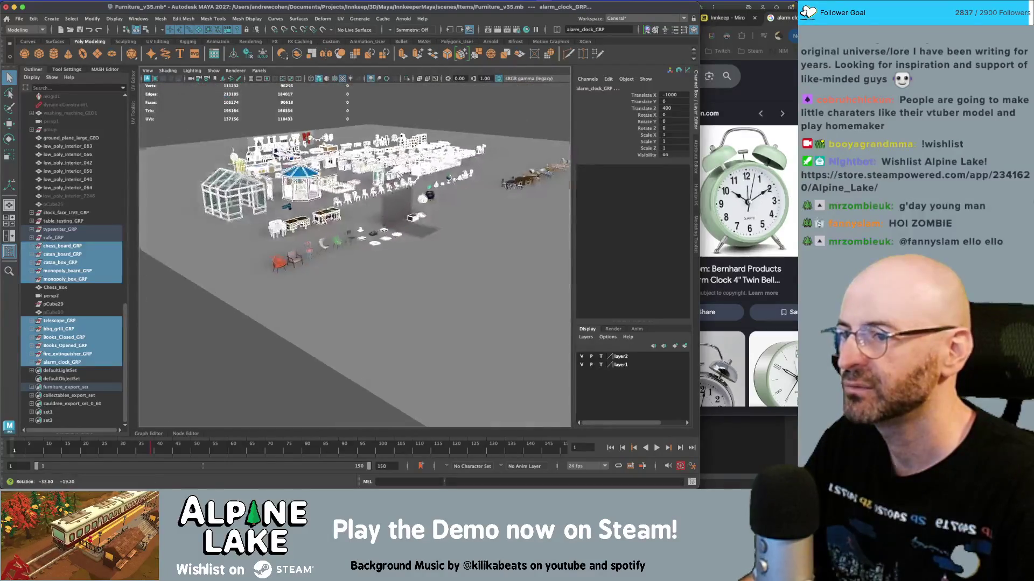
- Deselect everything, then orbit and zoom the perspective view into a low oblique close-up of the beds and sofas
drag(477, 106, 478, 107)
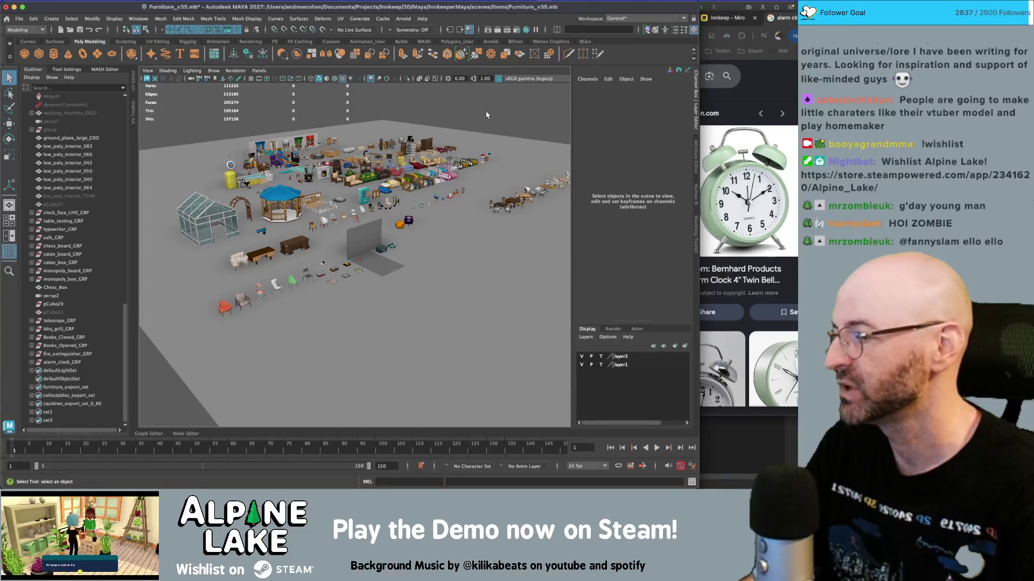
alt+drag(483, 137, 474, 177)
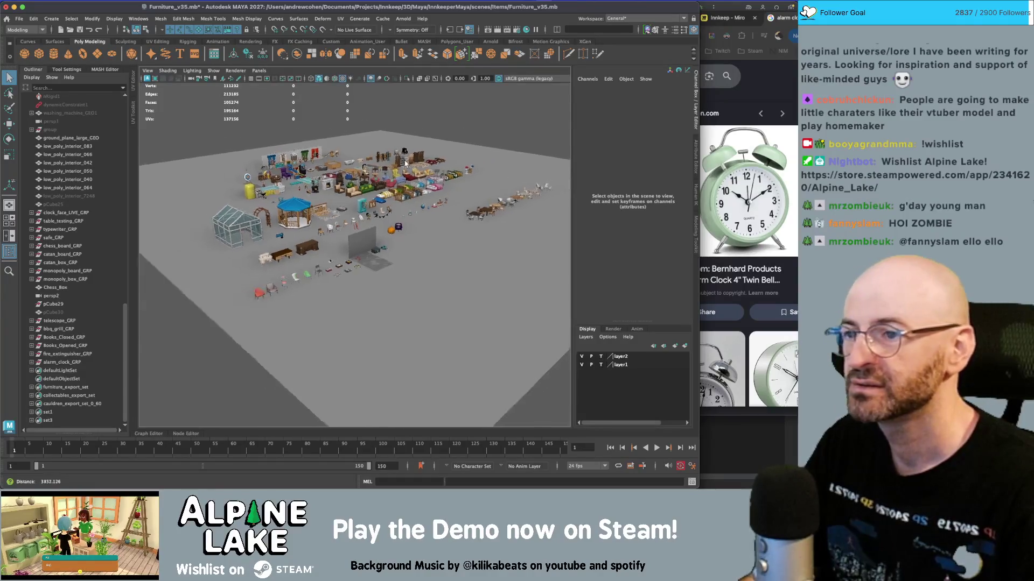
scroll(400, 212, up, 10)
mouse_move(388, 249)
alt+mouse_down()
mouse_move(352, 218)
mouse_move(325, 262)
mouse_move(316, 223)
alt+mouse_up()
scroll(347, 214, up, 6)
scroll(317, 222, up, 8)
scroll(316, 223, down, 6)
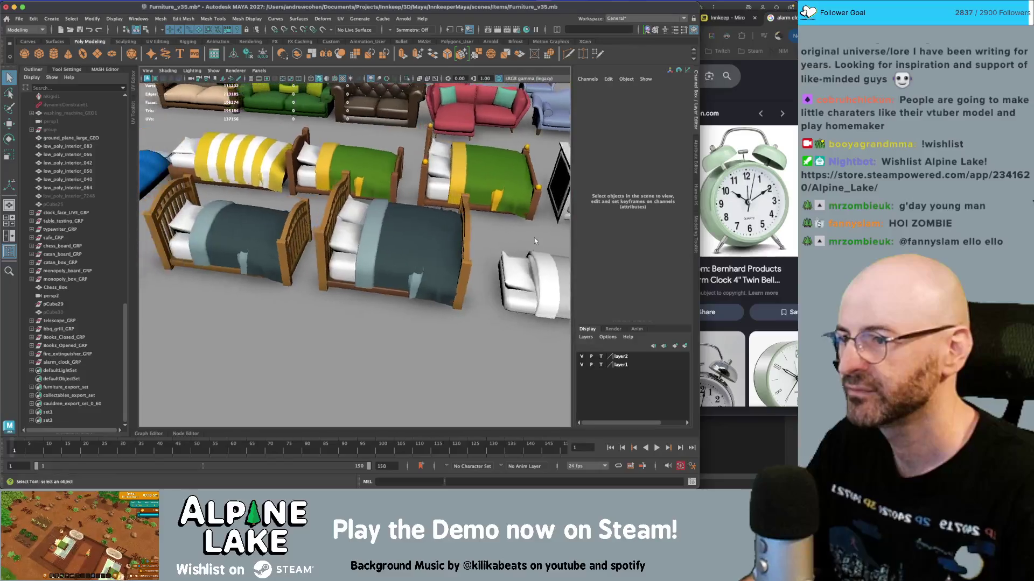
mouse_move(317, 223)
alt+mouse_down()
mouse_move(328, 253)
mouse_move(346, 225)
mouse_move(291, 253)
mouse_move(307, 253)
mouse_move(234, 244)
mouse_move(253, 245)
alt+mouse_up()
scroll(249, 267, up, 3)
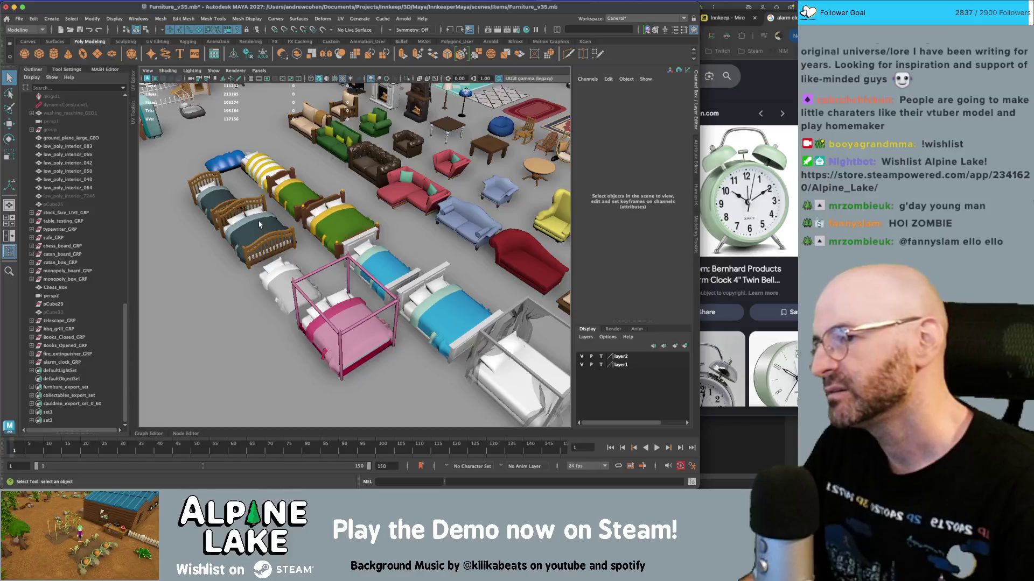
- Select blankets Blanket_10_sleeping_GEO, the green bed's blanket, Blanket_04_sleeping_GEO and Blanket_05_sleeping_GEO in turn
click(263, 223)
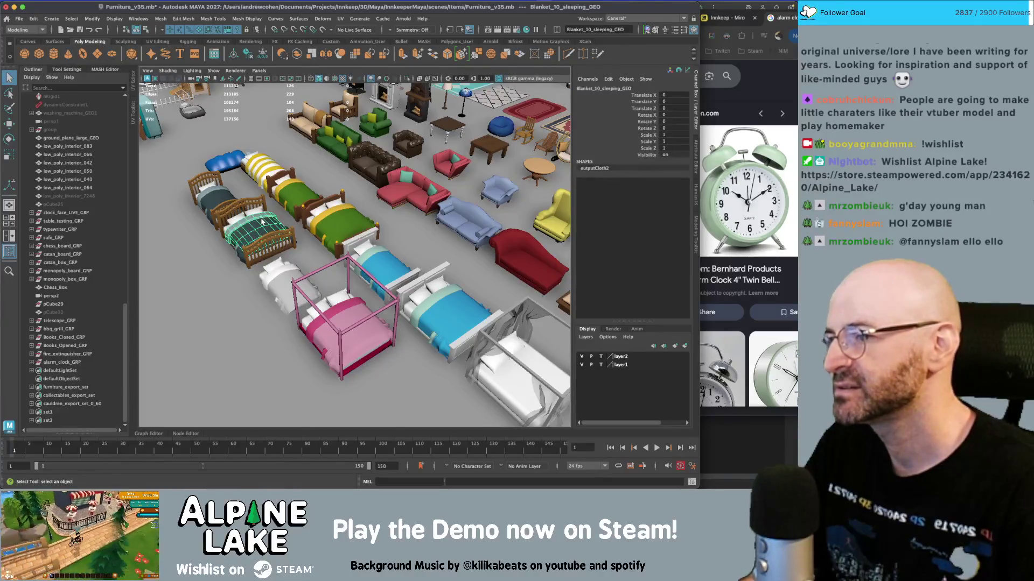
click(321, 214)
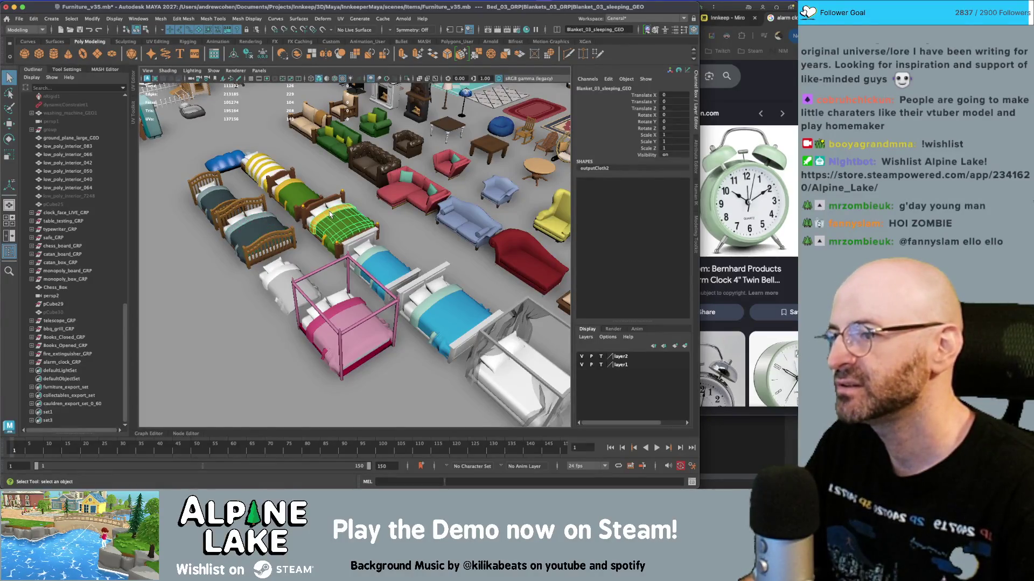
click(370, 249)
click(447, 296)
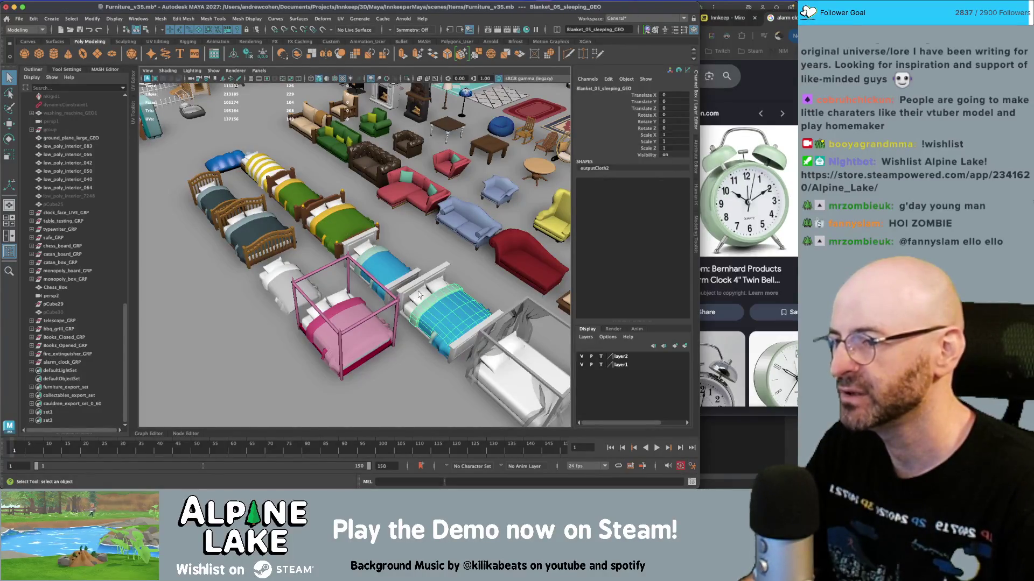
- Orbit around the canopy bed and select the Bed_08_frame_GEO bed frame to inspect it
alt+right_drag(476, 313, 366, 254)
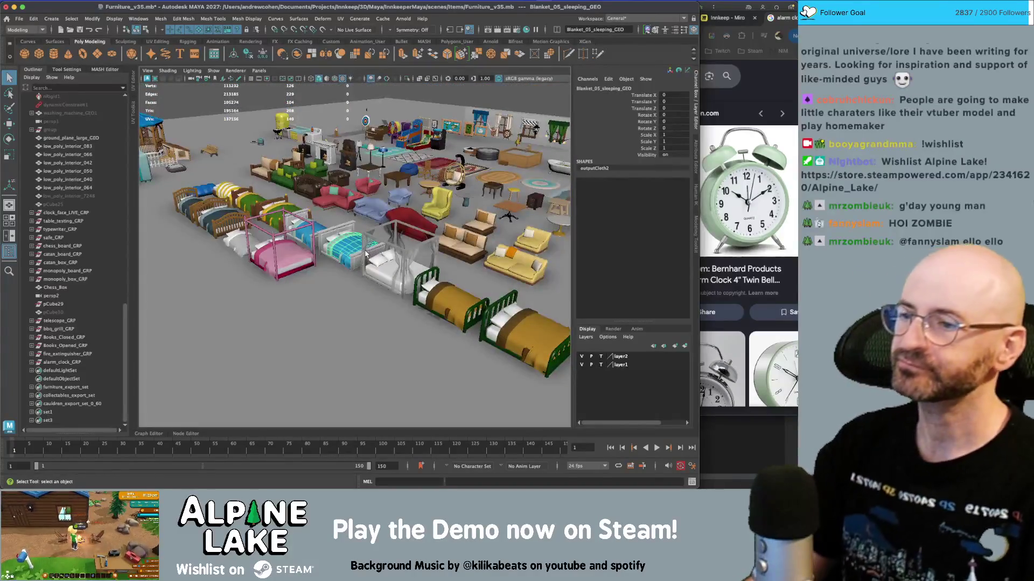
scroll(368, 256, up, 5)
mouse_move(373, 257)
alt+mouse_down()
mouse_move(328, 255)
mouse_move(421, 251)
mouse_move(447, 267)
mouse_move(355, 298)
mouse_move(269, 293)
alt+mouse_up()
scroll(421, 251, down, 5)
scroll(464, 281, up, 8)
scroll(464, 281, down, 5)
click(414, 274)
scroll(355, 292, down, 8)
scroll(355, 298, down, 5)
scroll(268, 293, up, 6)
scroll(341, 269, down, 3)
scroll(324, 238, up, 5)
key(super+Tab)
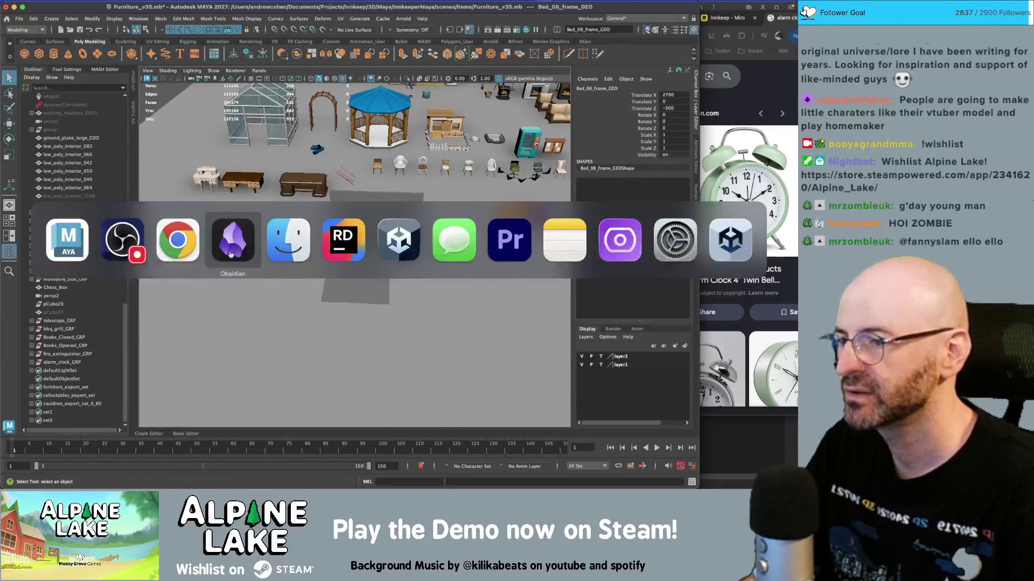
- Open the Road To Release 2026 note and toggle the books item done, then undone
click(237, 254)
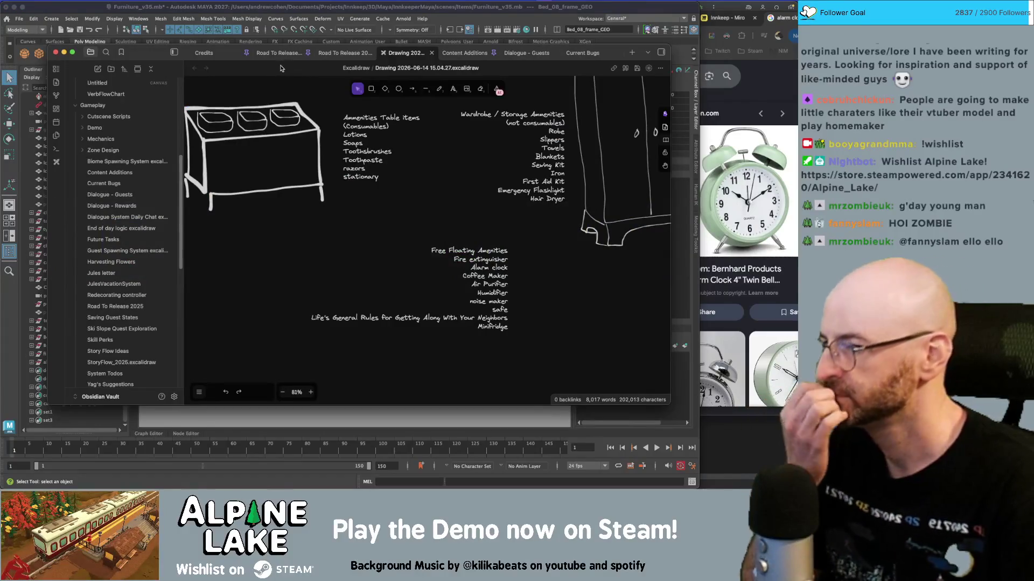
click(326, 54)
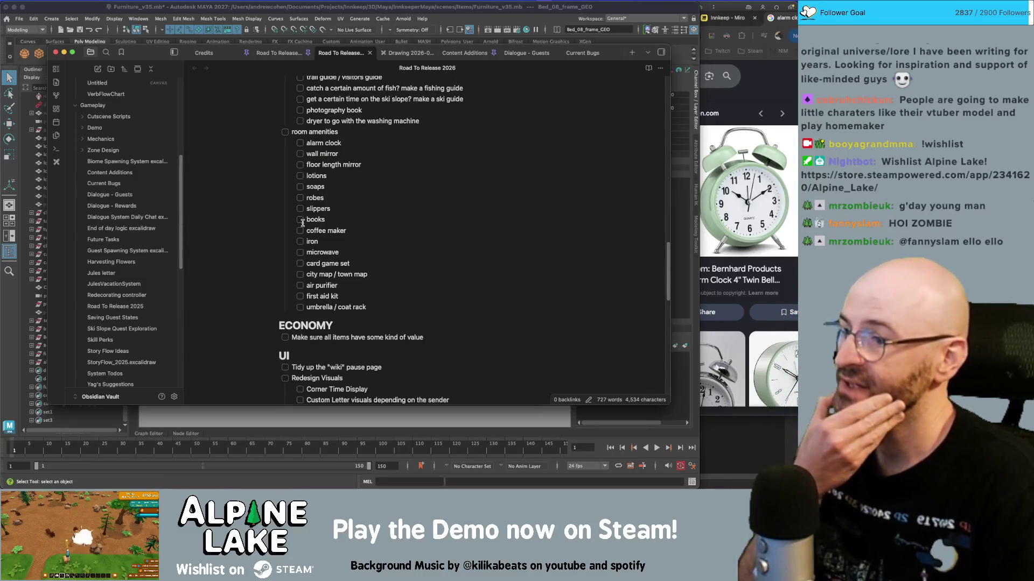
click(299, 220)
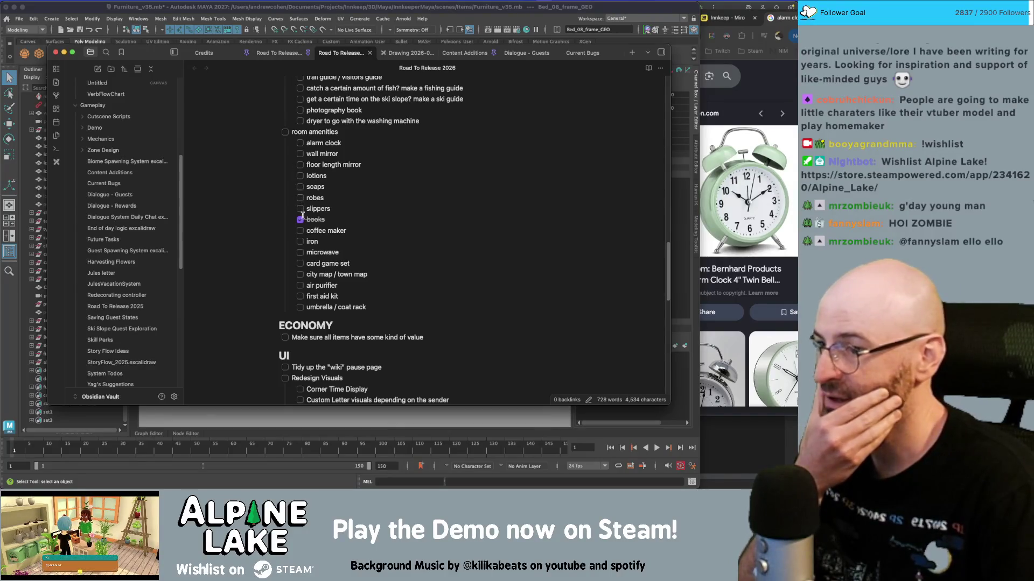
click(300, 219)
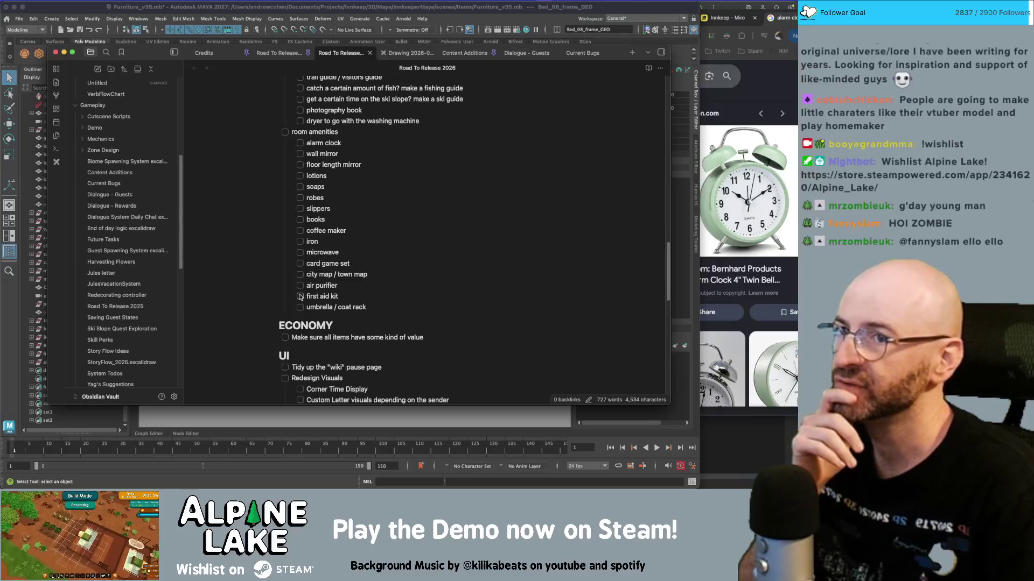
scroll(300, 296, down, 1)
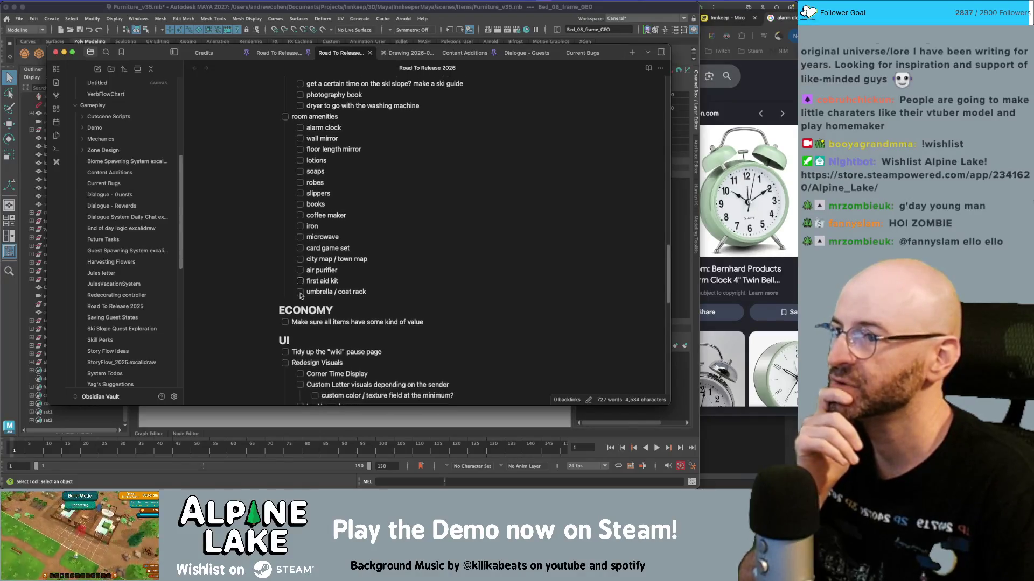
scroll(300, 293, up, 3)
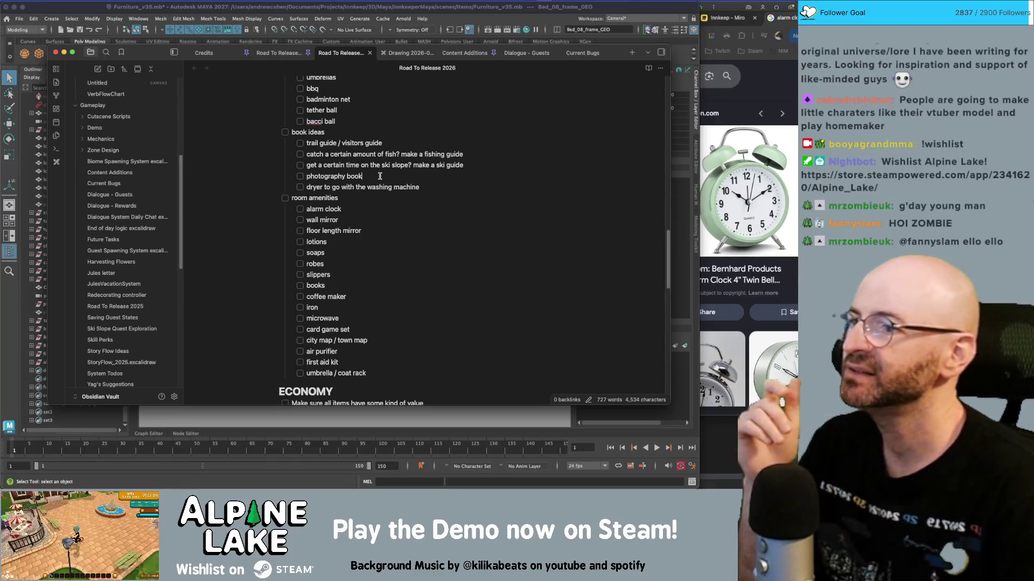
- Outdent the dryer-for-washing-machine task to the top level of the checklist
click(306, 187)
key(shift+Tab)
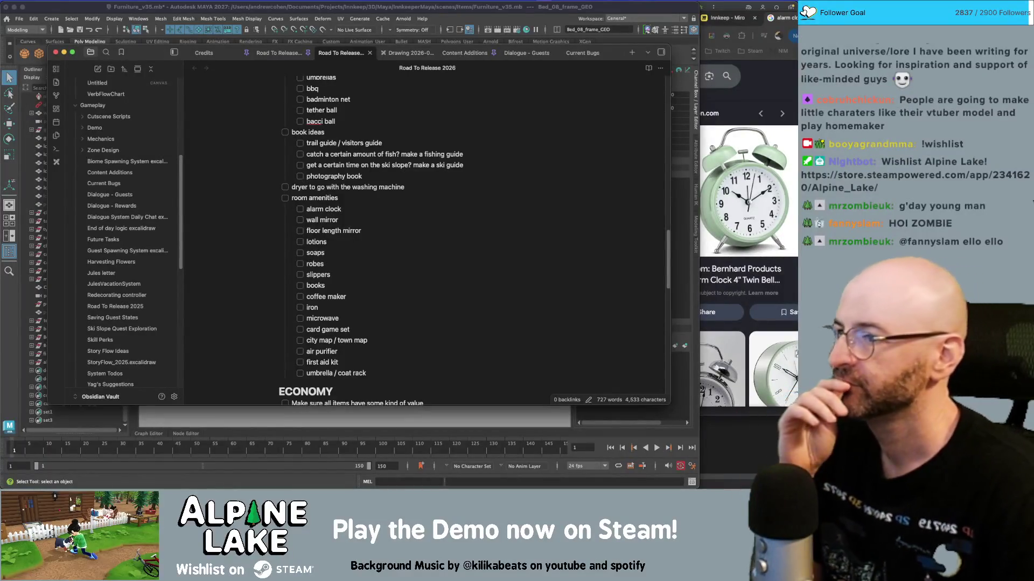
scroll(408, 153, up, 5)
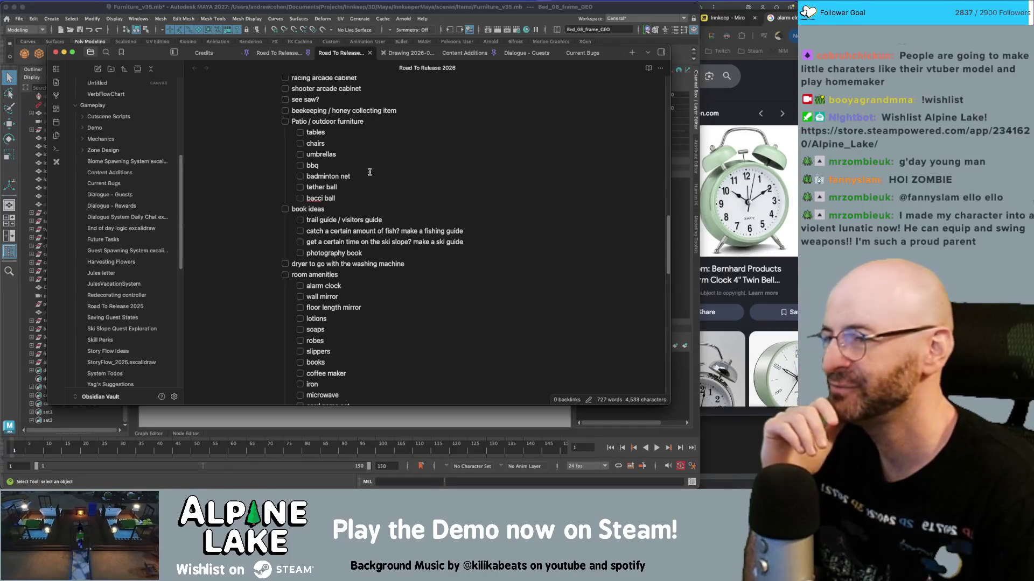
scroll(360, 176, up, 1)
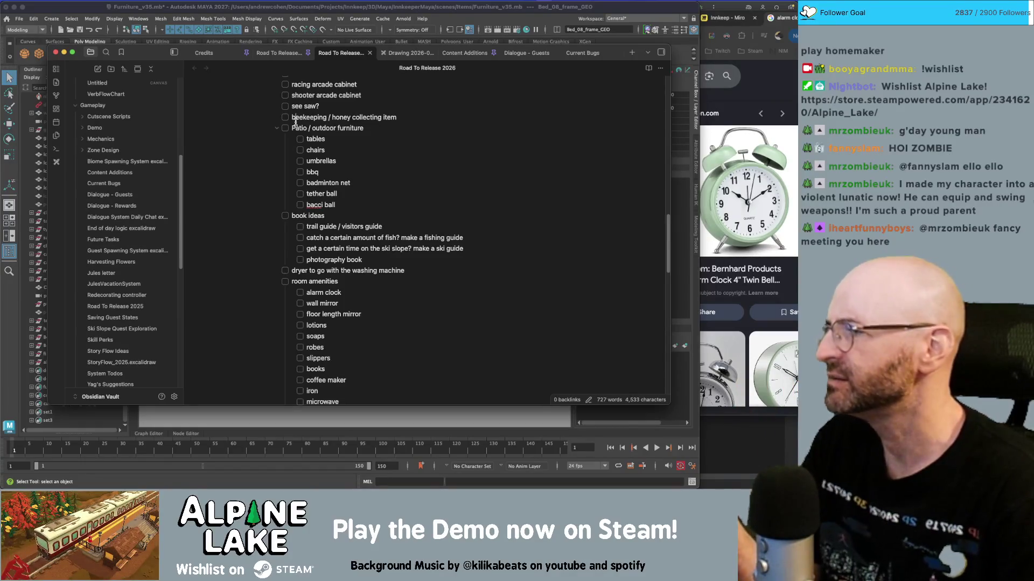
click(294, 119)
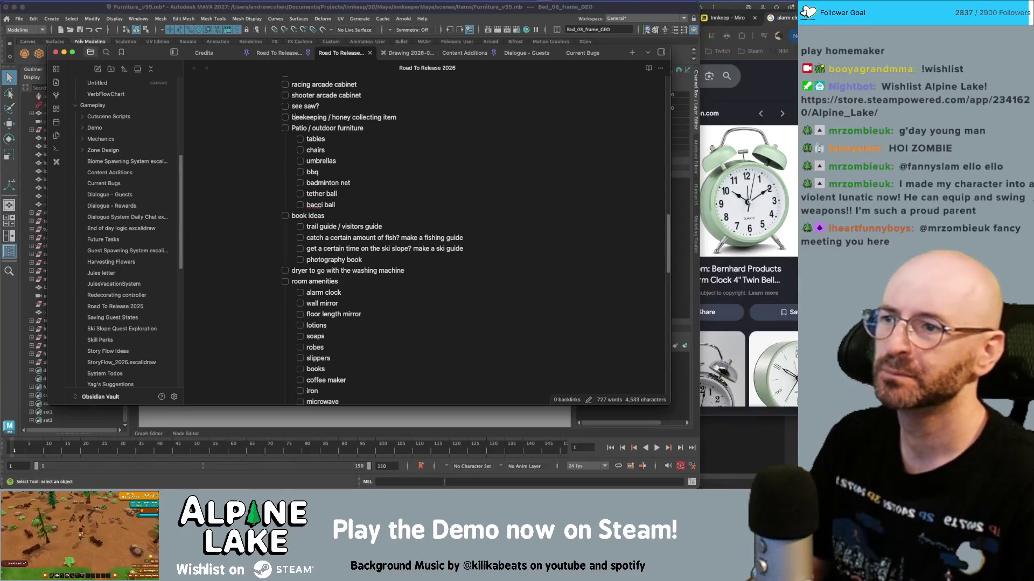
key(super+Tab)
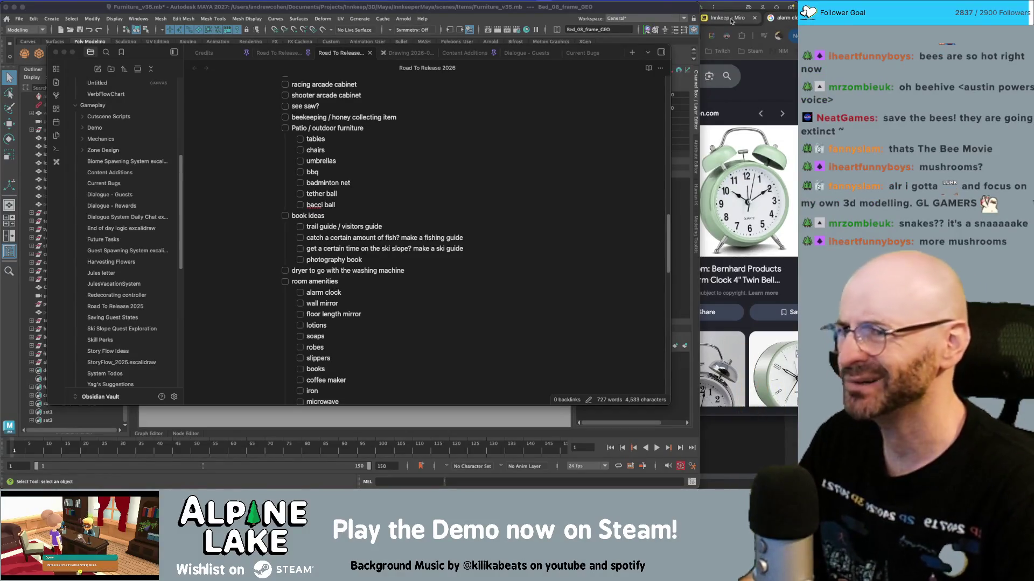
- Bring Maya forward, then switch to Unity from the app switcher
click(275, 8)
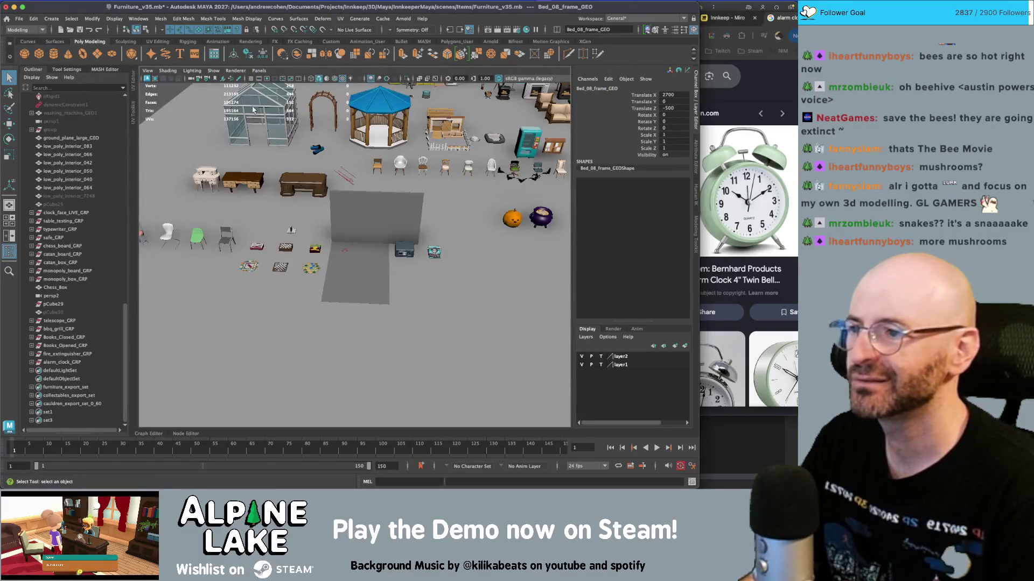
key(super+Tab)
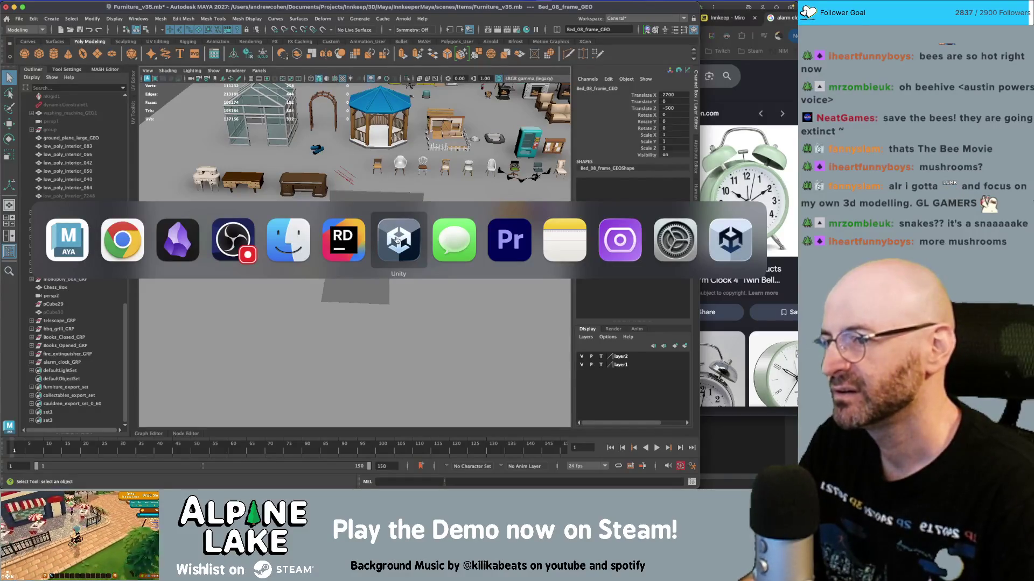
click(387, 230)
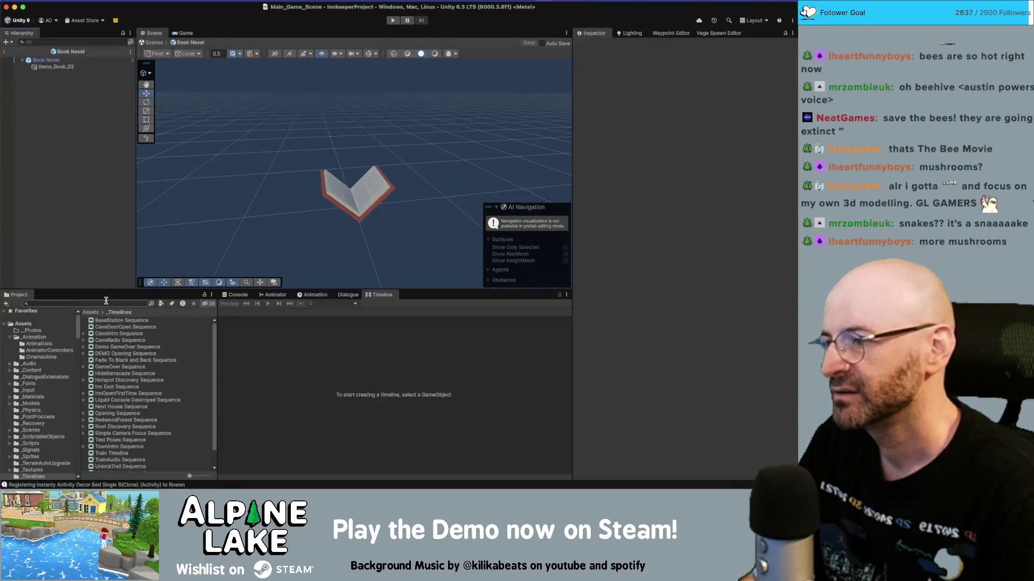
- Search project assets for 'consumable mushroom' and show Consumable Mushroom White in the Inspector
text(consumabl)
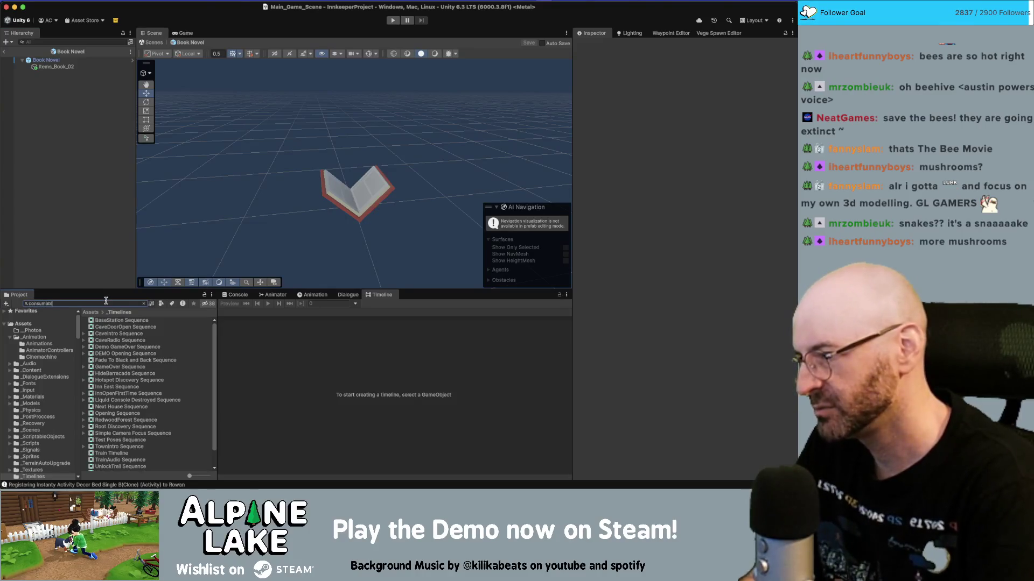
text(e mushroom)
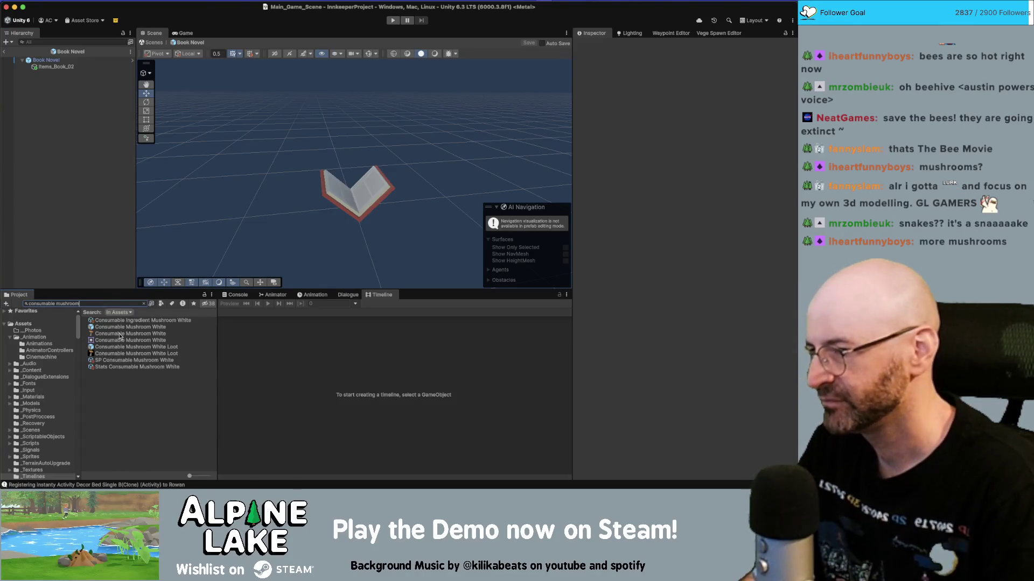
click(122, 327)
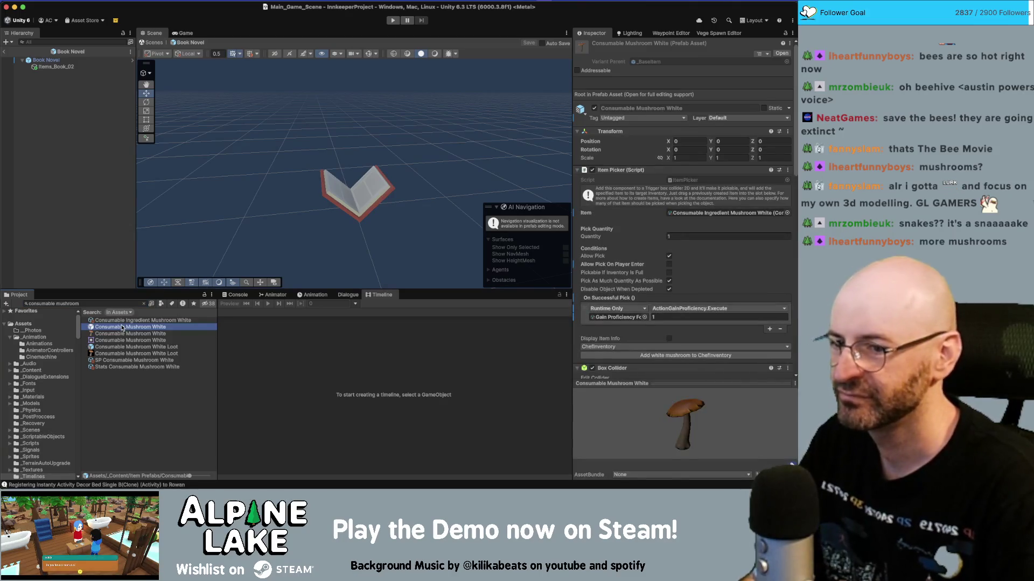